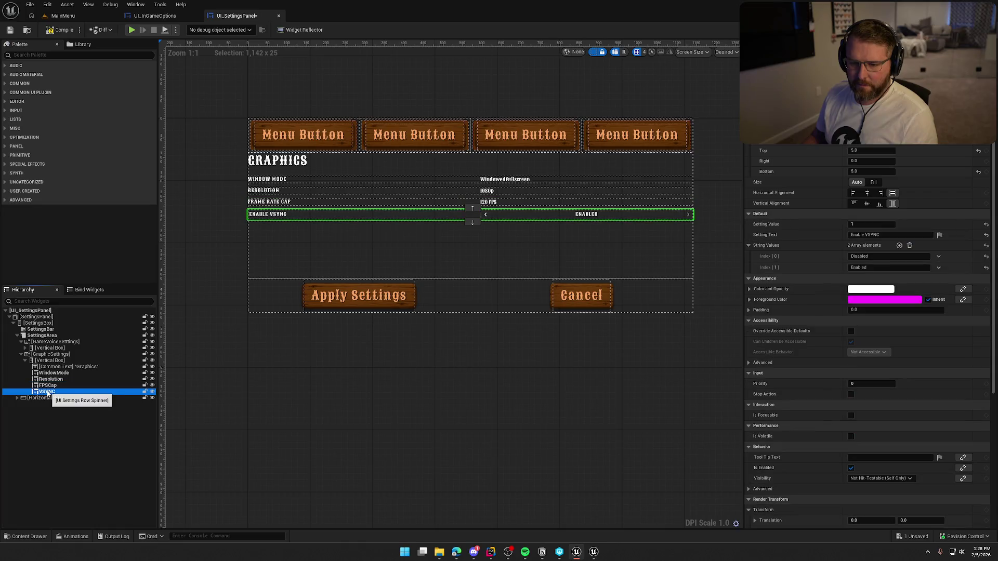
Step: Duplicate the Enable VSYNC row and rename the copy AA_Setting
key(ctrl+d)
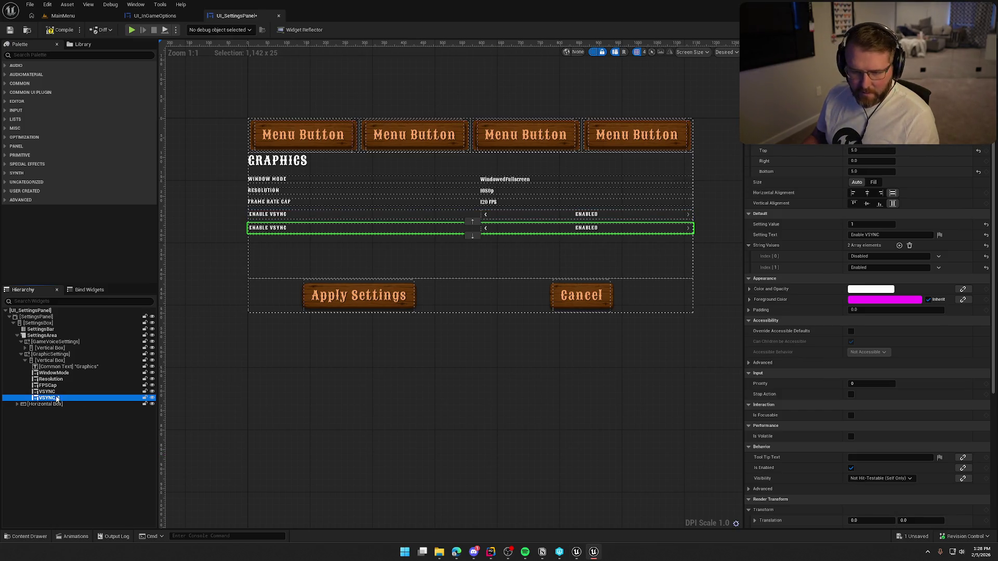
key(F2)
text(AA_Setting)
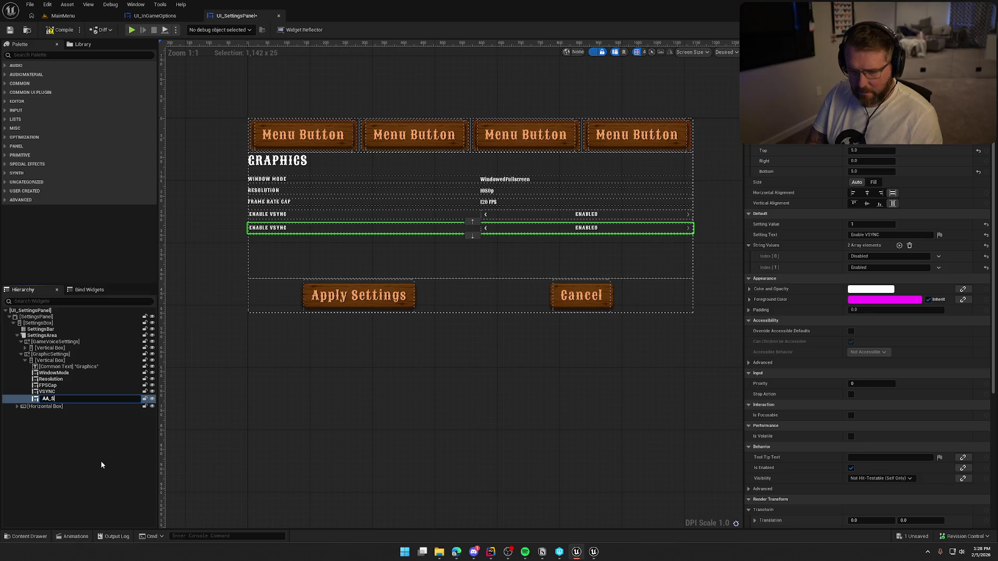
key(Return)
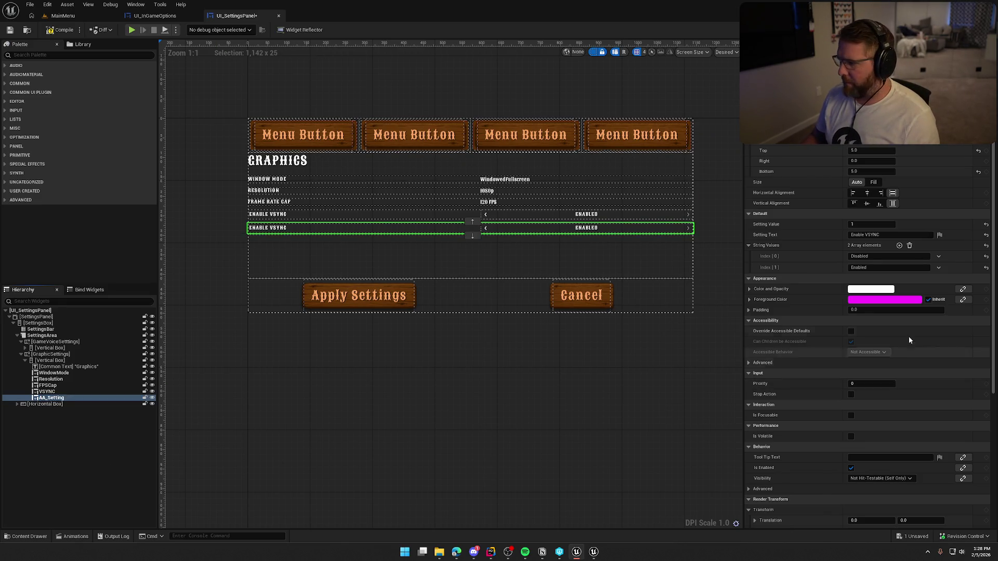
Step: Reset its String Values to Low–Epic, set Setting Value 3 and label it Anti-Aliasing
shift+click(916, 246)
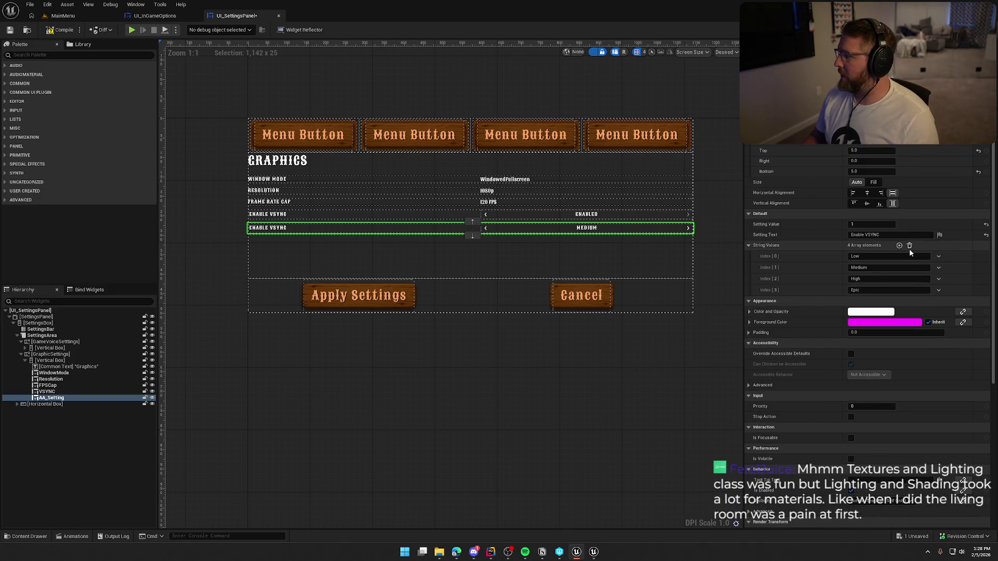
click(869, 224)
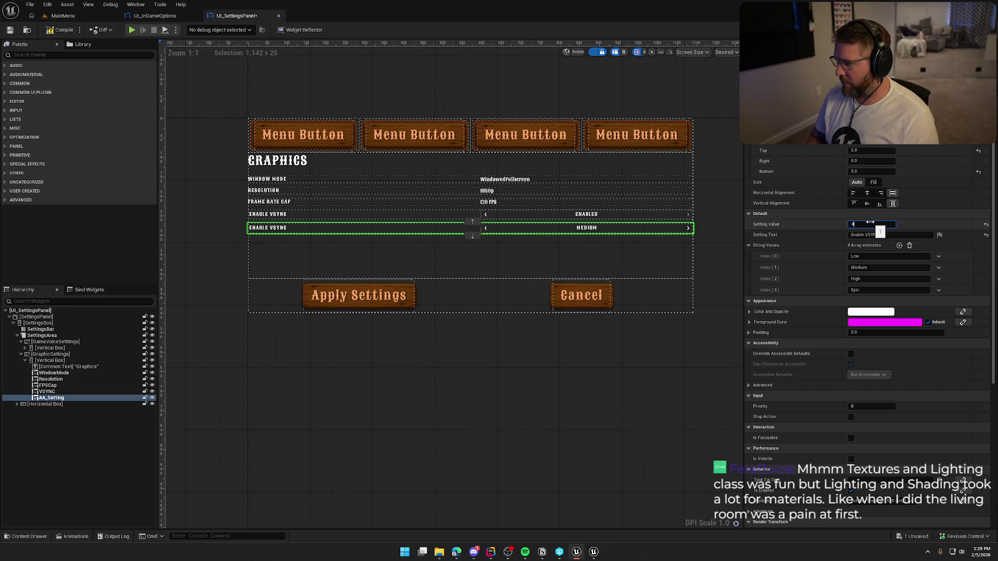
click(884, 235)
key(ctrl+a)
text(A)
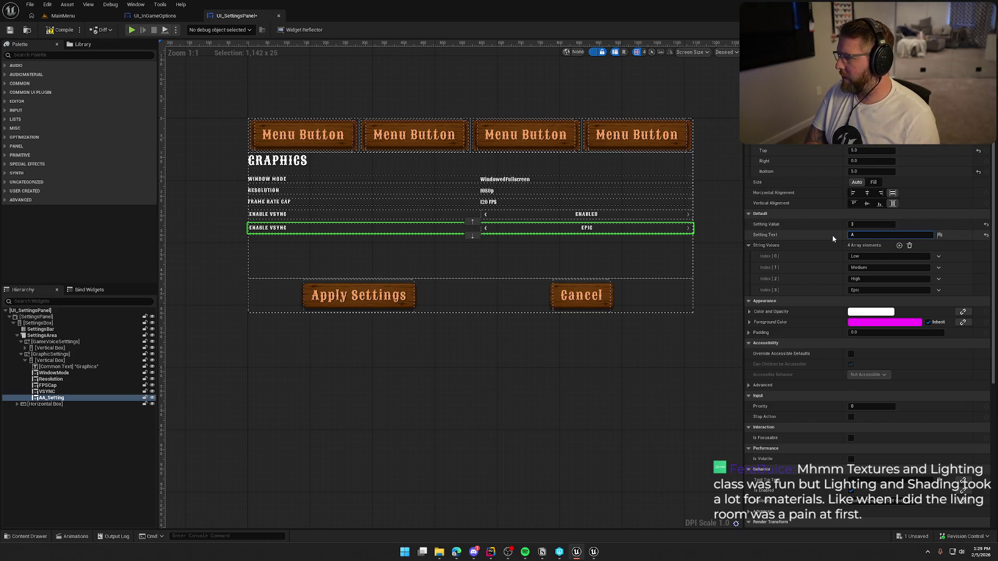
text(nti-A)
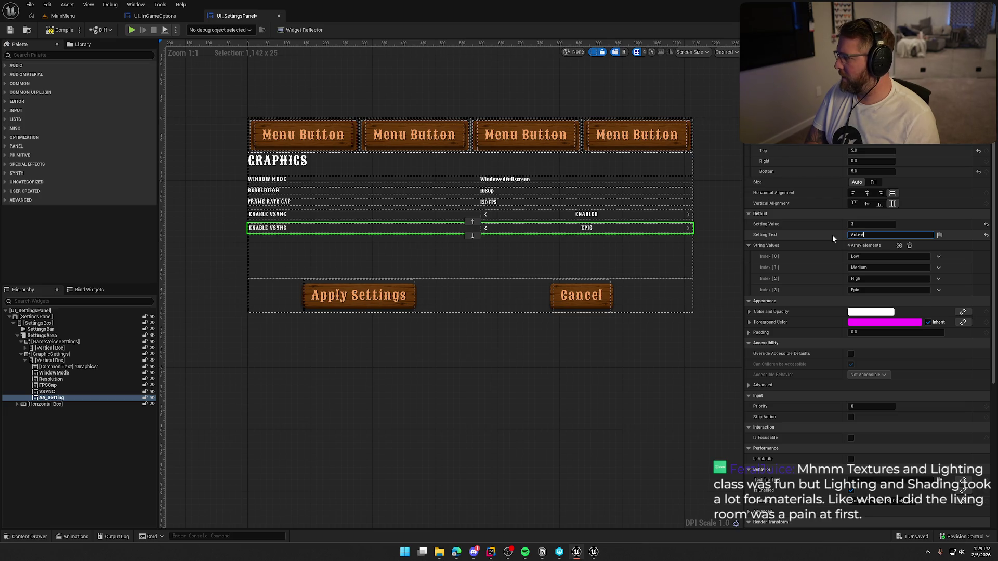
text(liasing)
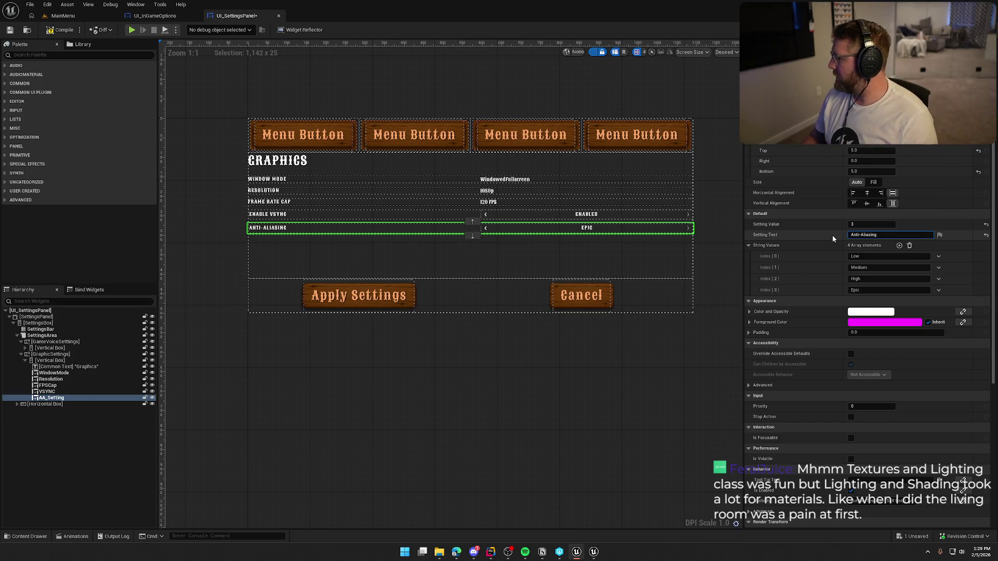
key(Return)
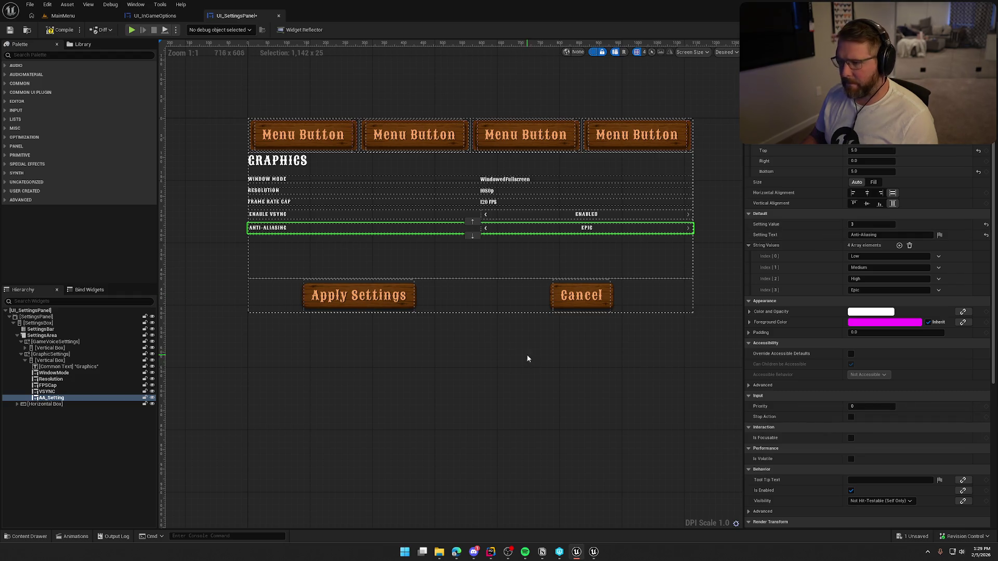
Step: Duplicate the AA_Setting row and rename the copy GI_Setting
click(52, 397)
key(ctrl+d)
key(F2)
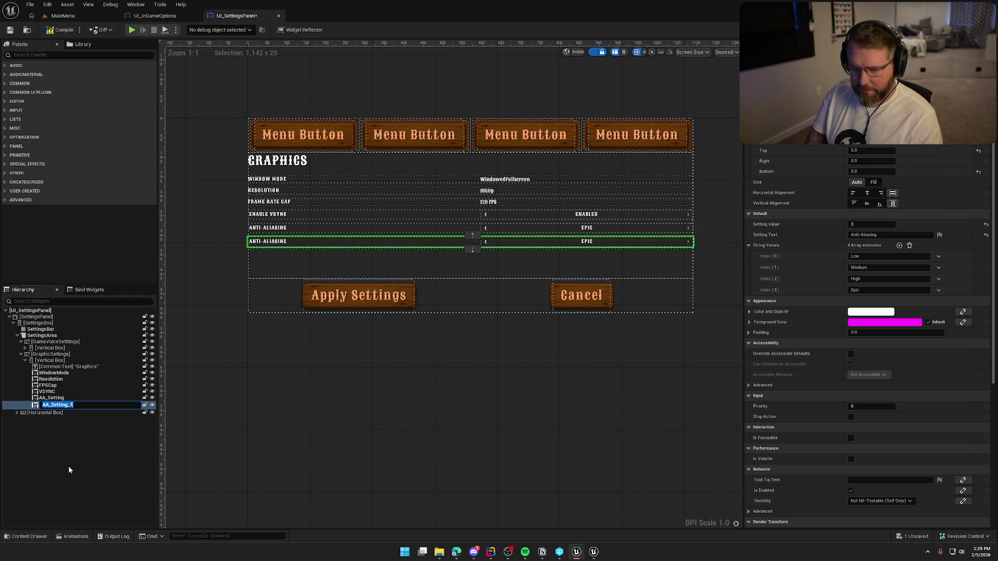
text(OI_Setting)
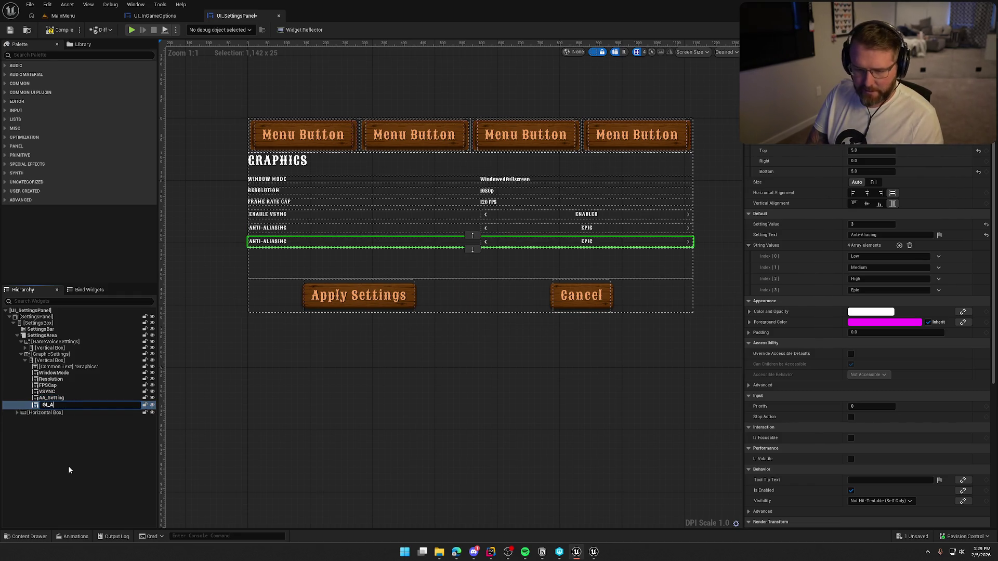
key(Return)
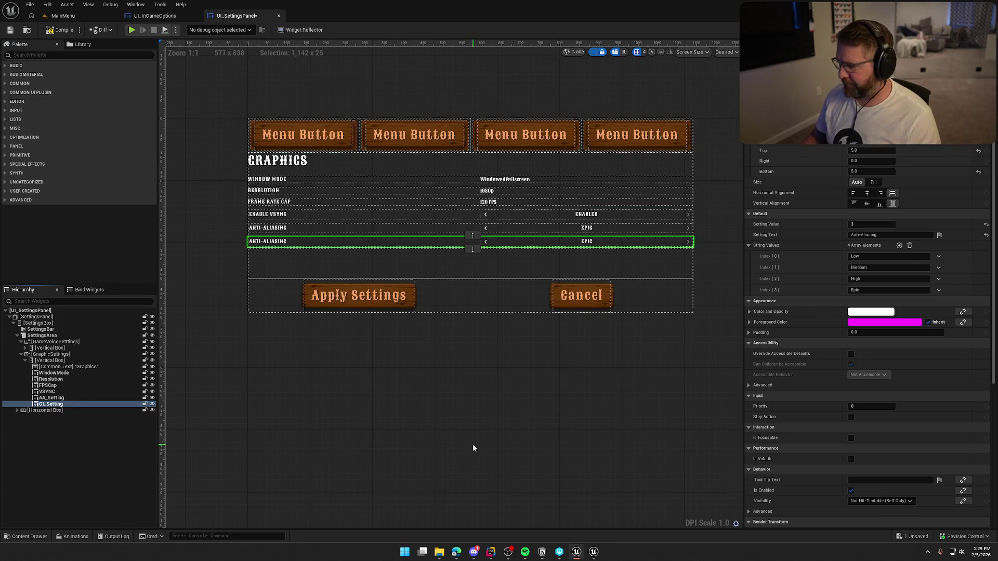
Step: Label the GI_Setting row Global Illumination and save the widget
click(875, 235)
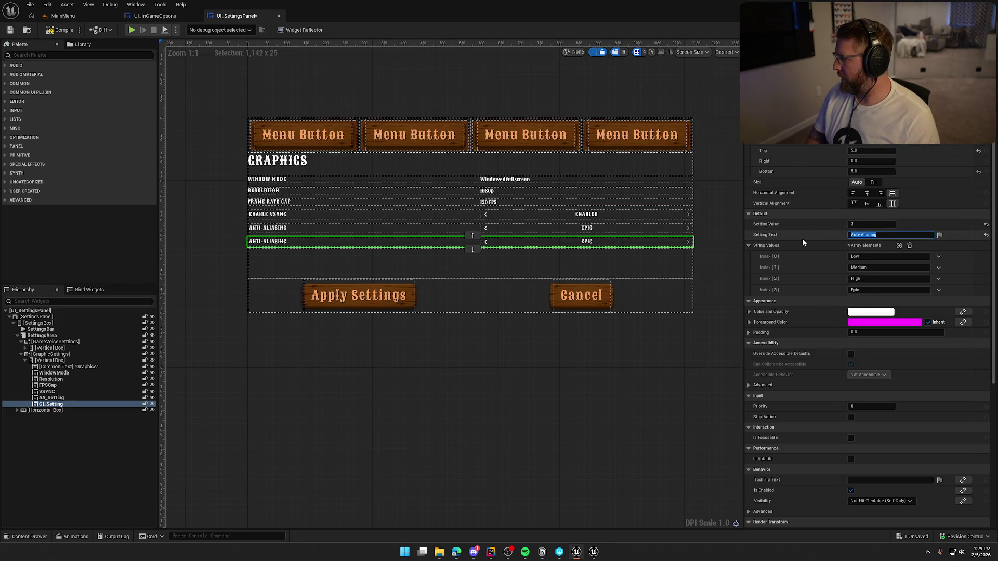
text(GIobal I)
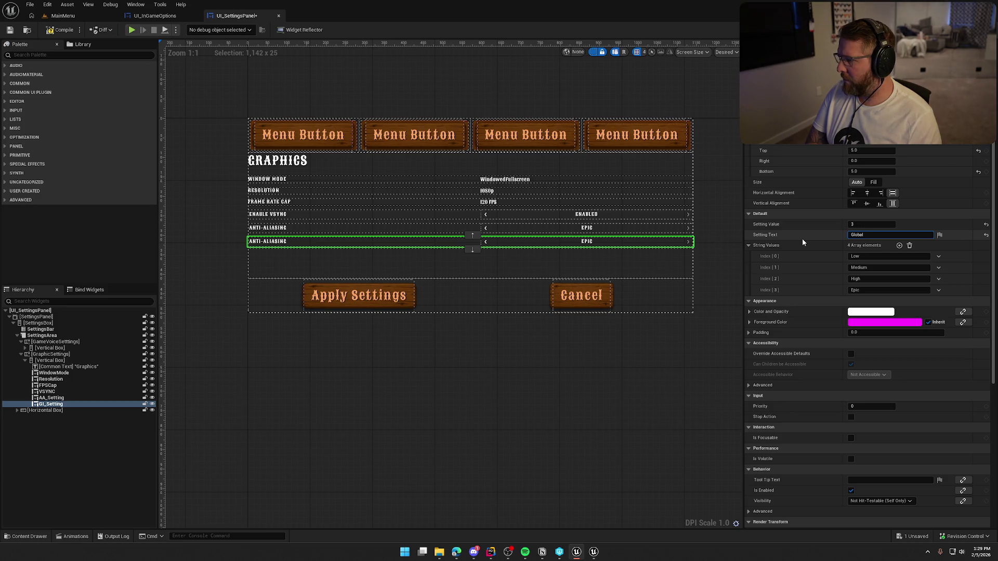
text(llu)
text(mination)
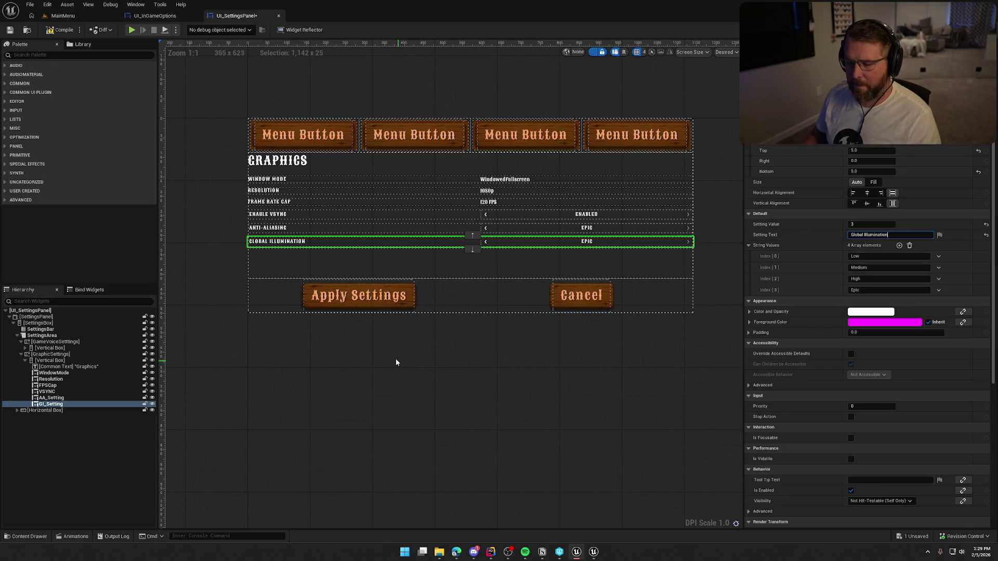
click(399, 362)
key(ctrl+s)
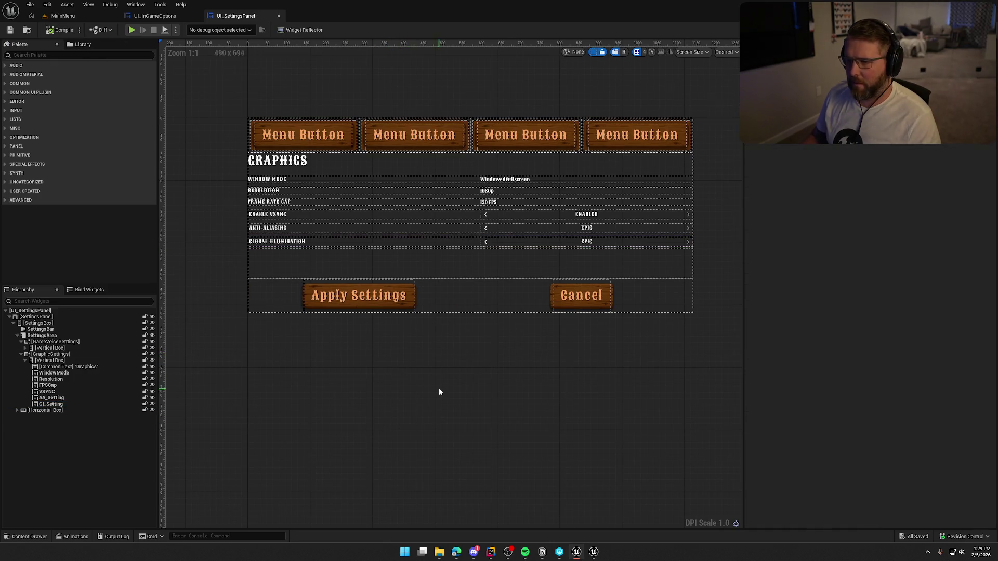
scroll(439, 392, up, 1)
scroll(422, 429, down, 1)
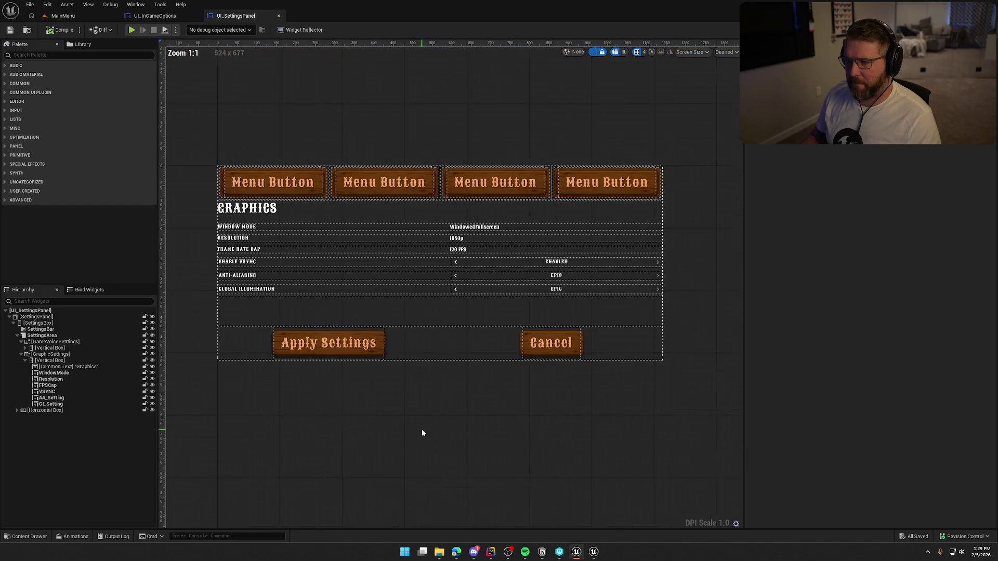
scroll(423, 416, up, 1)
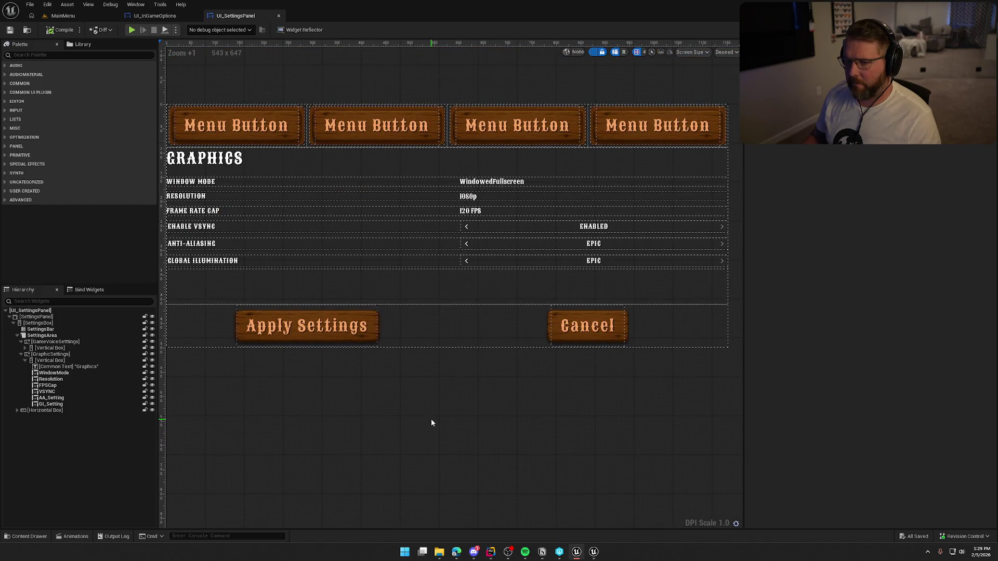
scroll(431, 419, down, 1)
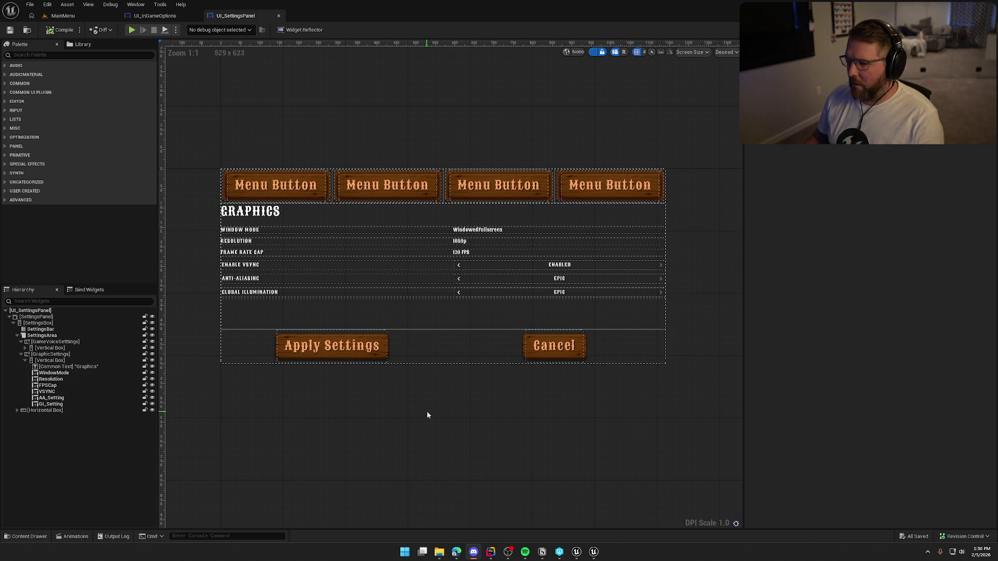
drag(427, 412, 439, 397)
Step: Duplicate GI_Setting as Post_Processing_Setting with the label Post Processing
click(67, 404)
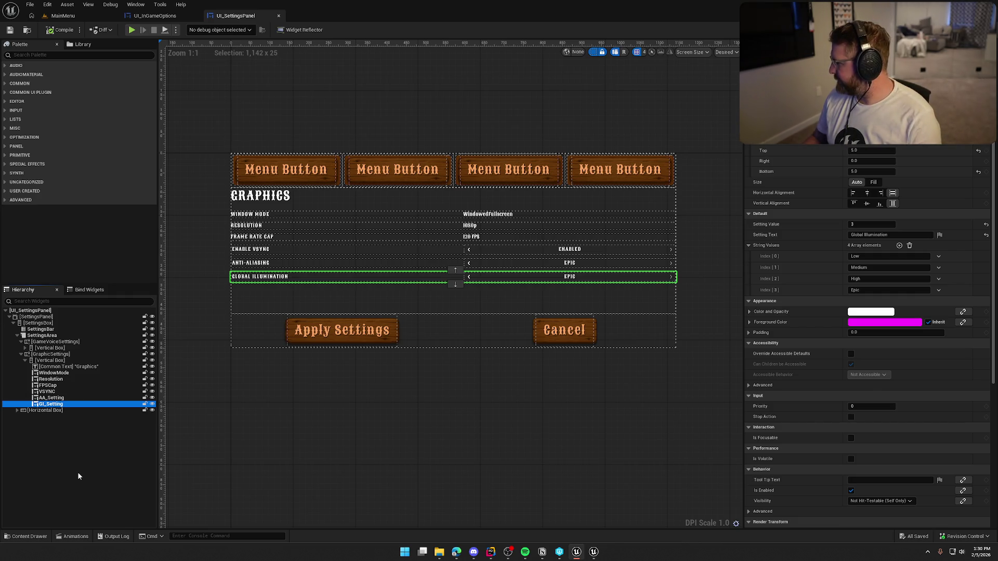
key(ctrl+d)
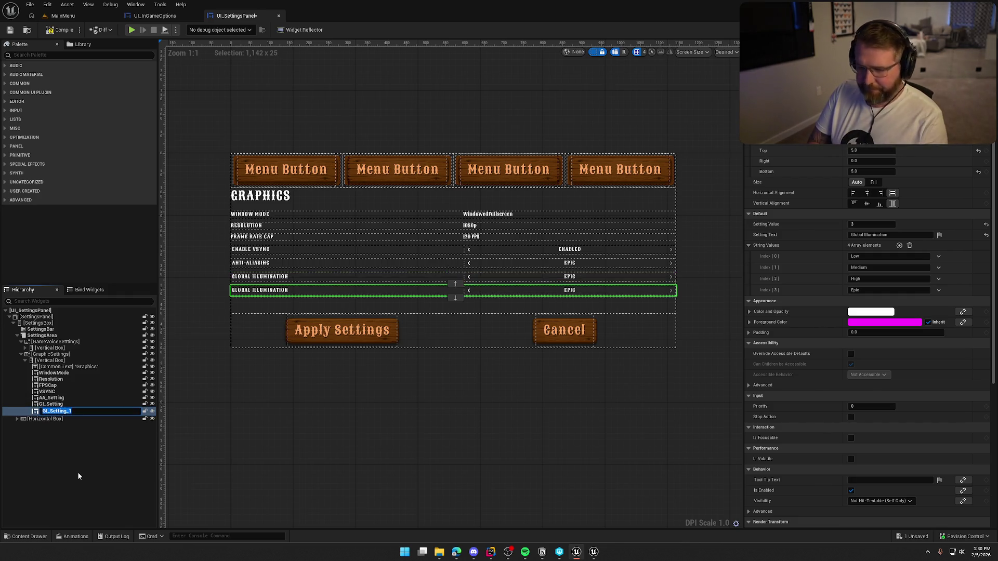
text(Post)
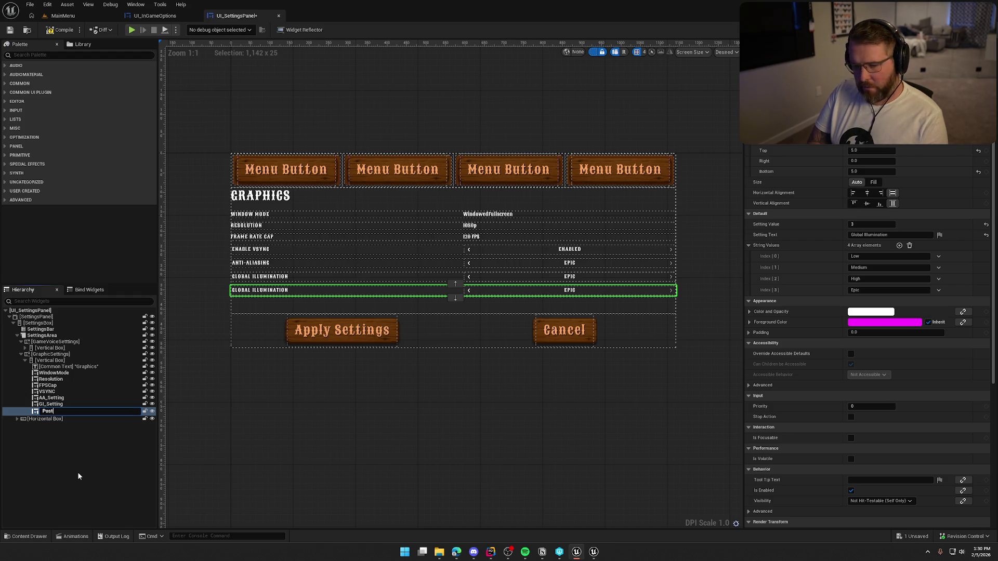
text(_Processin)
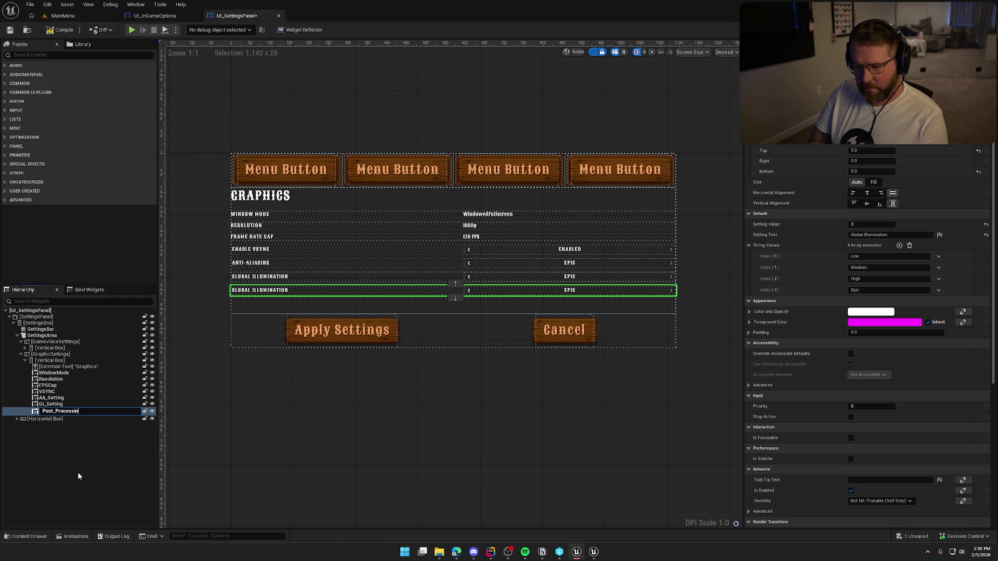
text(g_Setting)
key(Return)
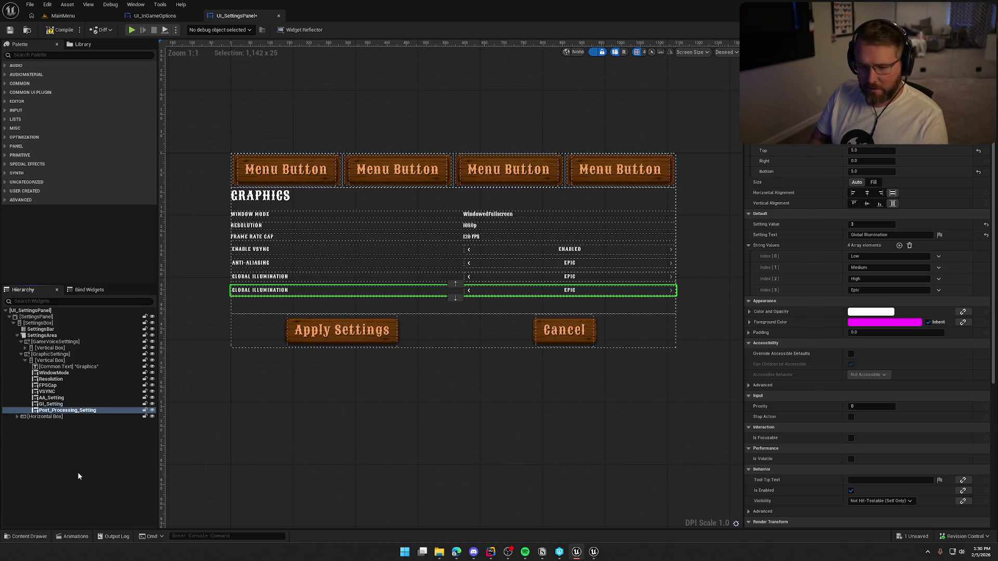
click(878, 234)
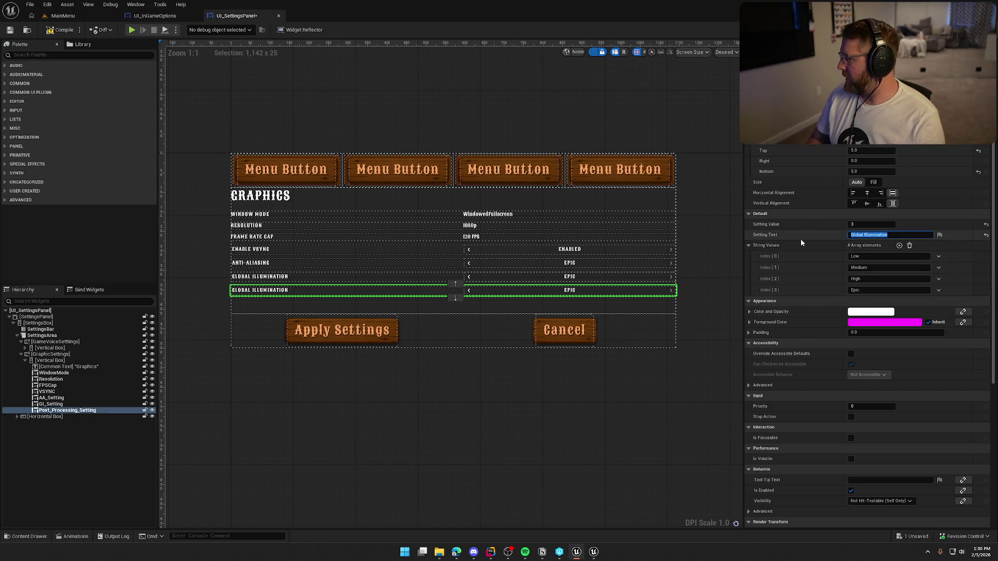
text(Post Proc)
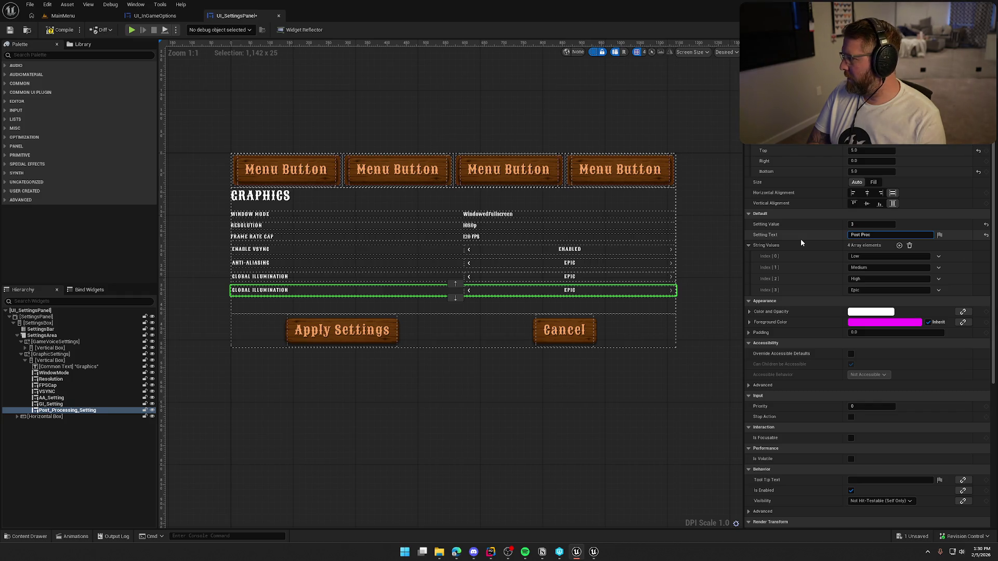
text(essing)
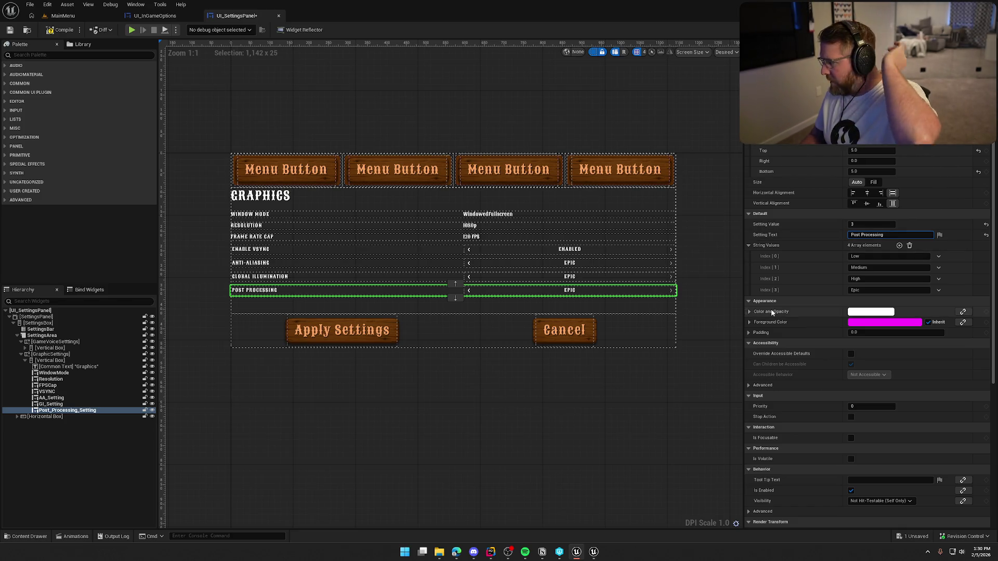
click(51, 397)
Step: Duplicate Post_Processing_Setting as Reflection_Setting with the label Reflections
click(54, 411)
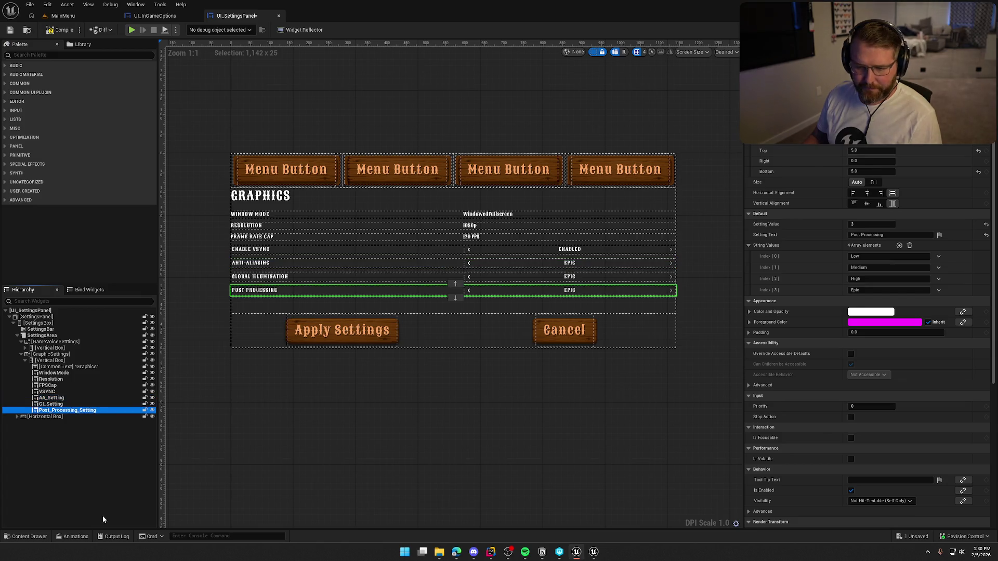
key(ctrl+d)
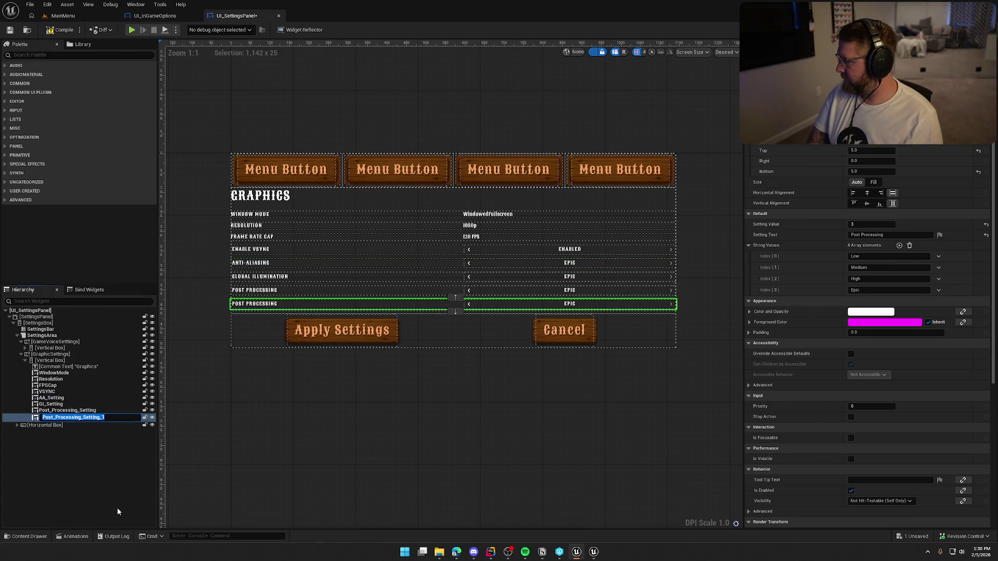
text(Reflection)
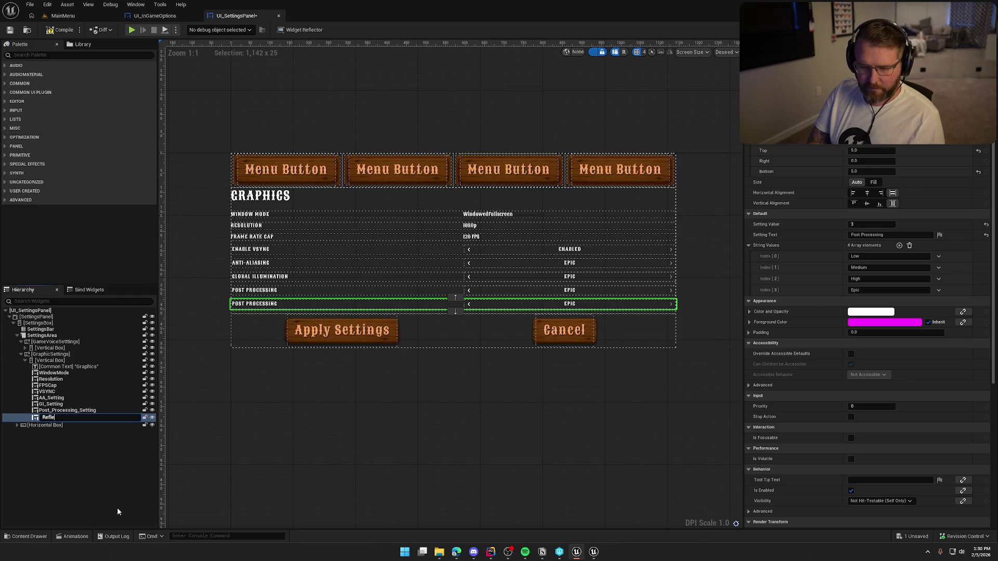
text(_Setting)
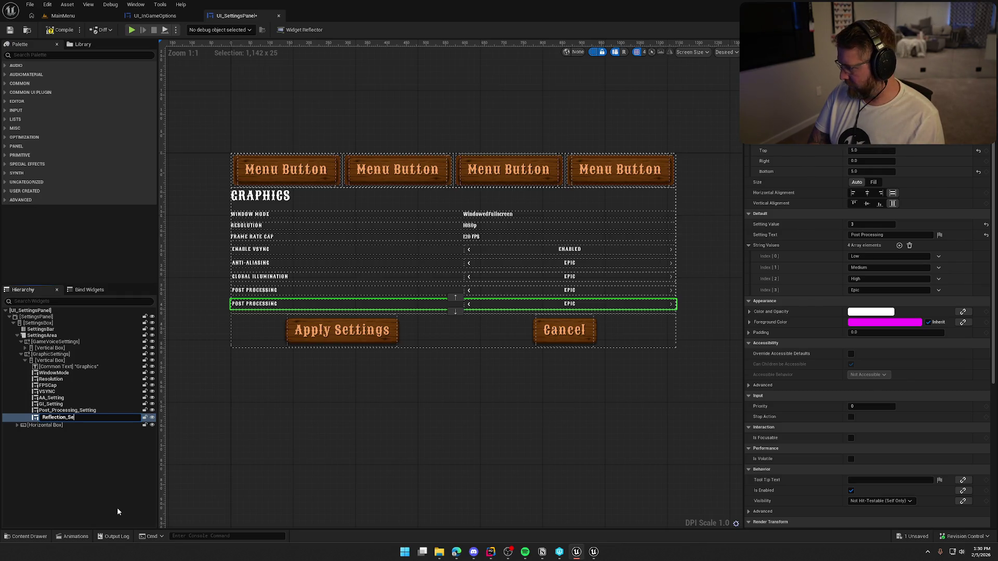
key(Return)
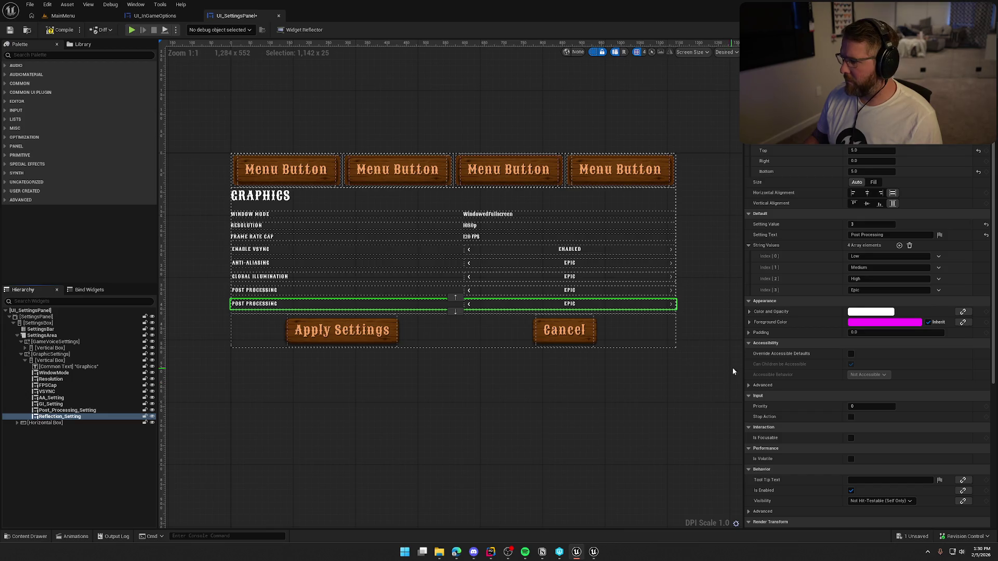
click(878, 235)
text(Re)
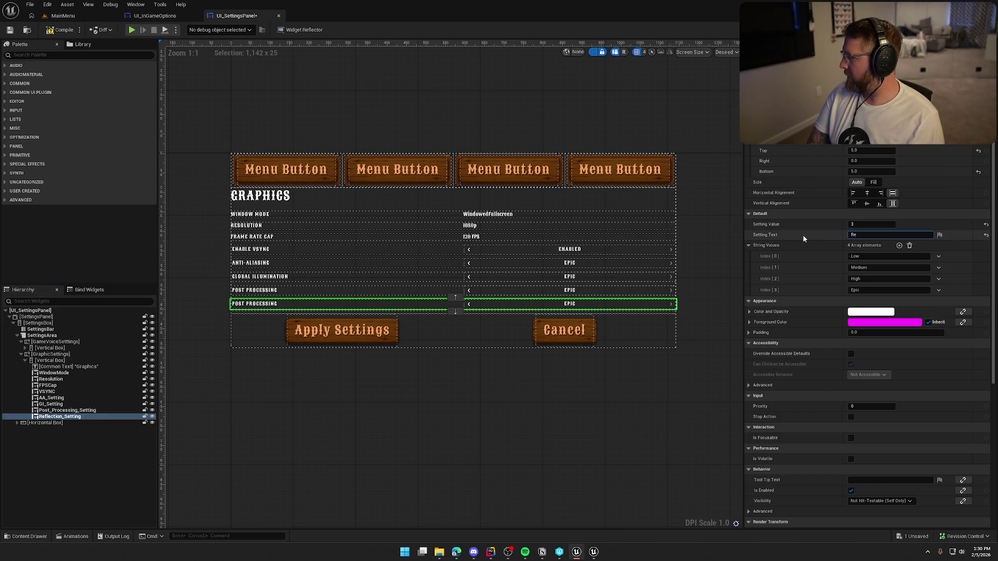
text(flections)
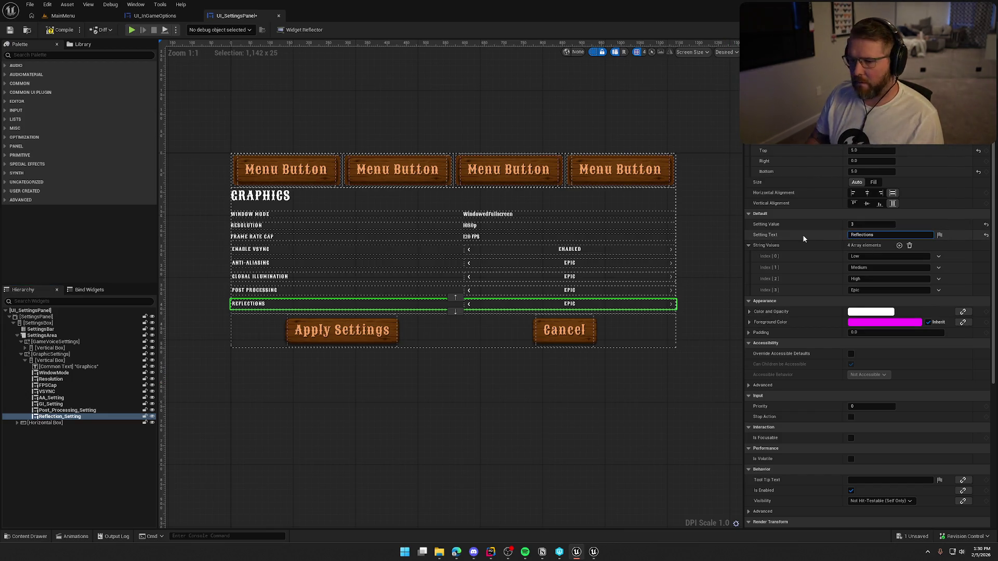
Step: Duplicate the Reflection_Setting row to start the next graphics row
click(60, 417)
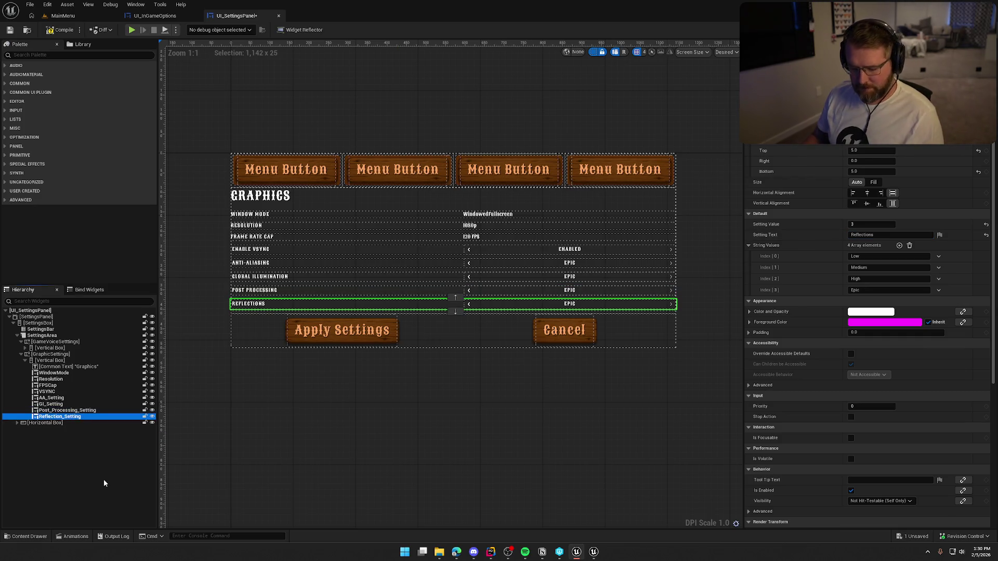
key(ctrl+d)
key(F2)
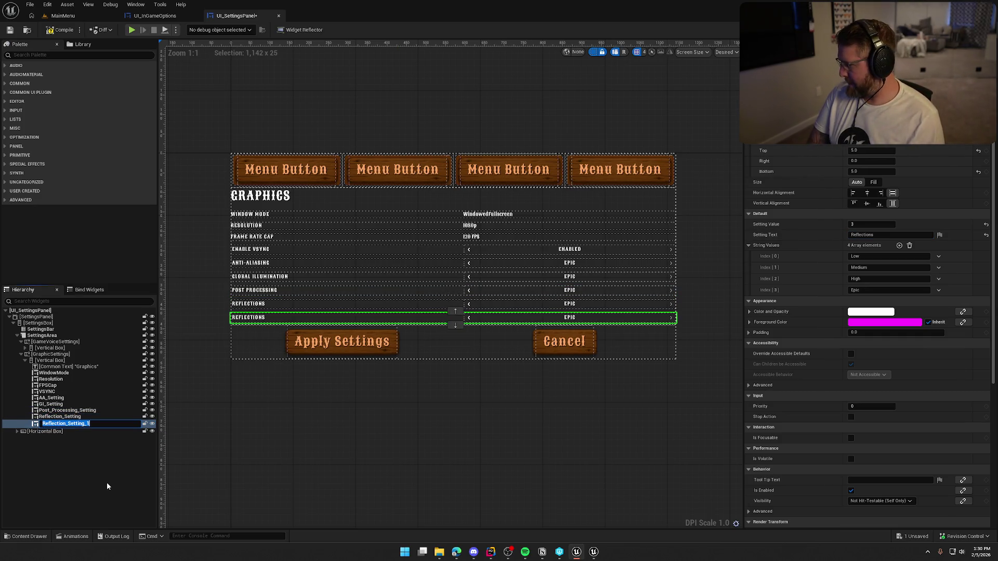
Step: Name the duplicate Shading_Setting and label it Shading
text(Sh)
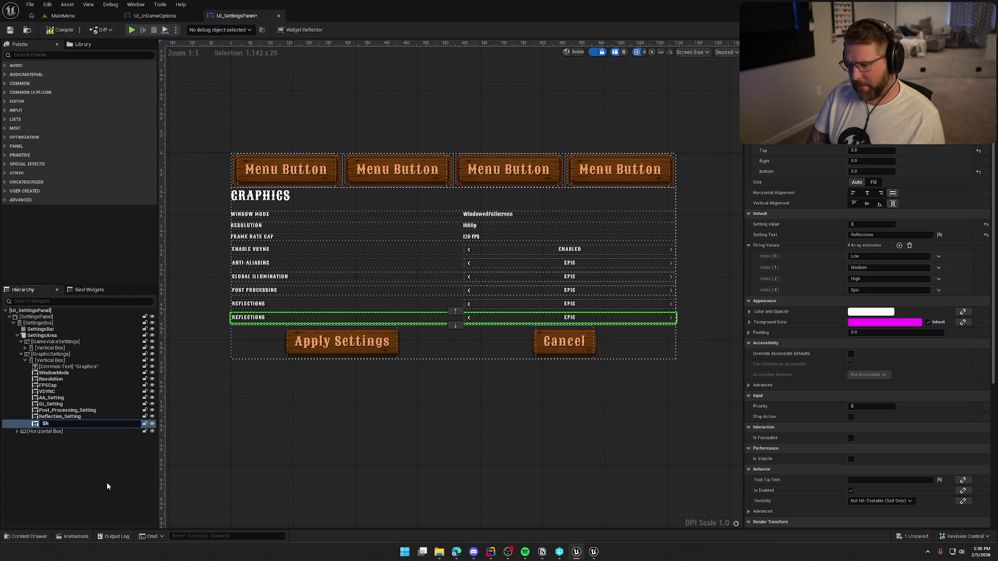
text(ading_Setting)
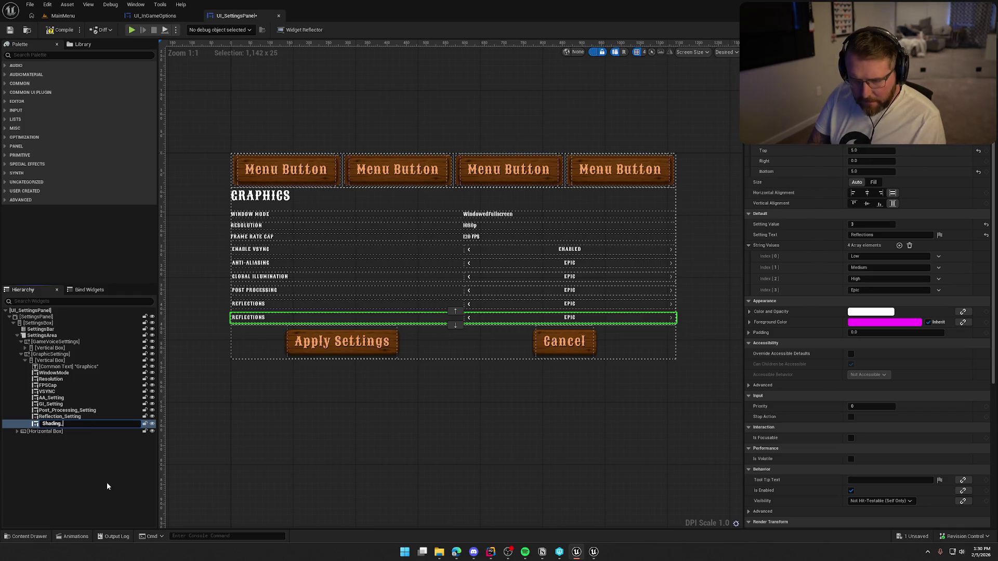
key(Return)
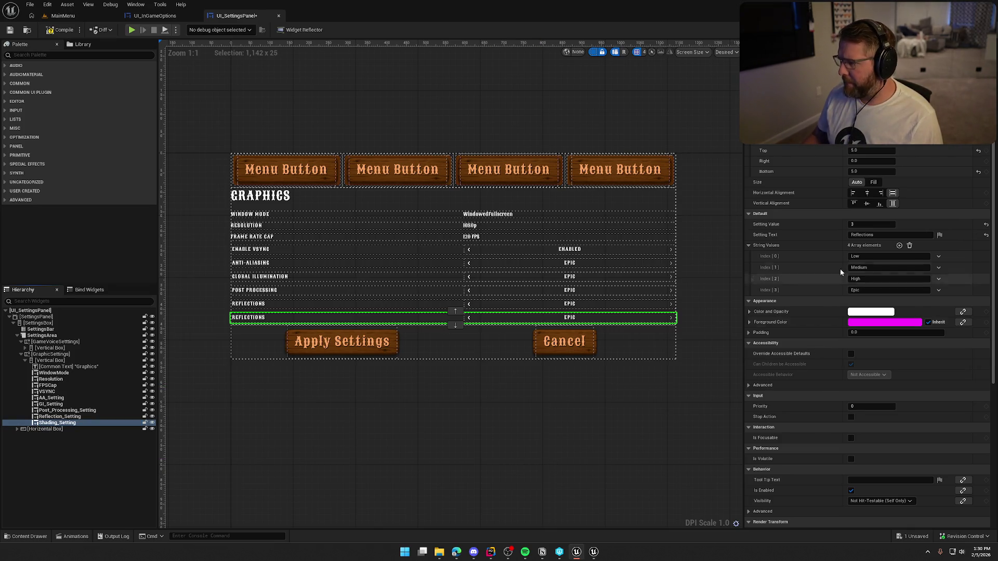
click(863, 235)
text(Shading)
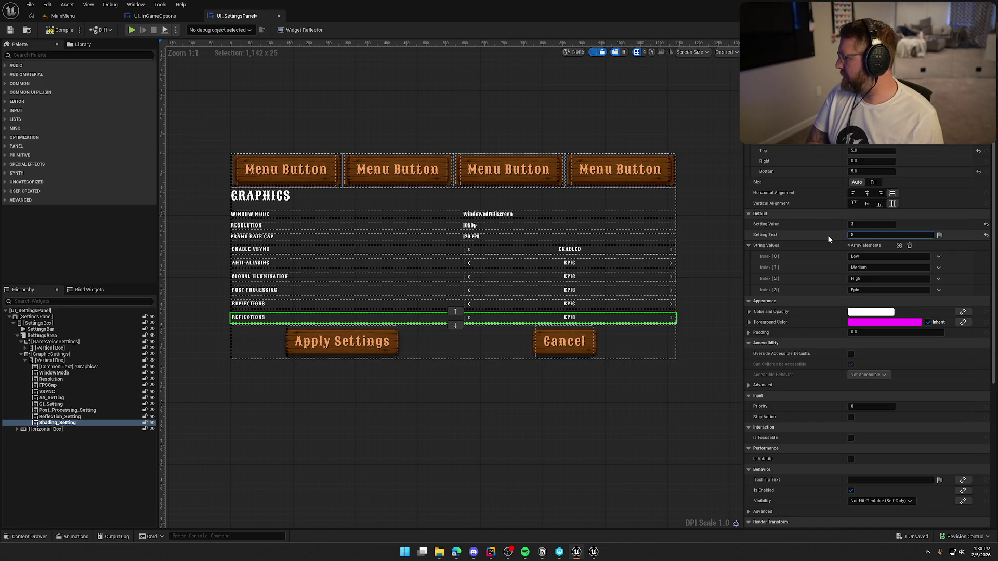
key(Return)
Step: Duplicate Shading_Setting as Shadow_Setting with the label Shadows
click(67, 423)
key(ctrl+d)
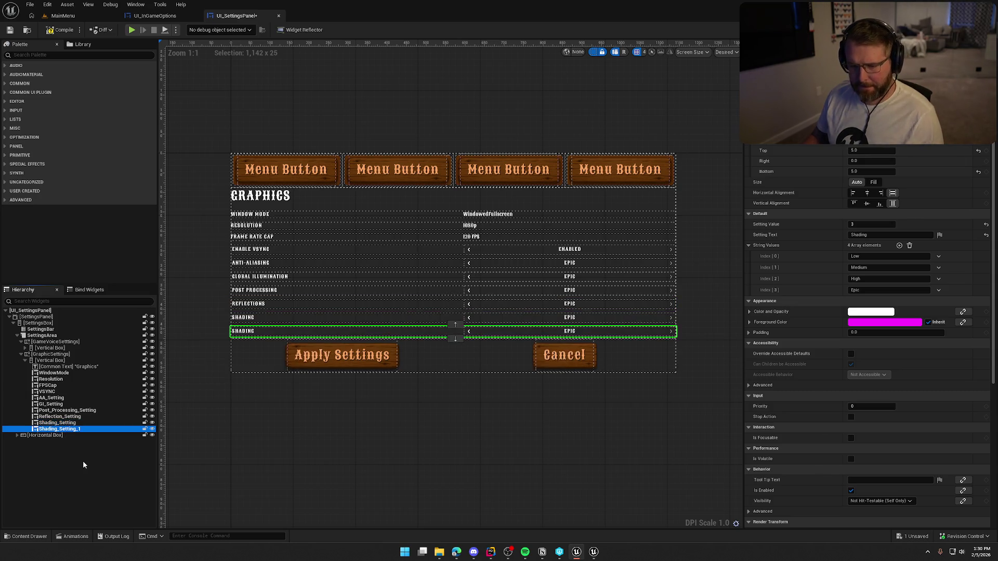
key(F2)
text(S)
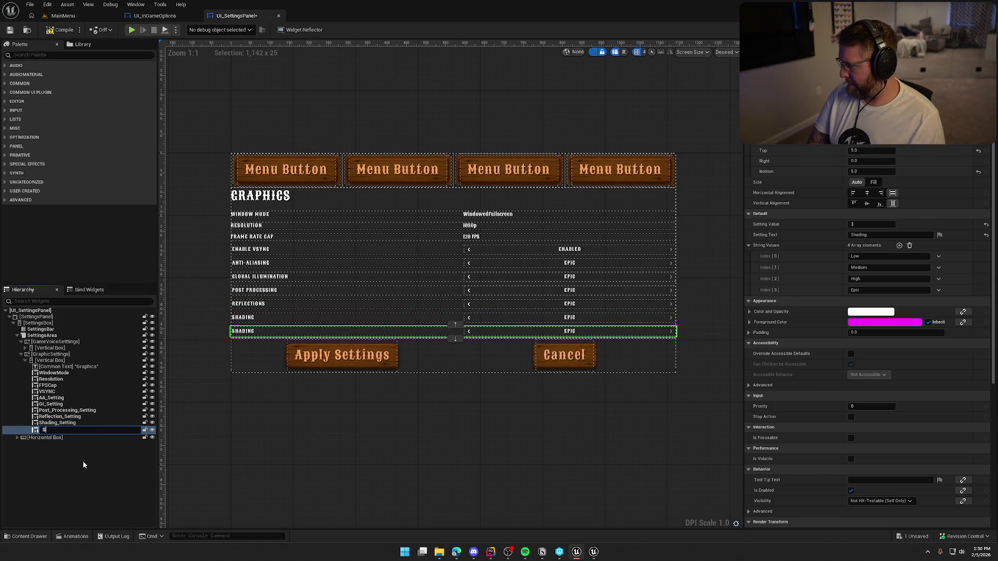
text(hadow_Setting)
key(Return)
click(869, 235)
text(Shadows)
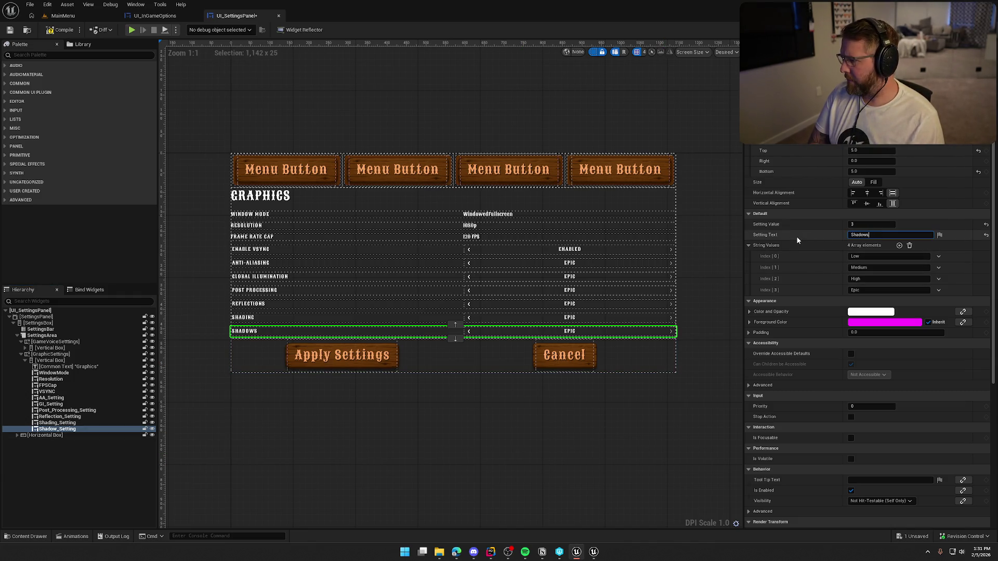
key(Return)
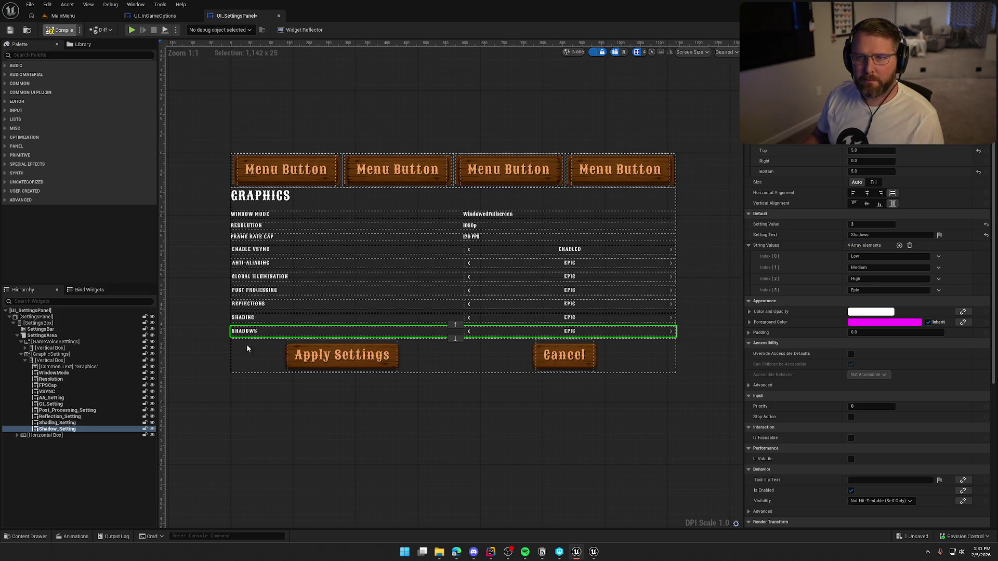
Step: Save the widget and duplicate Shadow_Setting as Texture_Setting
key(ctrl+s)
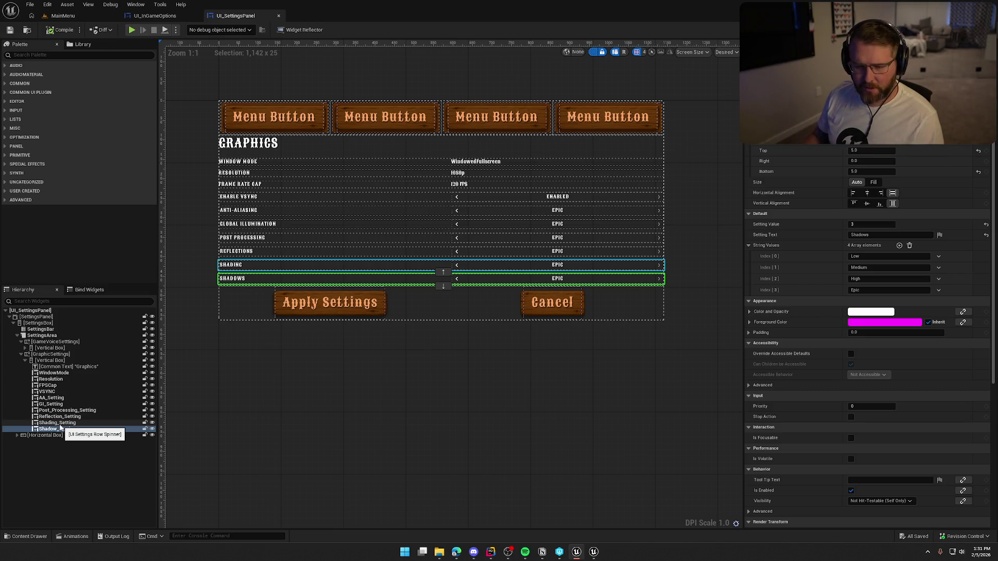
click(57, 428)
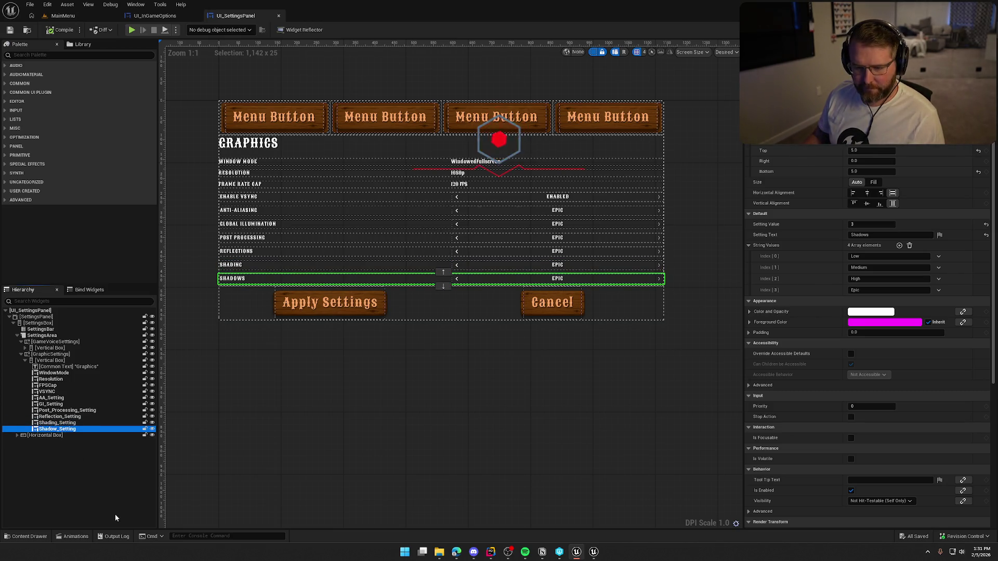
key(ctrl+d)
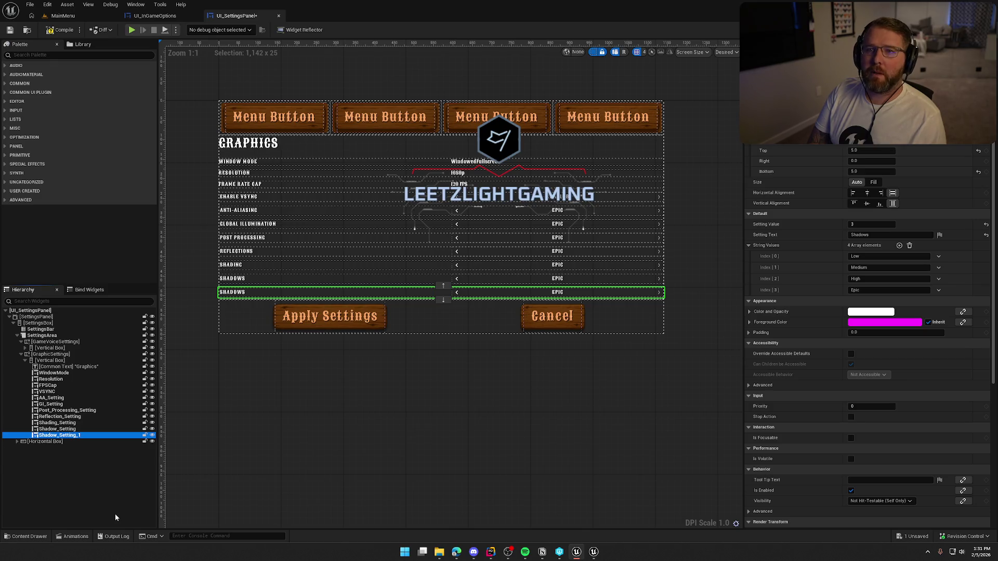
key(F2)
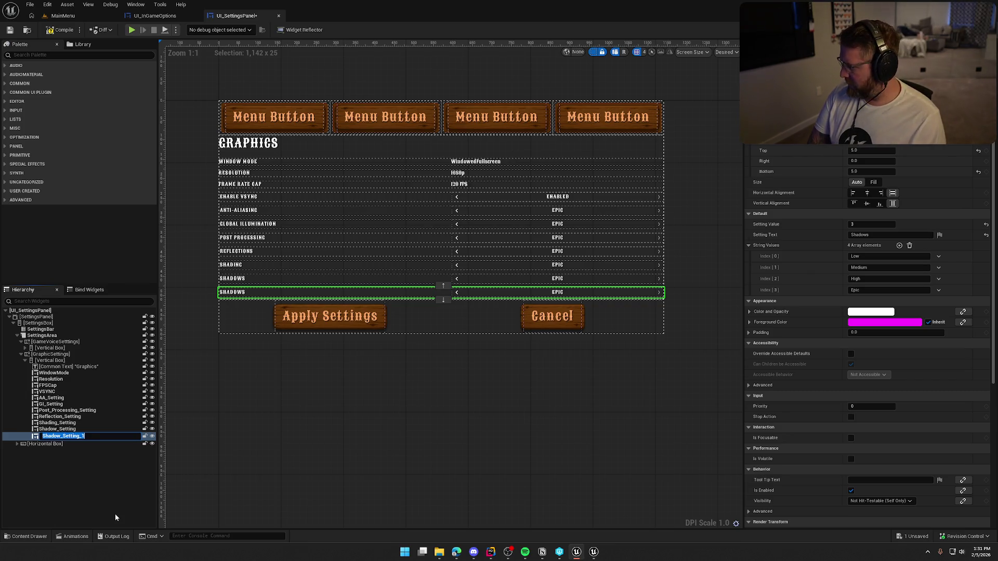
text(Texture_S)
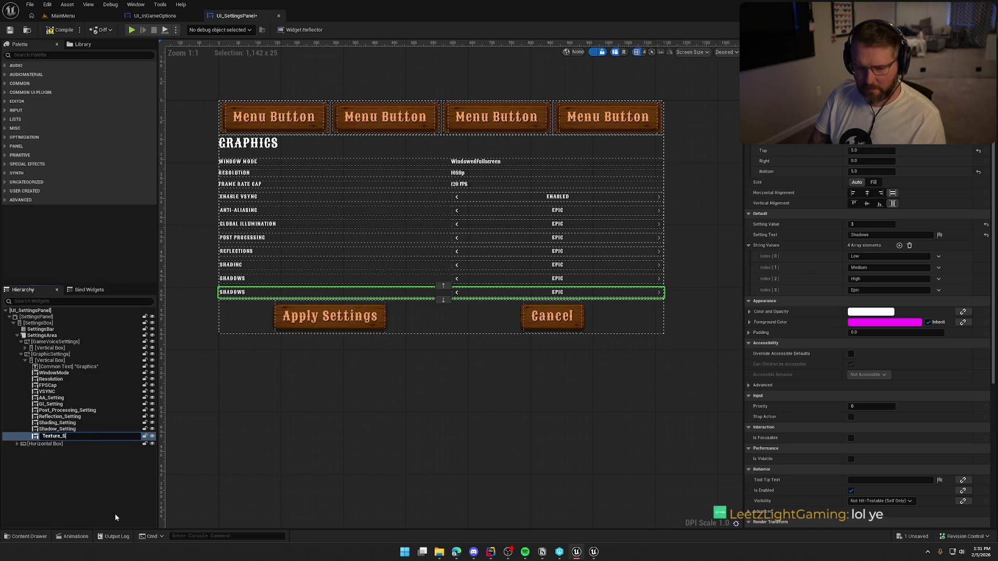
text(etting)
key(Return)
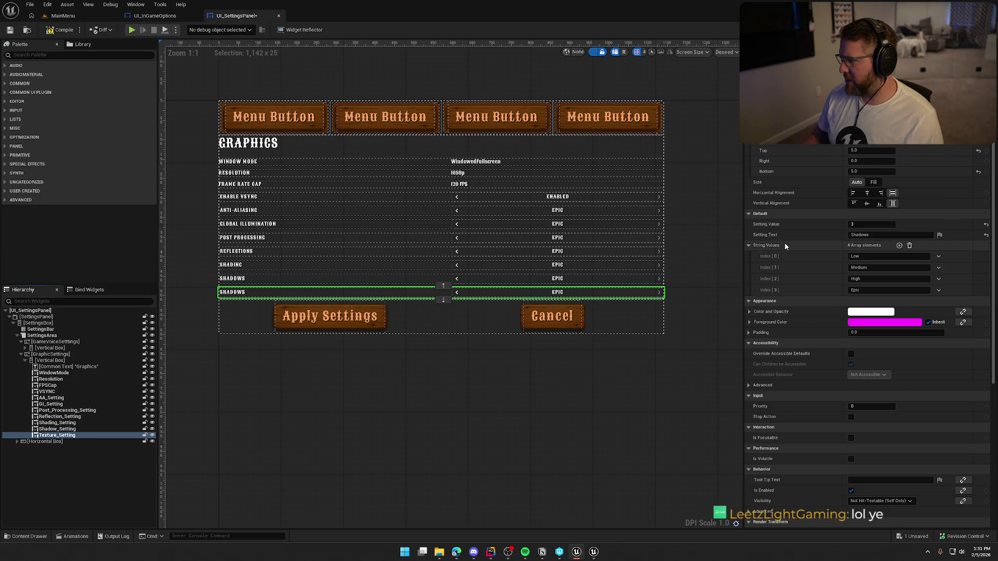
Step: Label the Texture_Setting row Texture Quality
click(873, 235)
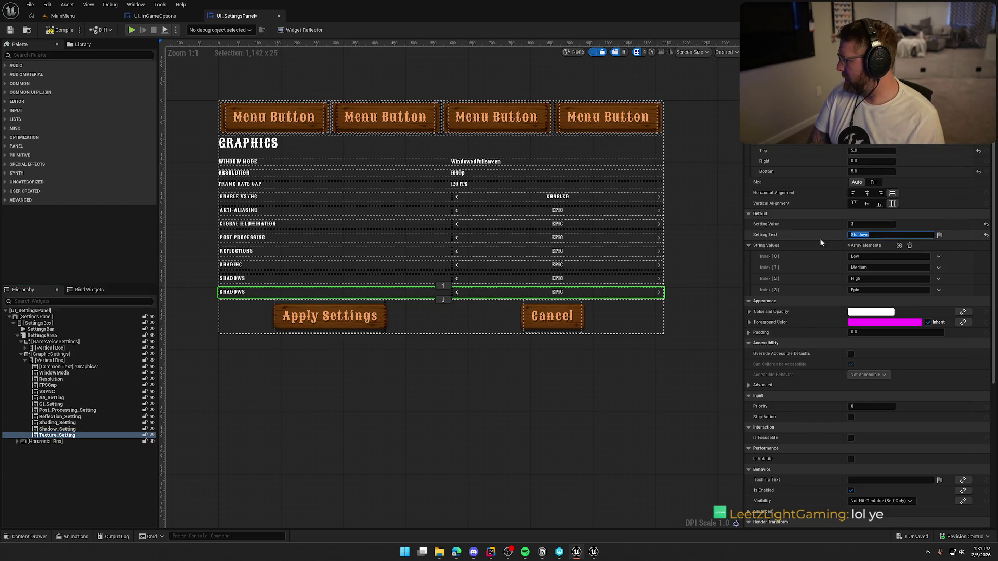
text(Texture Quality)
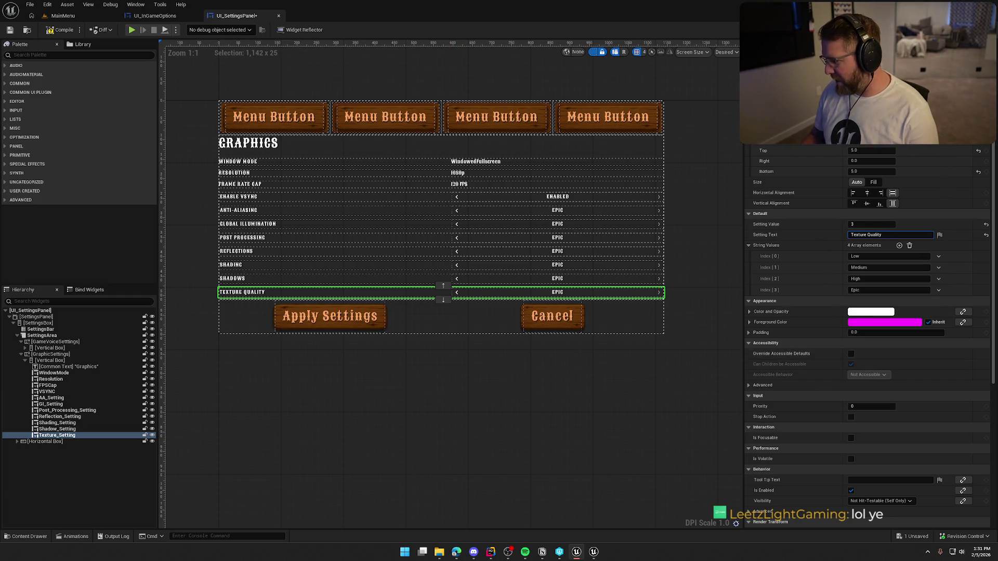
click(70, 435)
Step: Duplicate the Texture Quality row and rename the copy VisualEffect_Setting
key(ctrl+d)
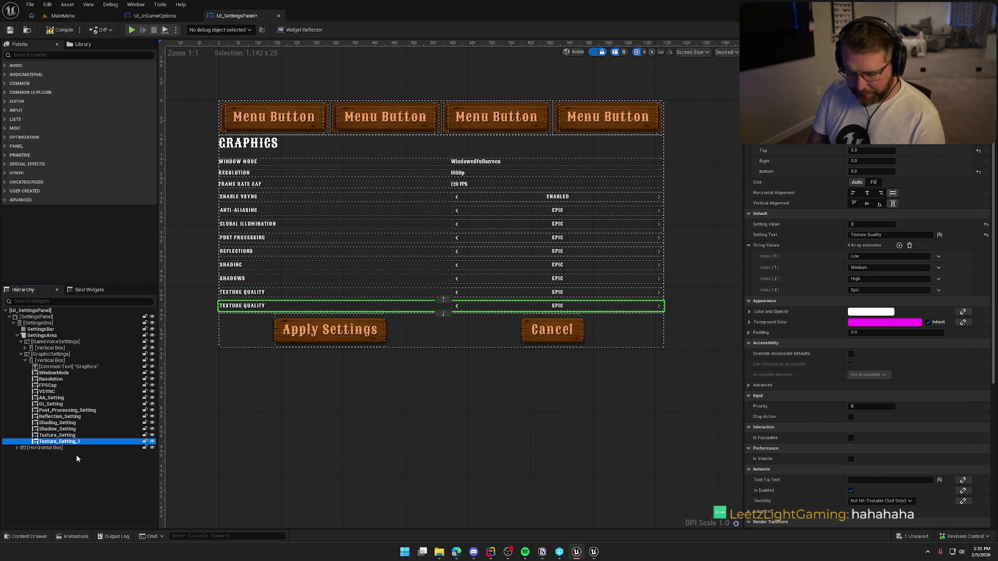
key(F2)
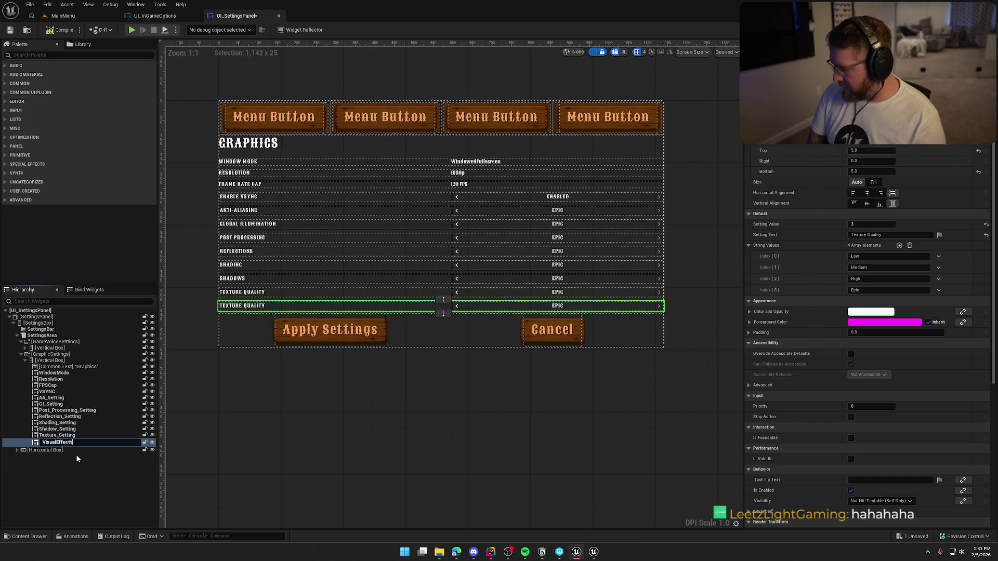
text(VisualEffe)
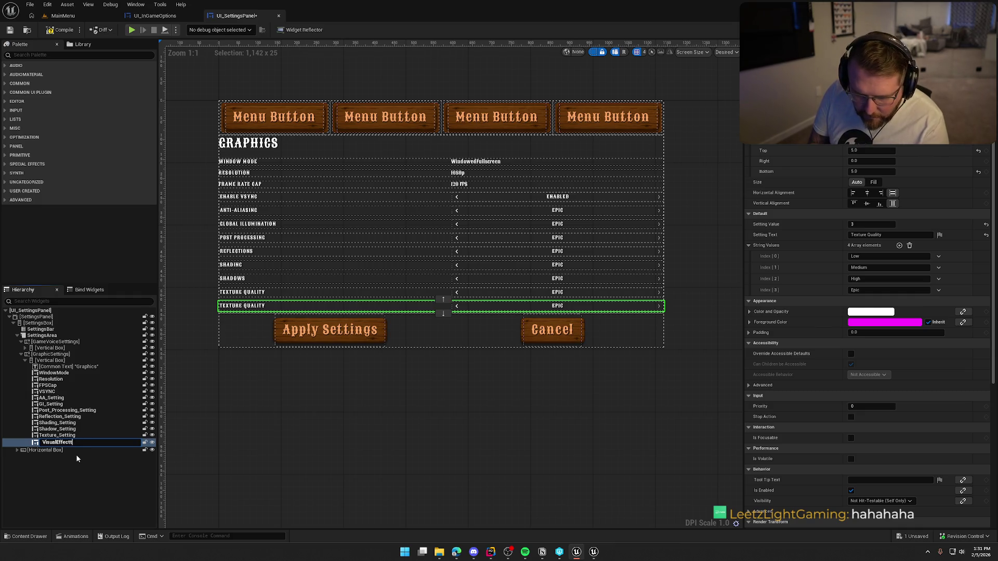
text(c)
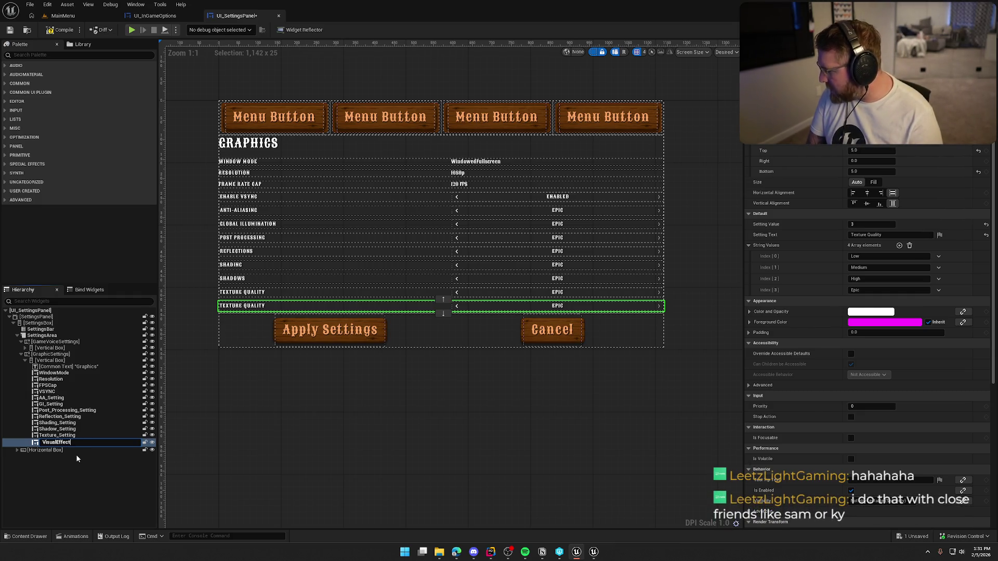
text(_Setting)
key(Return)
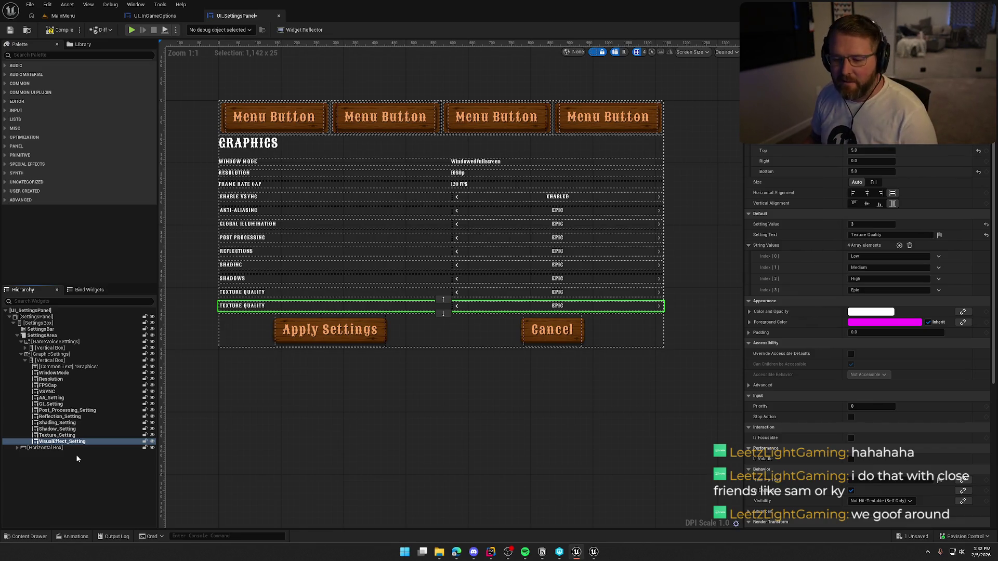
Step: Relabel VisualEffect_Setting from Texture Quality to Visual Effects
click(104, 441)
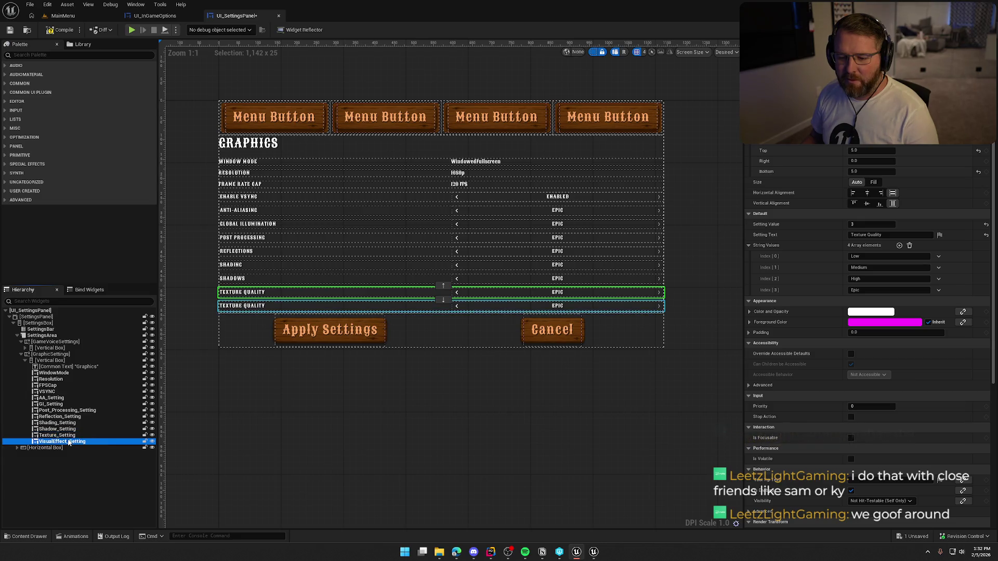
click(866, 235)
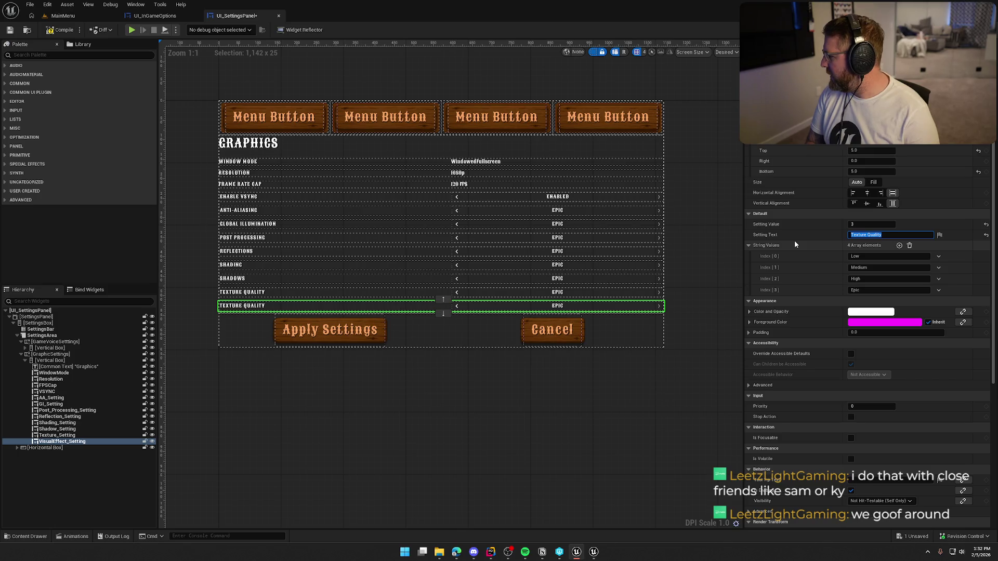
key(BackSpace)
text(Visual Effects)
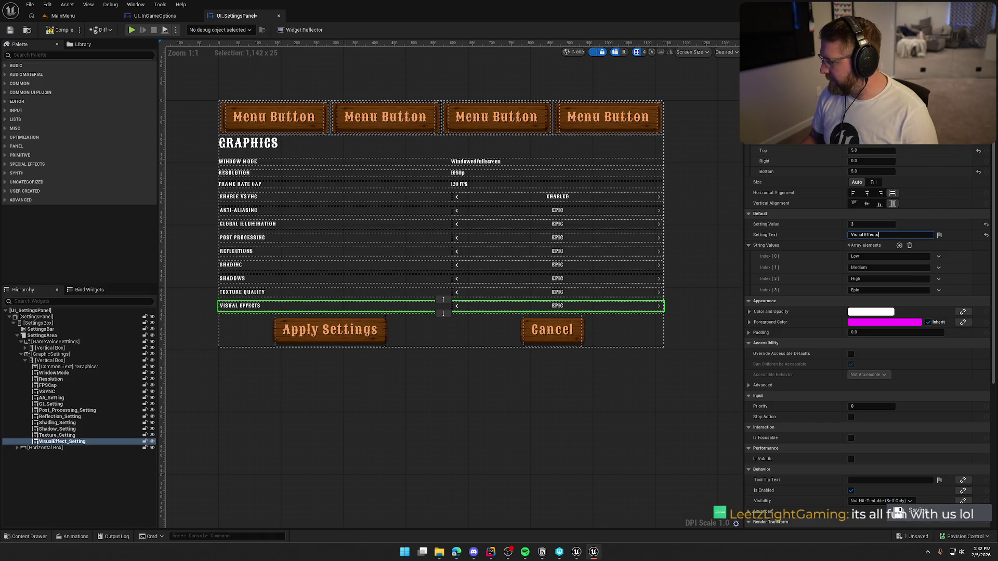
click(43, 55)
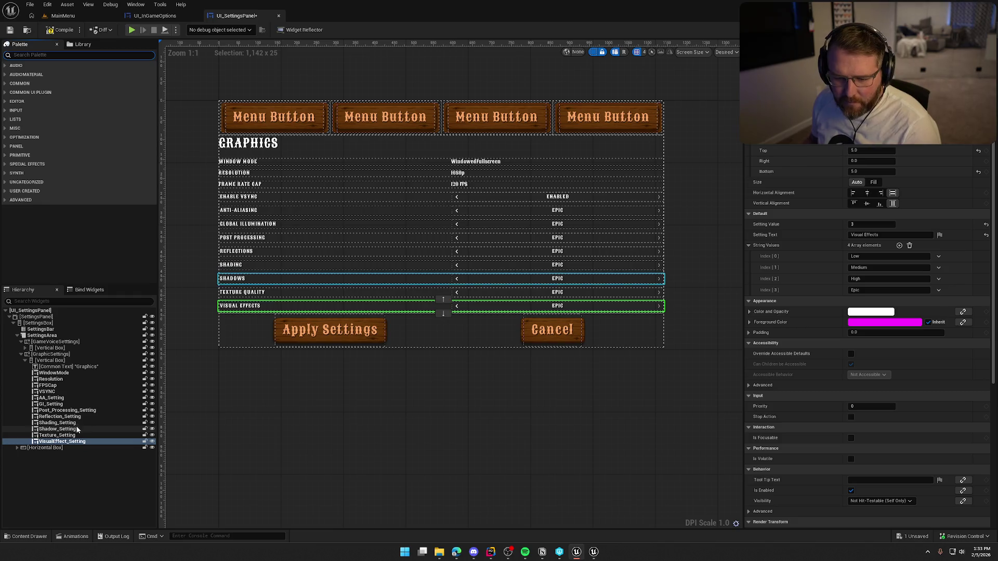
Step: Add a Vertical Box from the Palette below VisualEffect_Setting
click(57, 441)
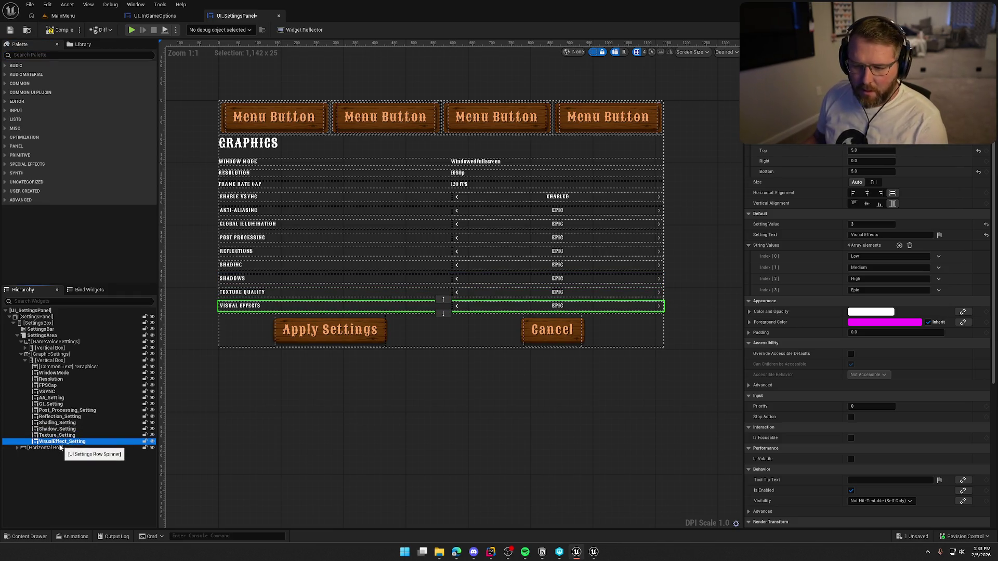
click(44, 54)
text(verti)
mouse_move(37, 73)
mouse_down()
mouse_move(135, 262)
mouse_move(59, 362)
mouse_up()
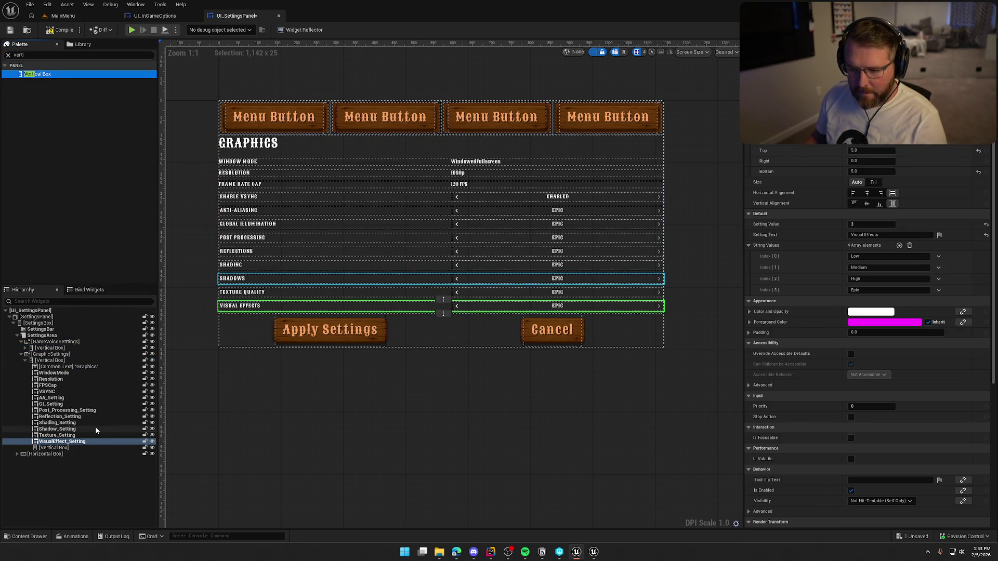
Step: Name the vertical box DLSS Box and select it as the paste target
click(57, 447)
key(F2)
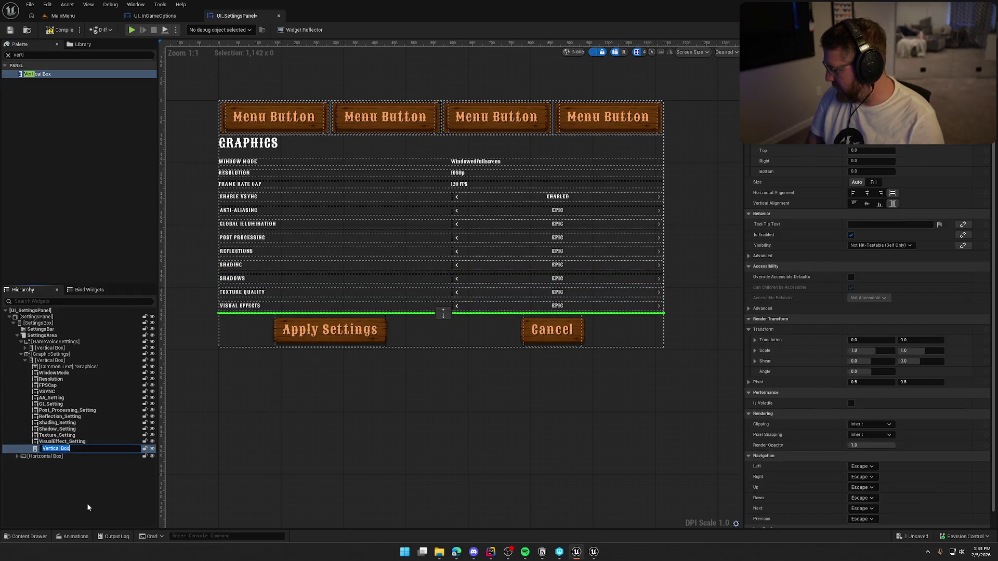
text(DLSS Box)
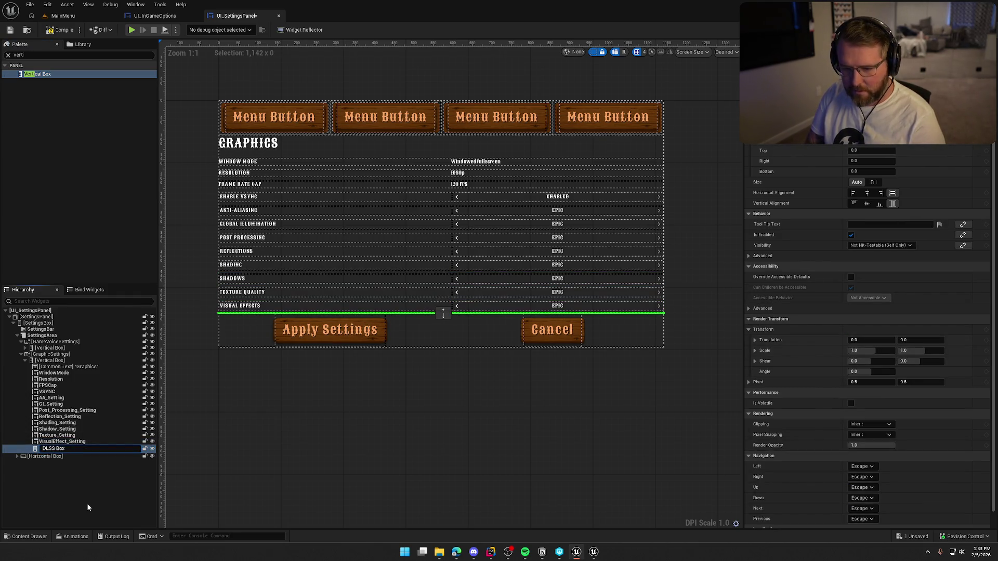
key(Return)
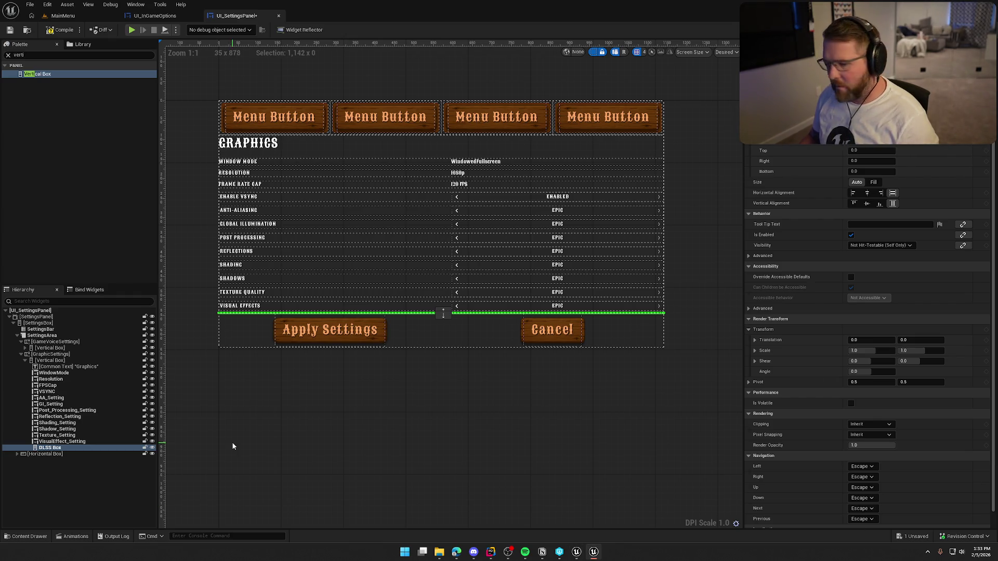
key(Up)
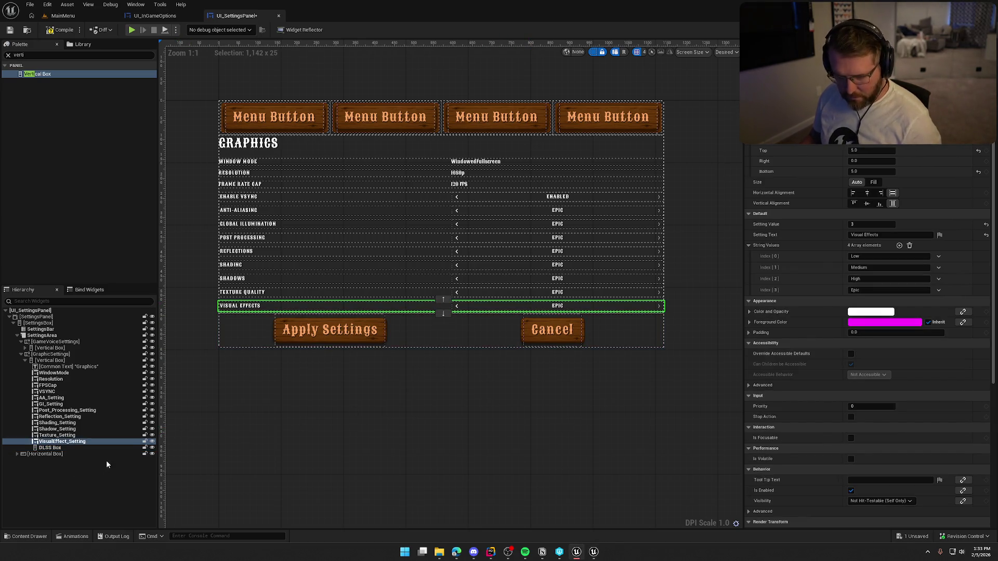
click(62, 448)
Step: Paste the Visual Effects row into DLSS Box and give DLSS Box top padding 5
key(ctrl+v)
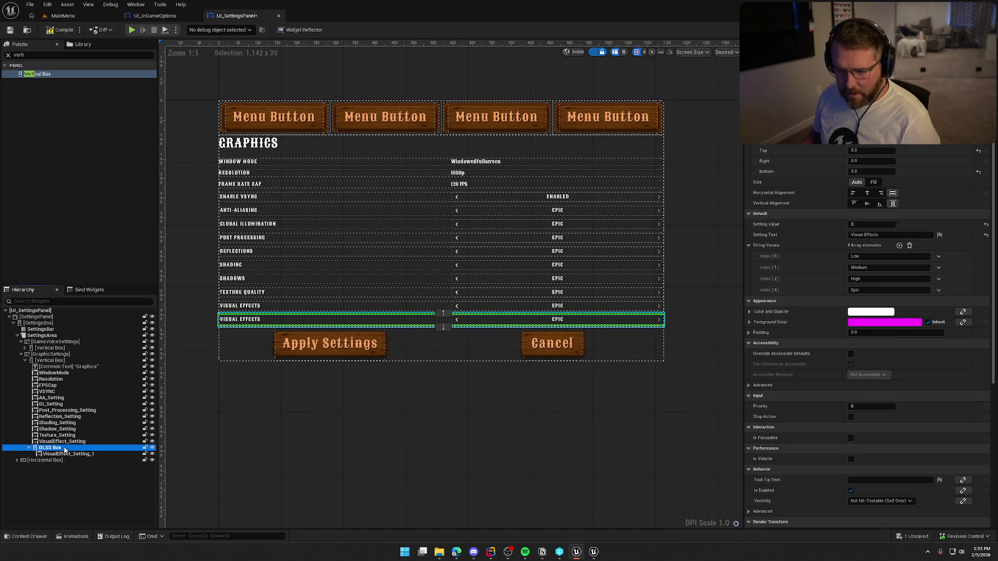
click(64, 449)
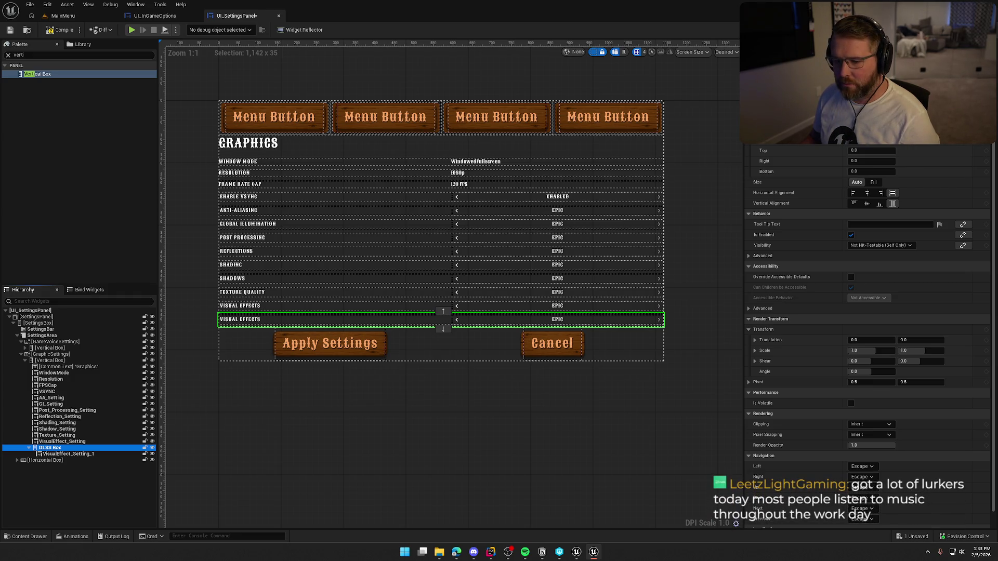
click(863, 150)
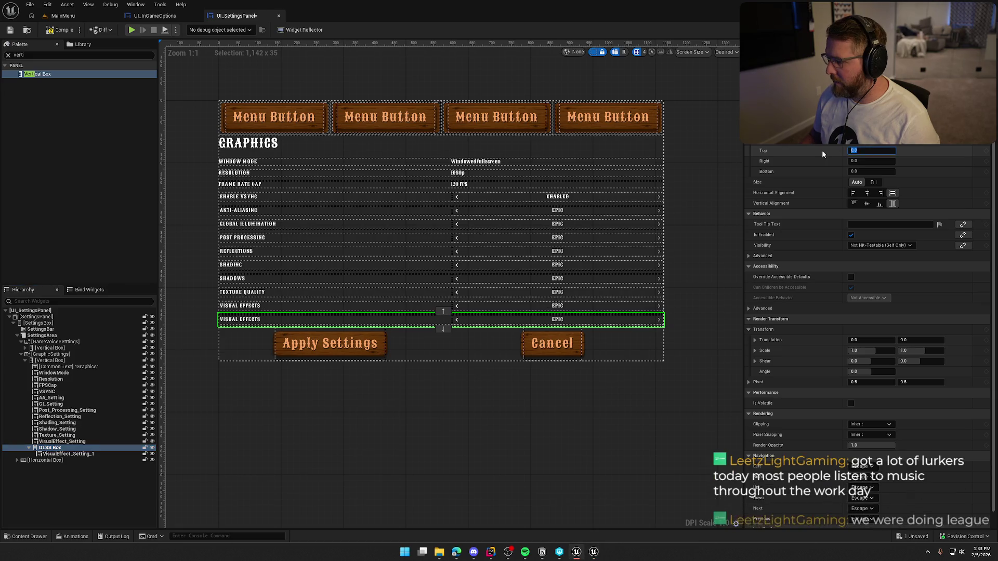
text(5)
key(Return)
Step: Set the pasted row's top padding to 0 and rename it DLSSMode
click(73, 454)
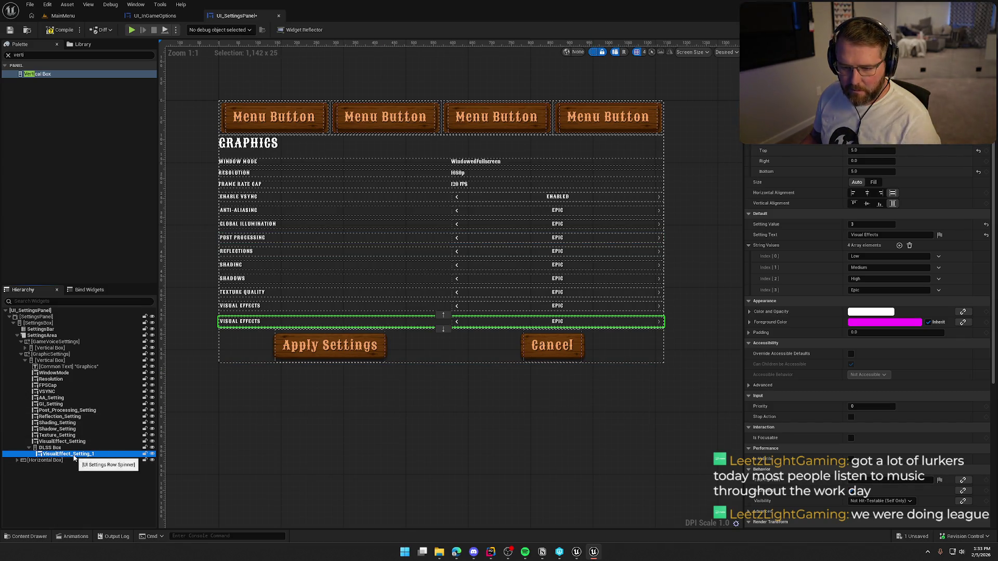
click(855, 151)
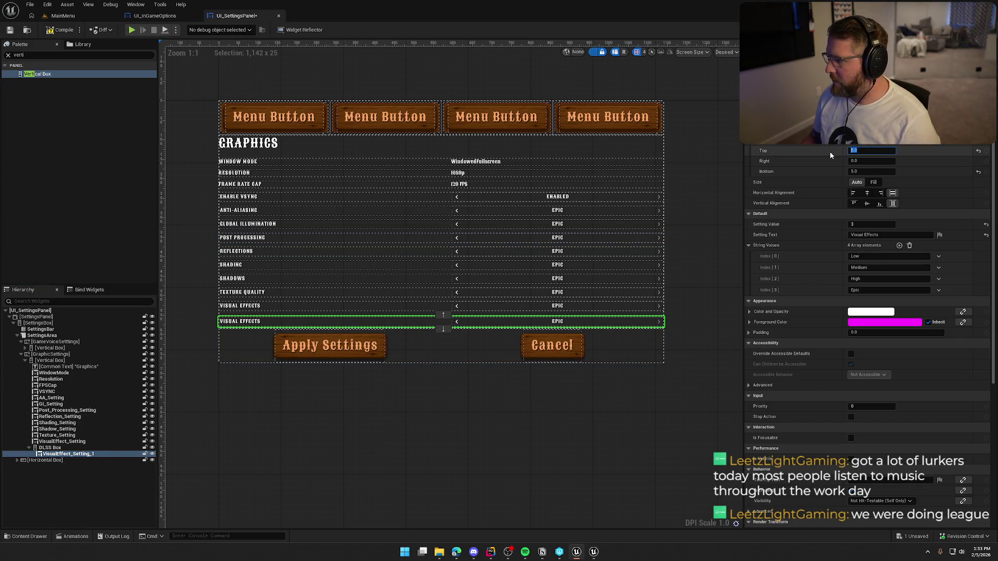
text(0)
key(Return)
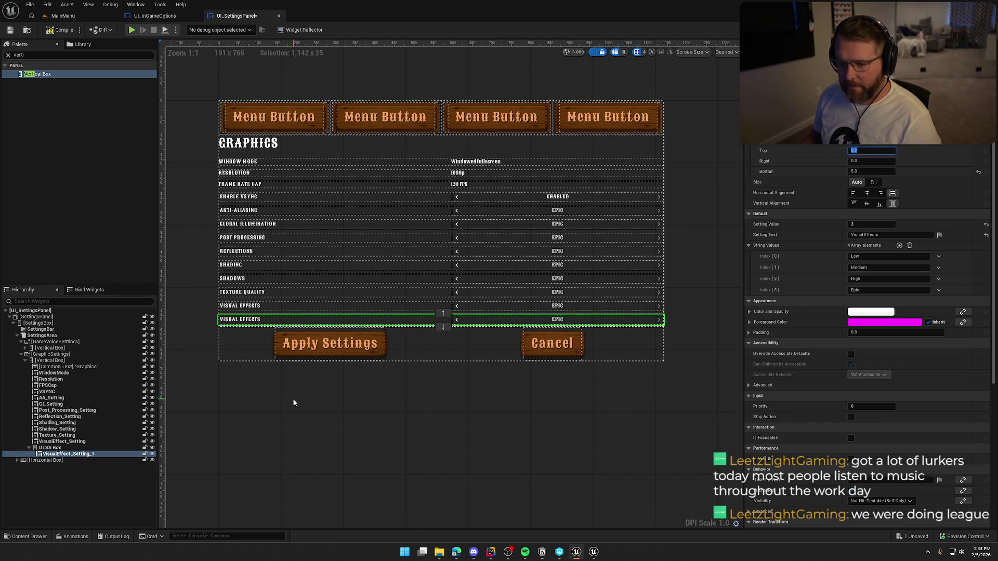
click(707, 143)
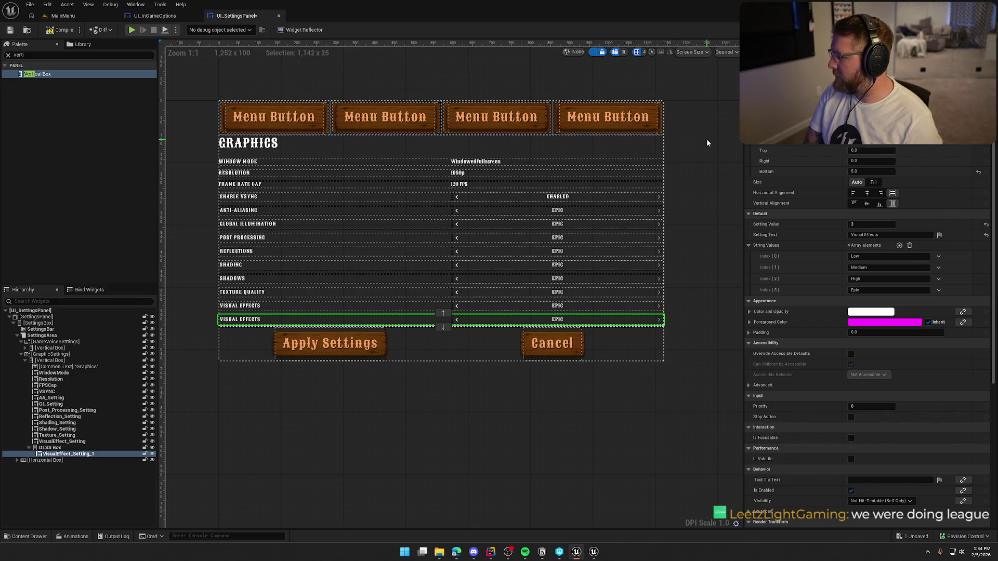
text(DLSSMode)
key(Return)
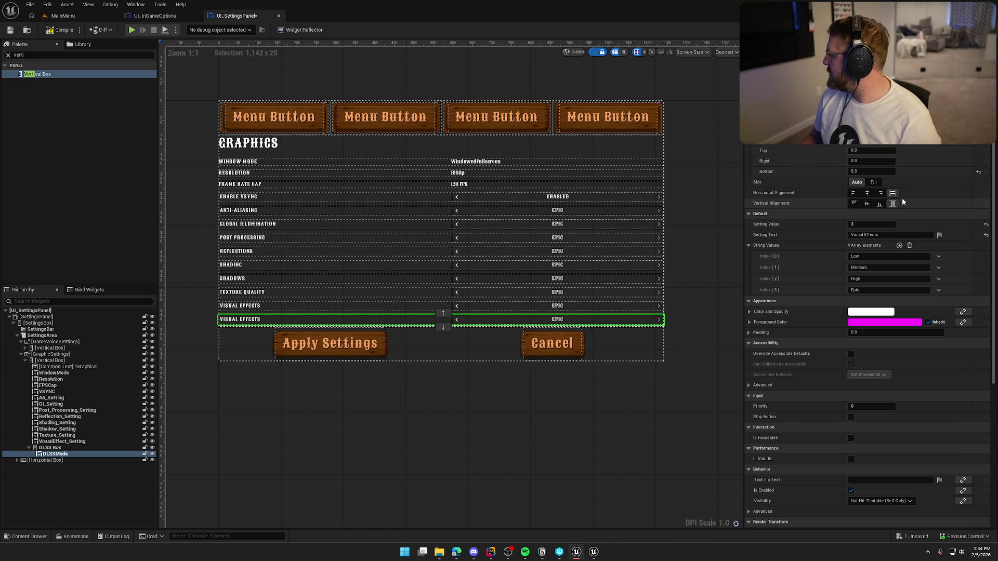
scroll(892, 278, down, 5)
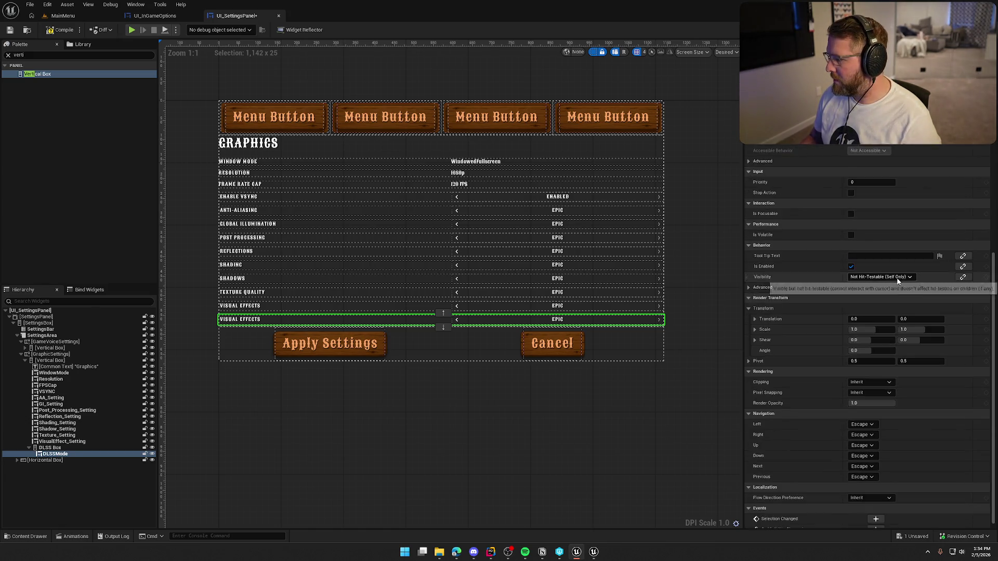
scroll(872, 382, up, 5)
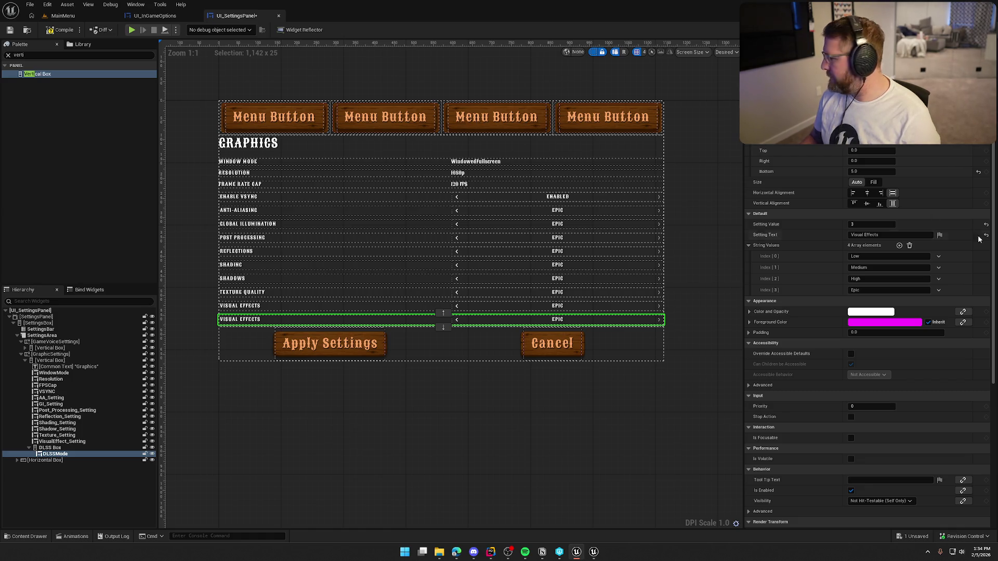
Step: Give DLSSMode Setting Value 0 and label DLSS Mode, and clear its String Values
click(865, 224)
text(0)
key(Tab)
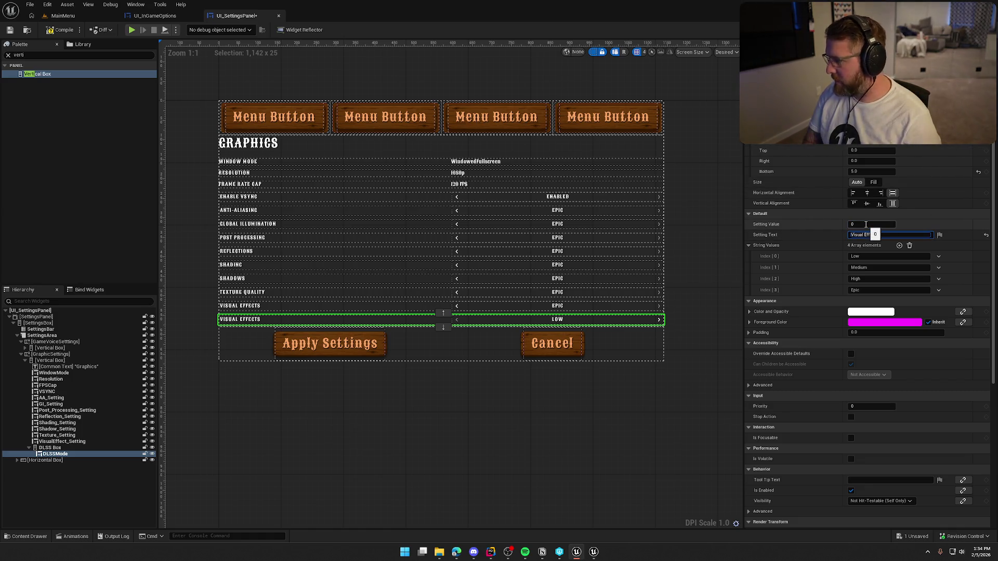
text(0)
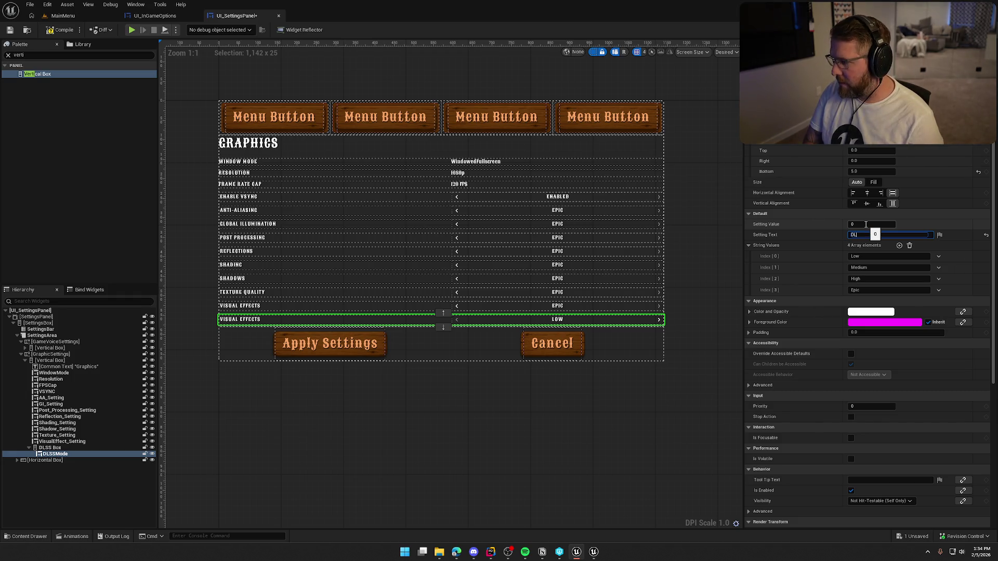
text(de)
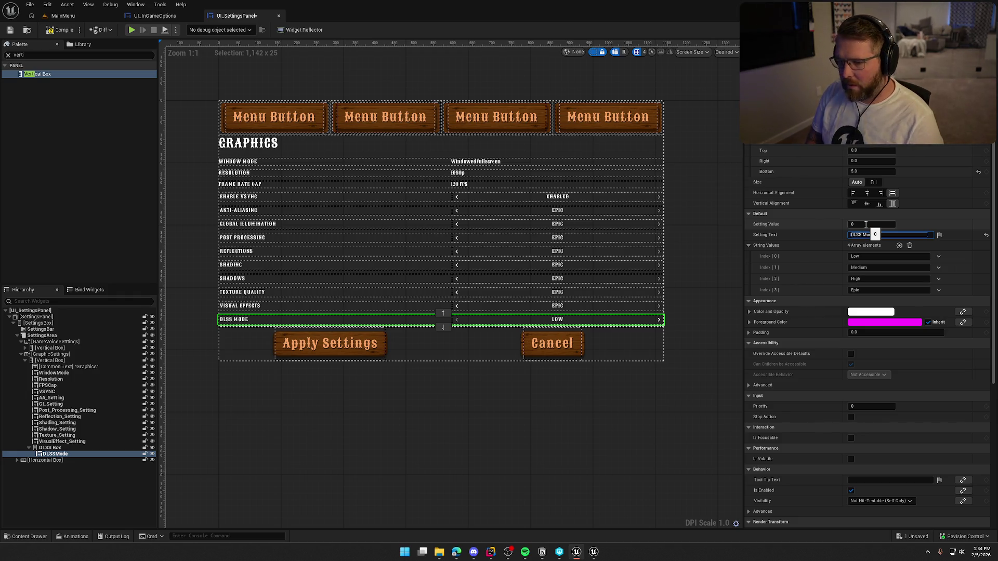
click(909, 246)
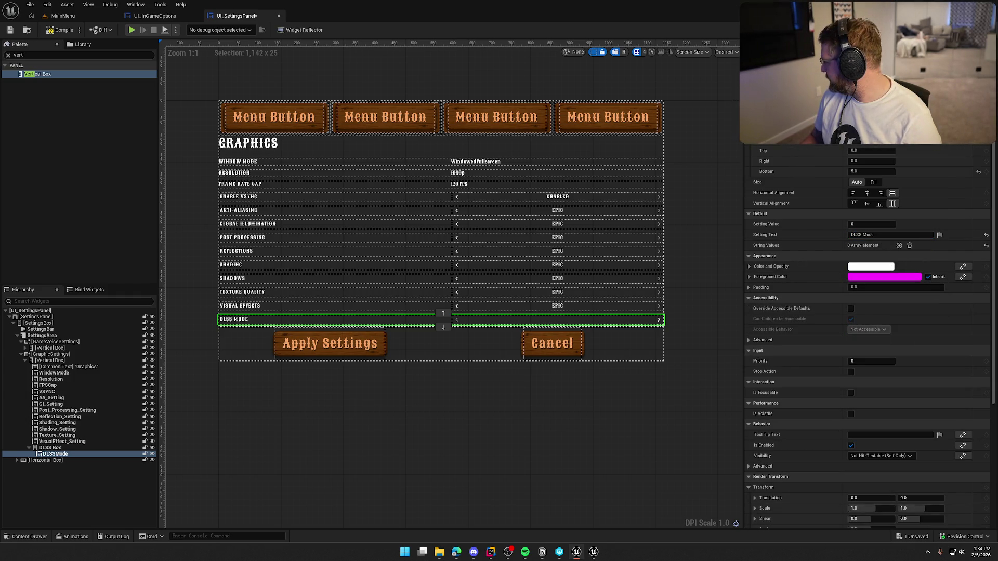
right_click(799, 248)
Step: Paste None, DLSS and Image Scaling into the DLSS Mode row's String Values
click(828, 273)
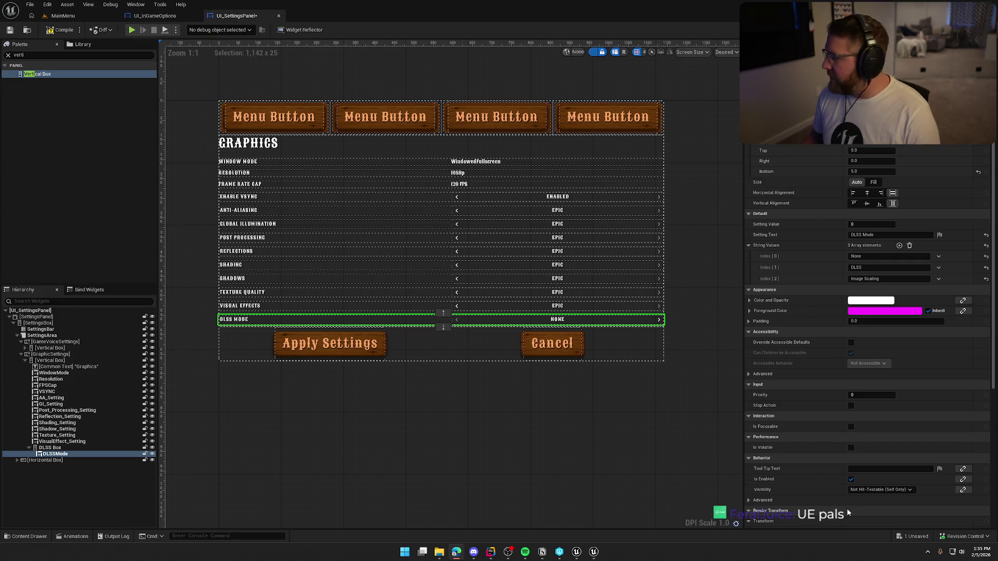
key(alt+Tab)
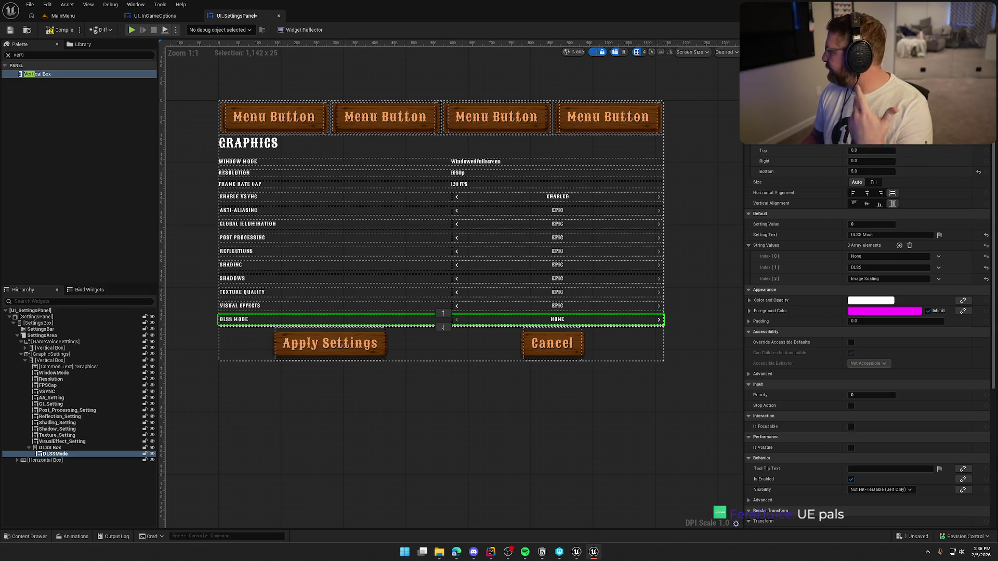
click(31, 54)
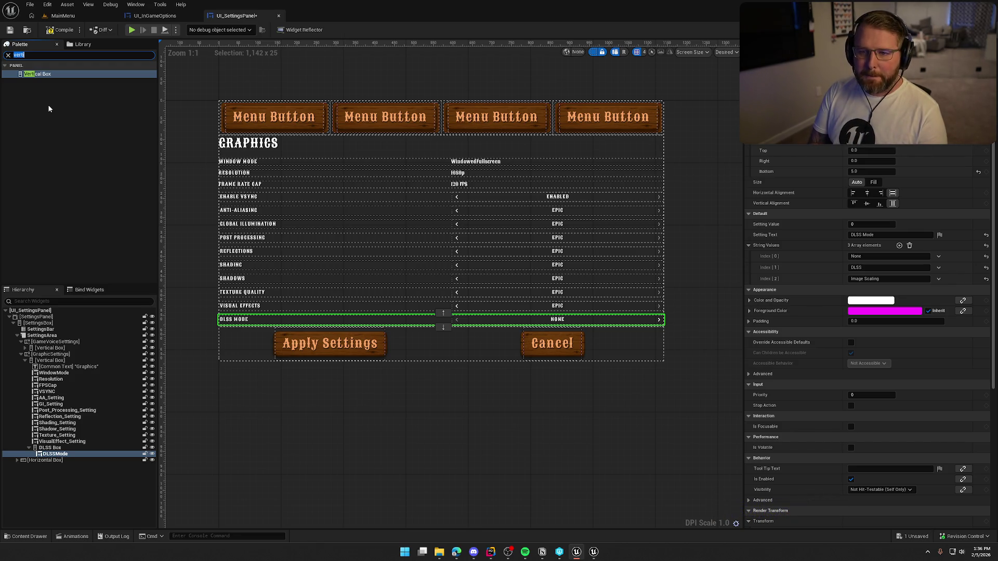
Step: Add a Common Activatable Widget Switcher named DLSS_Switcher below DLSSMode, with top padding 5
text(switcher)
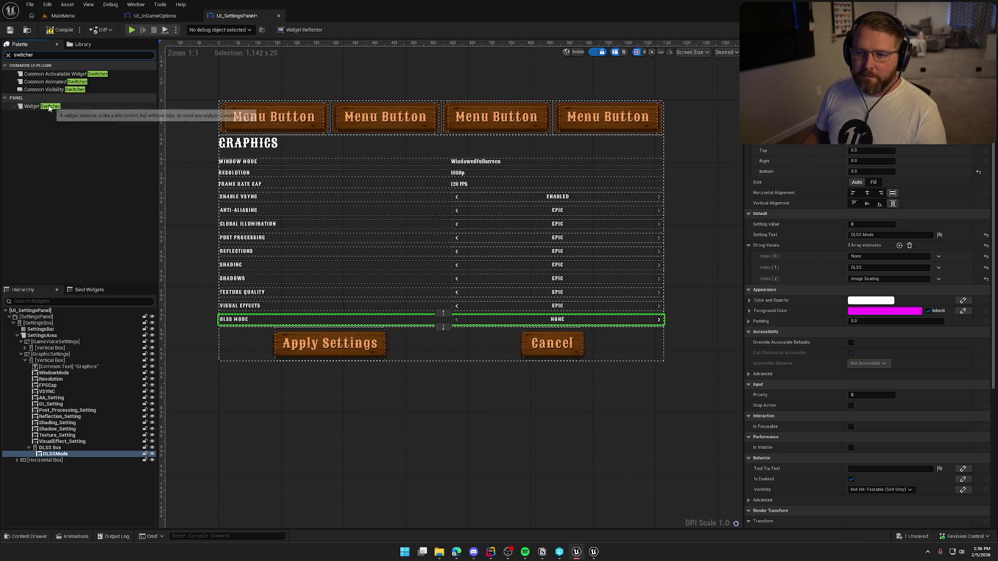
mouse_move(59, 75)
mouse_down()
mouse_move(130, 125)
mouse_move(88, 452)
mouse_move(52, 460)
mouse_up()
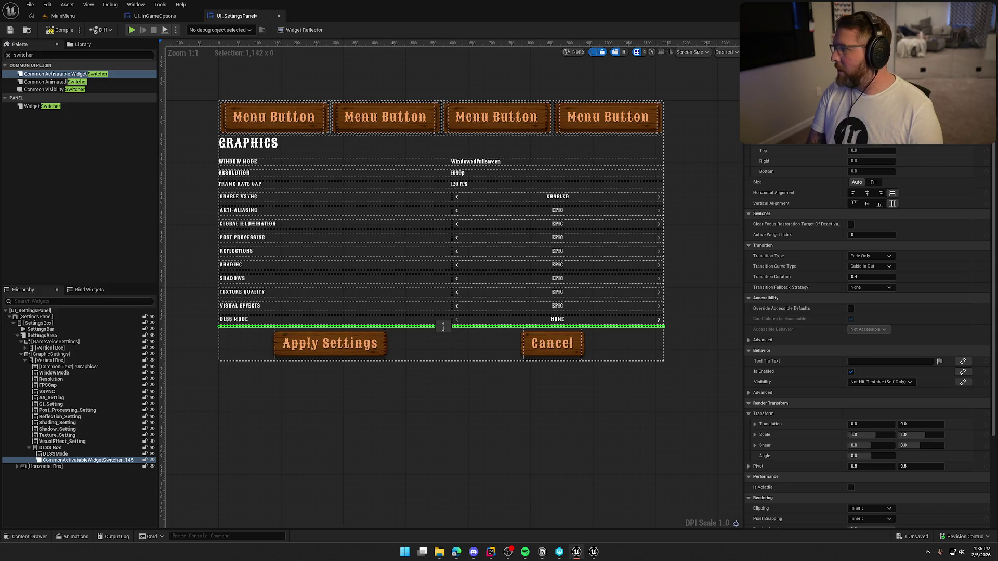
text(DLSS_Switcher)
key(Return)
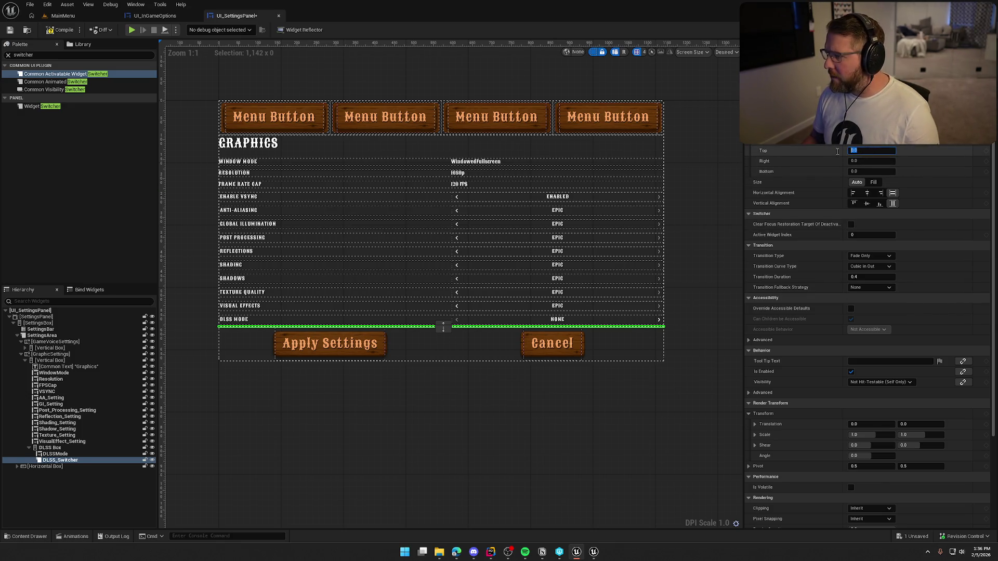
key(Tab)
key(Tab)
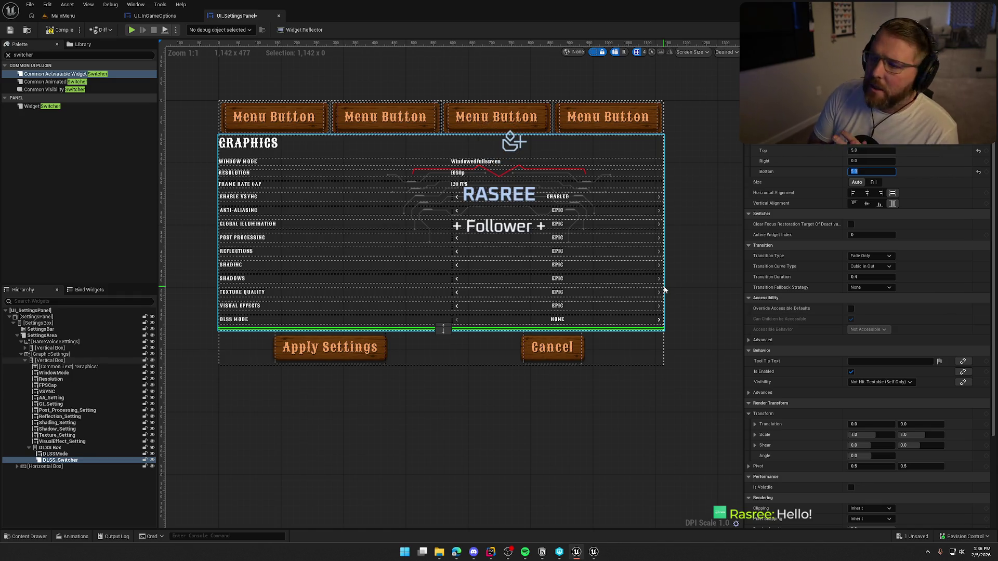
click(593, 52)
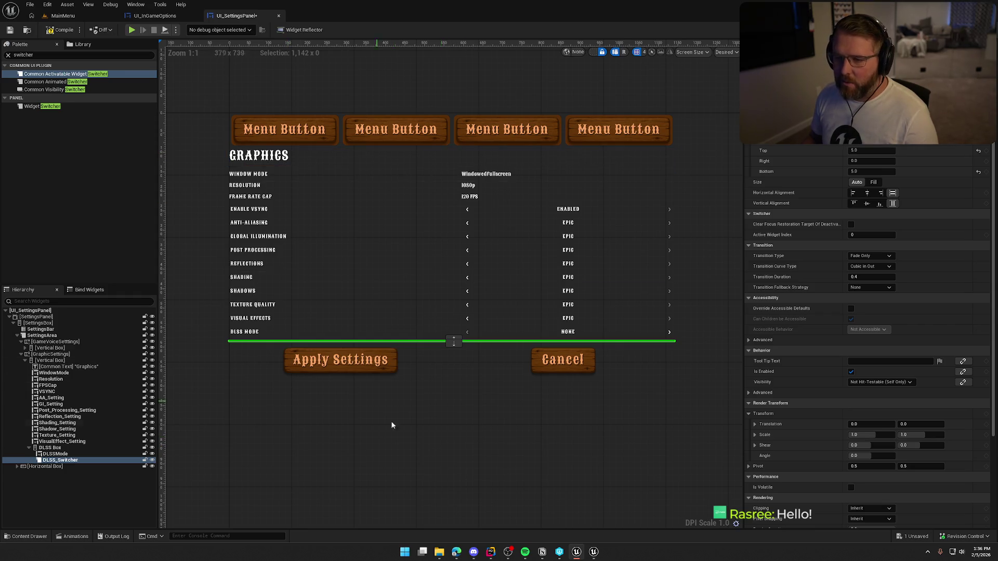
Step: Paste a new setting row into DLSS_Switcher, name it DLSS_ImageScaler, and delete its Ultra Performance option
key(ctrl+s)
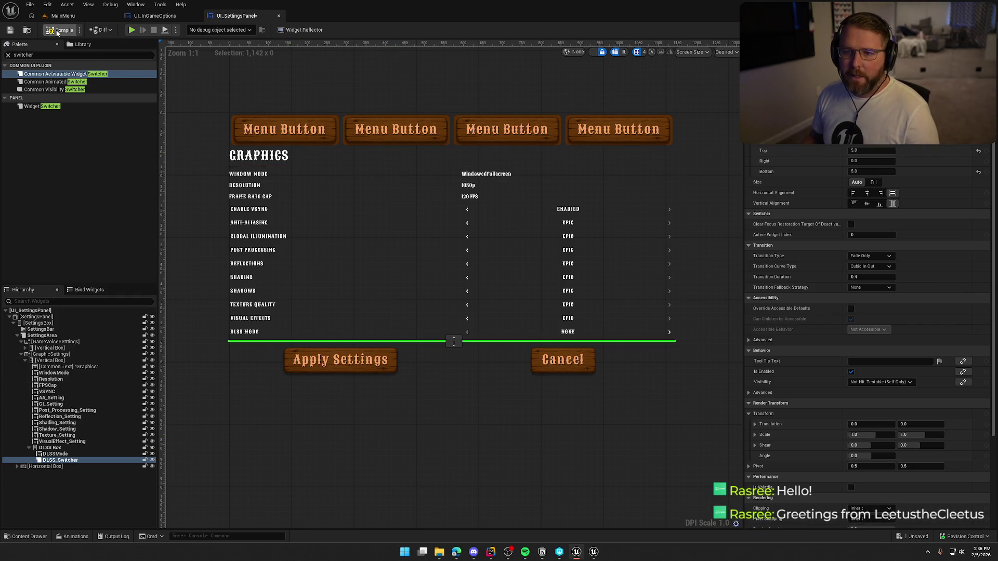
key(ctrl+v)
key(F2)
text(DLSS_Image)
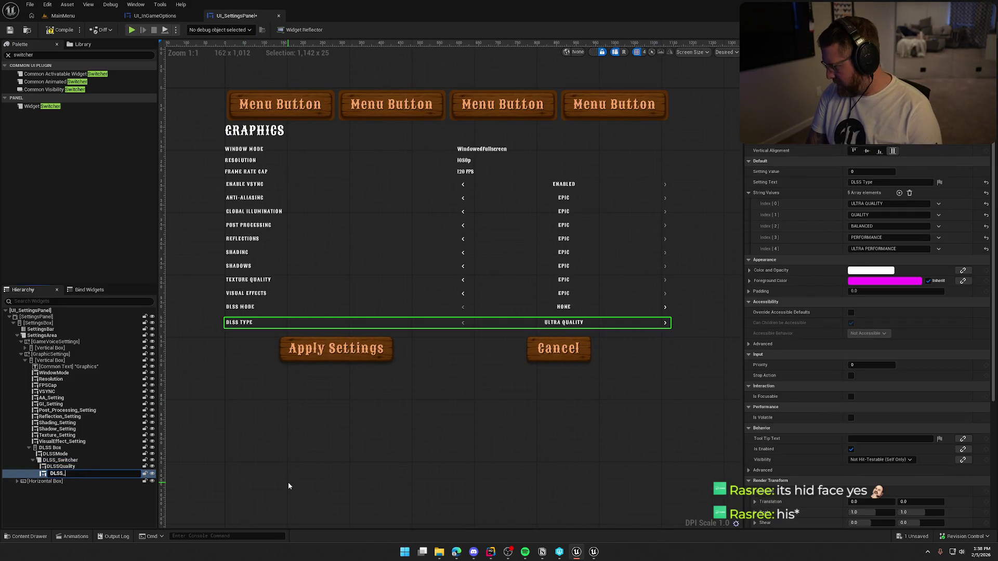
text(Scaler)
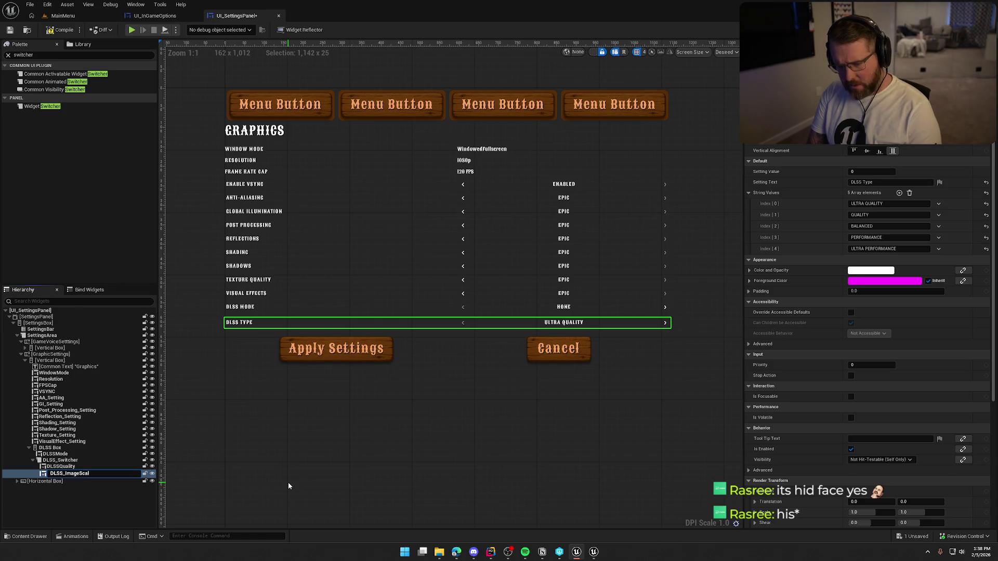
key(Return)
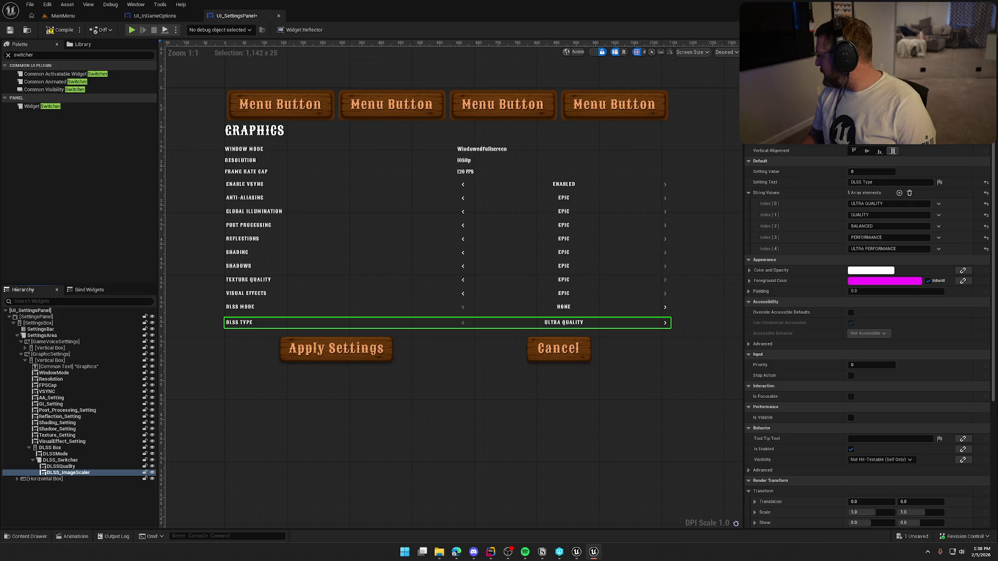
click(909, 193)
right_click(812, 191)
click(843, 214)
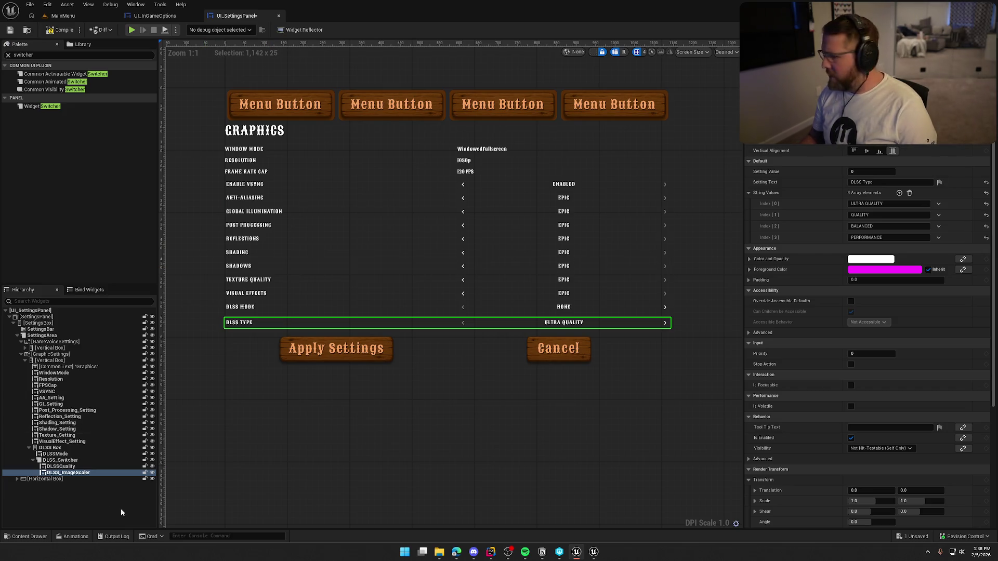
Step: Set the DLSS_ImageScaler Setting Text to 'Image Scaling' and compile the widget
click(68, 473)
click(862, 183)
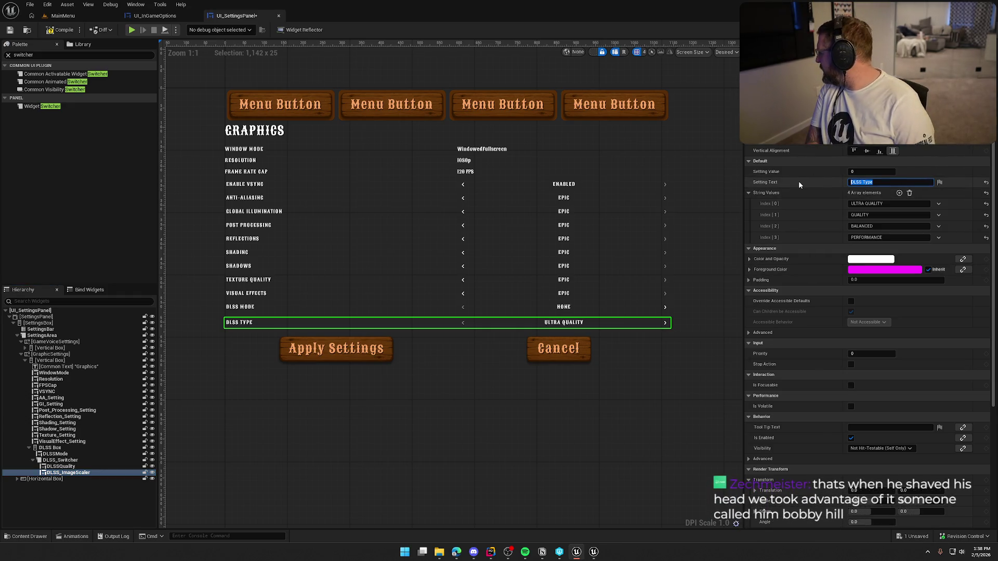
text(IMA)
key(BackSpace)
key(BackSpace)
text(mage Scaling)
key(Return)
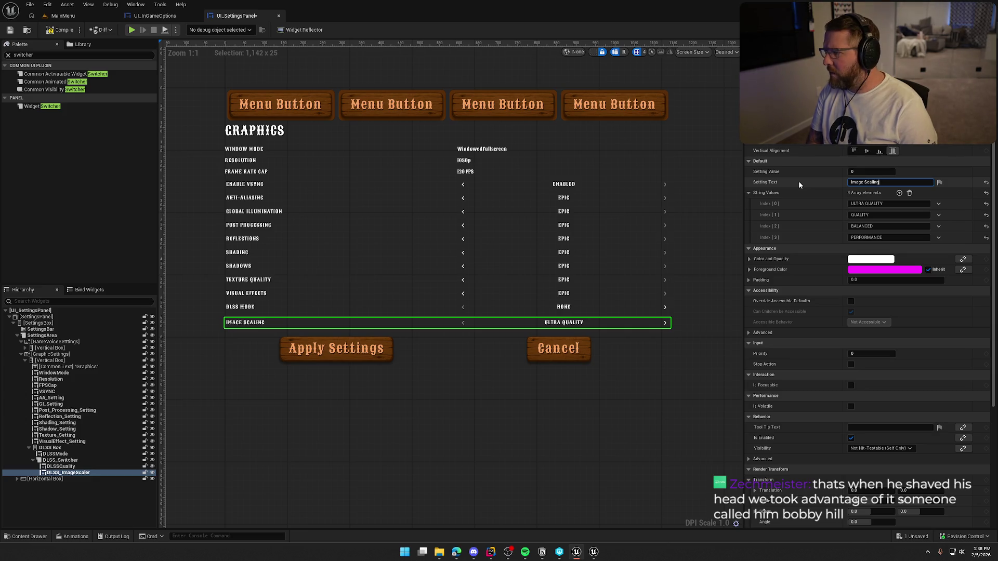
click(50, 30)
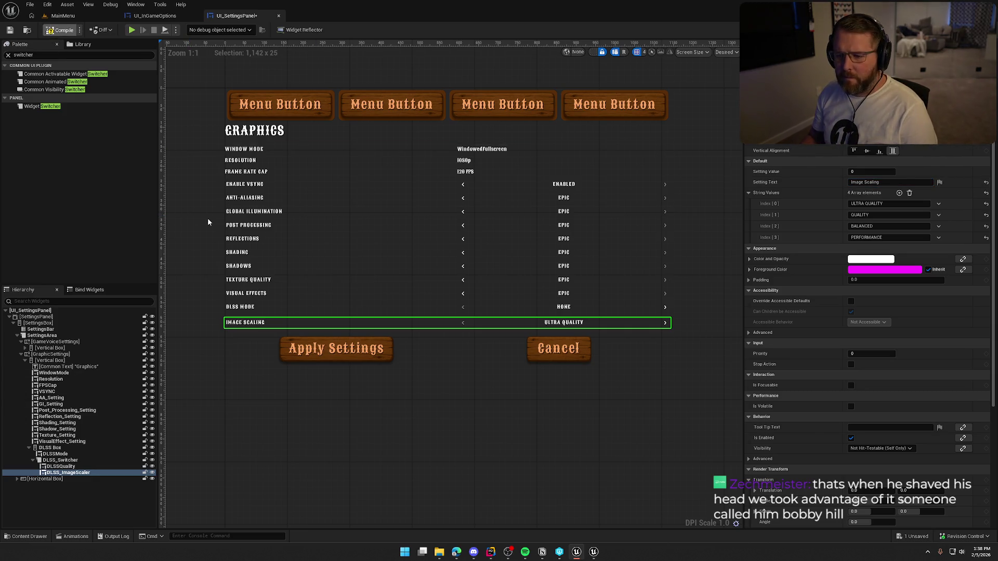
click(60, 466)
click(65, 473)
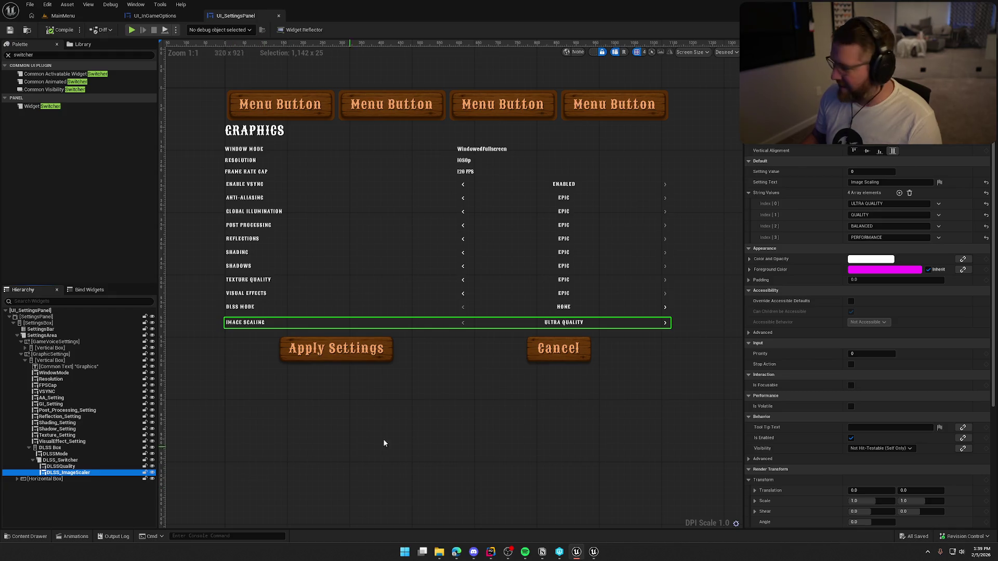
key(alt+Tab)
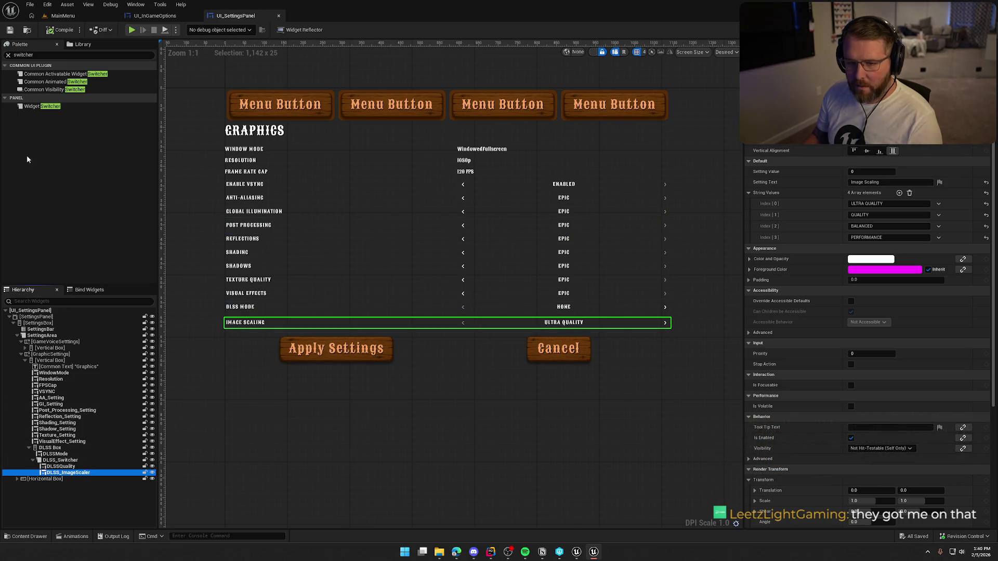
click(34, 57)
Step: Add a Vertical Box named FrameGenBox below DLSS_ImageScaler, holding a copy of the image scaler row
key(ctrl+a)
key(BackSpace)
text(verti)
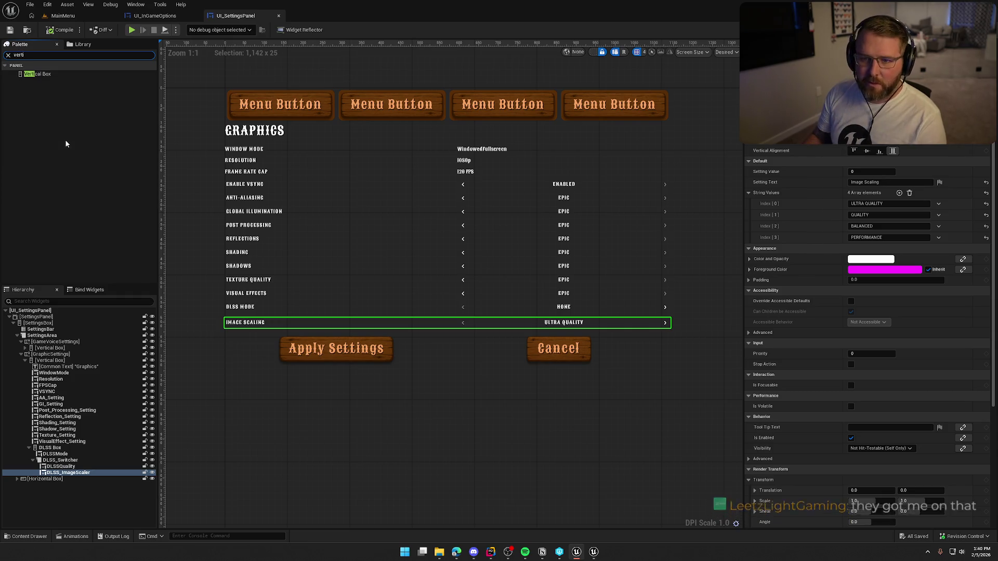
mouse_move(43, 78)
mouse_down()
mouse_move(121, 378)
mouse_move(111, 407)
mouse_move(55, 362)
mouse_up()
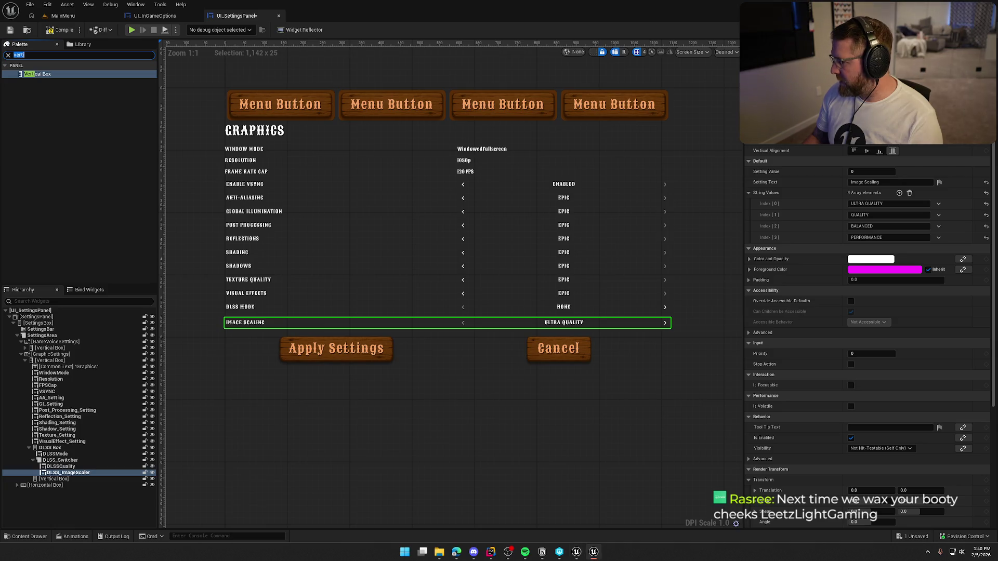
click(69, 473)
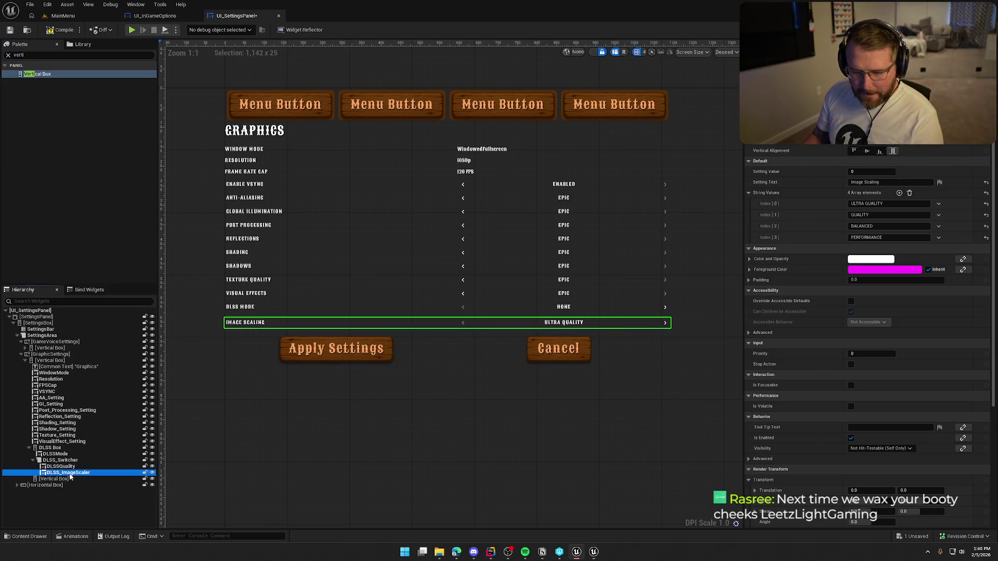
key(ctrl+c)
click(54, 479)
key(ctrl+v)
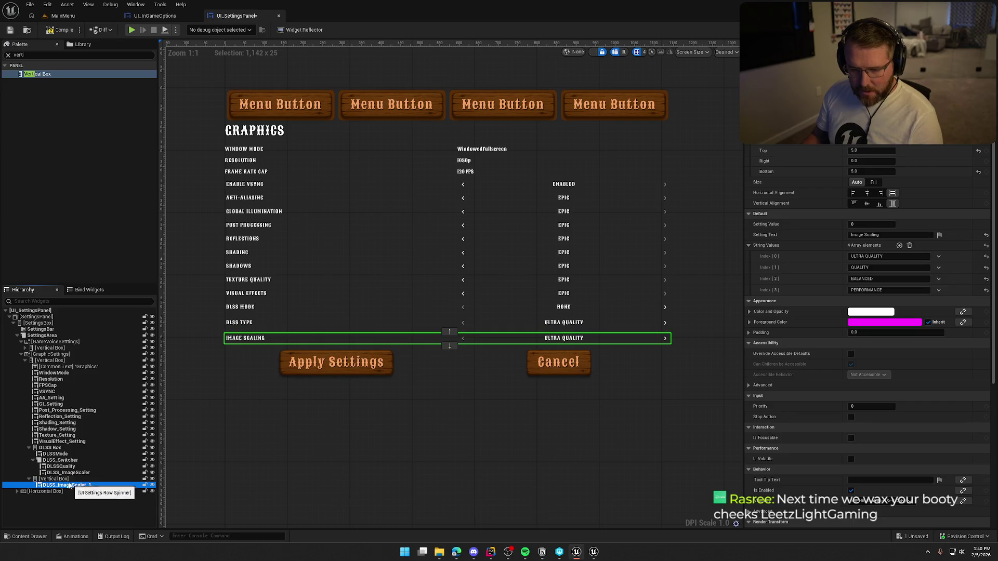
key(F2)
text(FrameGenBox)
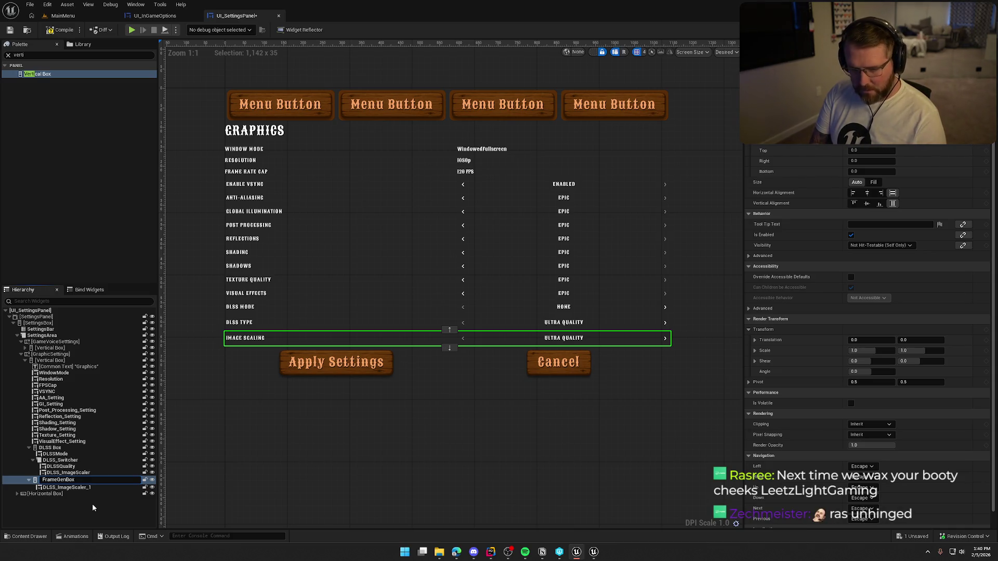
key(Return)
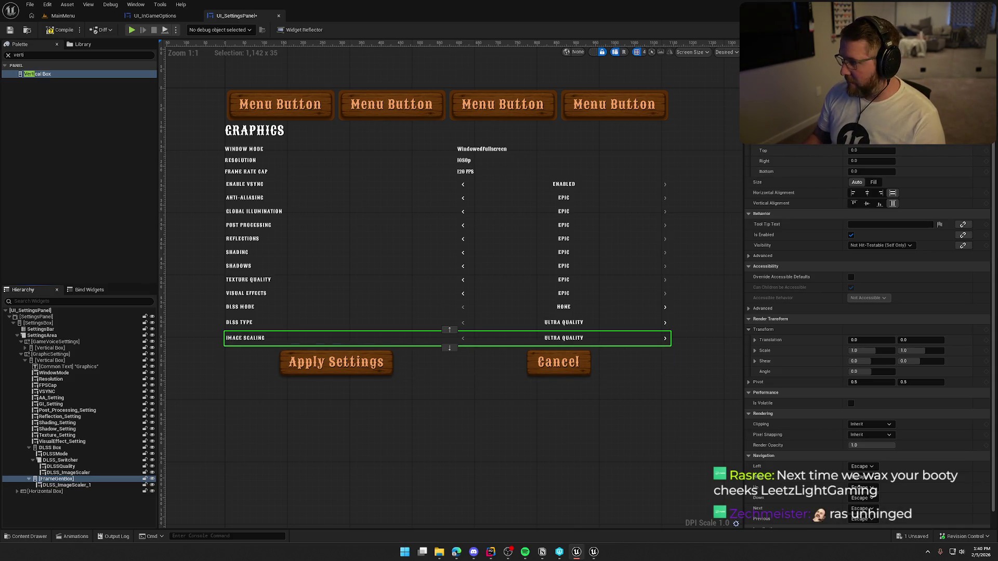
Step: Rename the copied row DLSSFrameGeneration and label it 'DLSS Frame Generation'
click(78, 485)
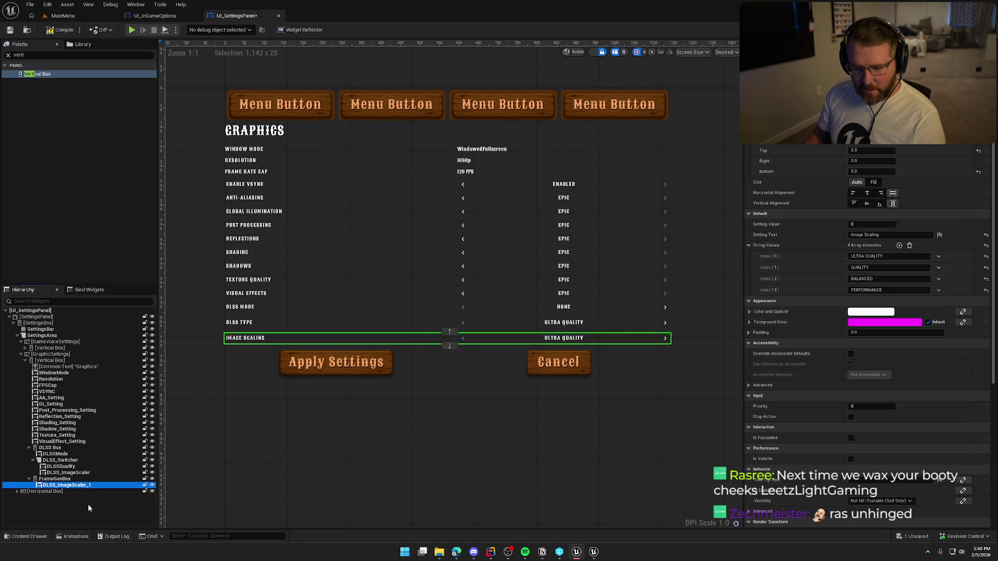
key(F2)
text(DLSSFrame)
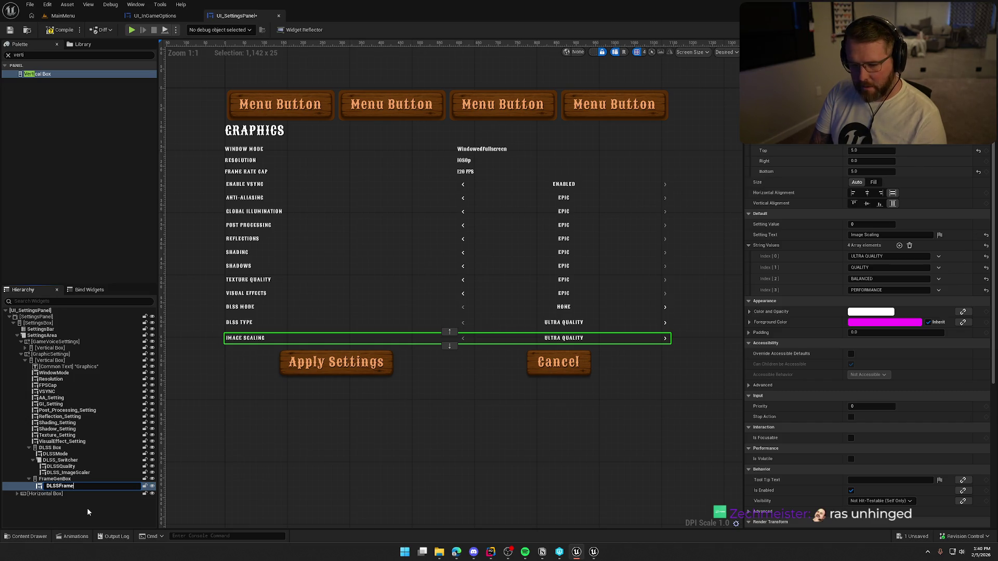
text(Generation)
key(Return)
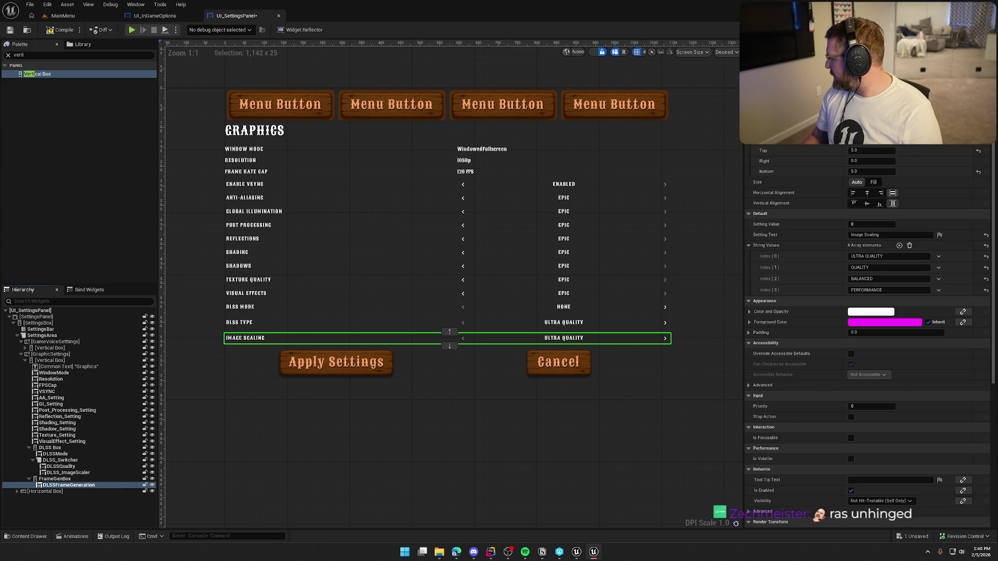
click(889, 235)
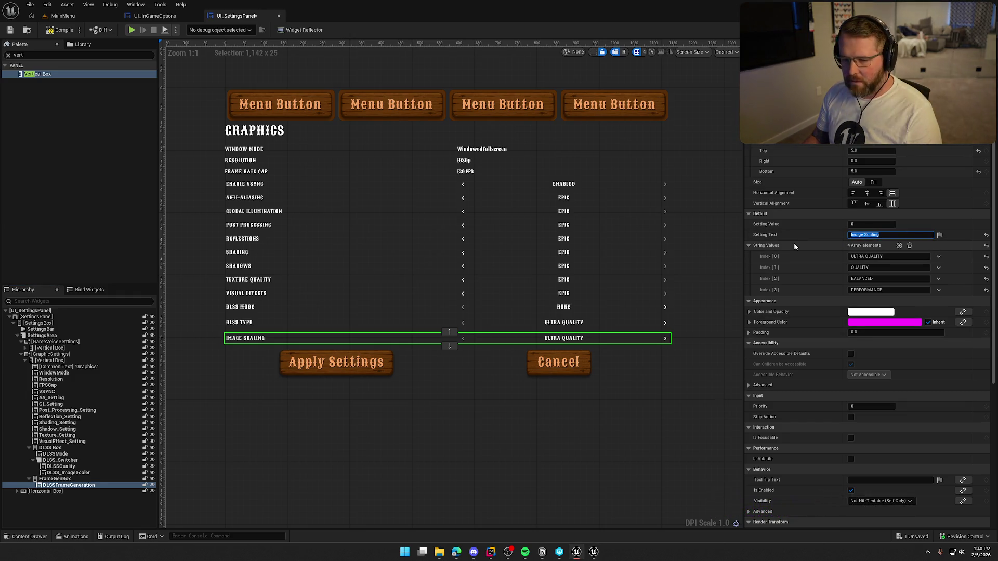
click(66, 486)
click(767, 235)
text(D)
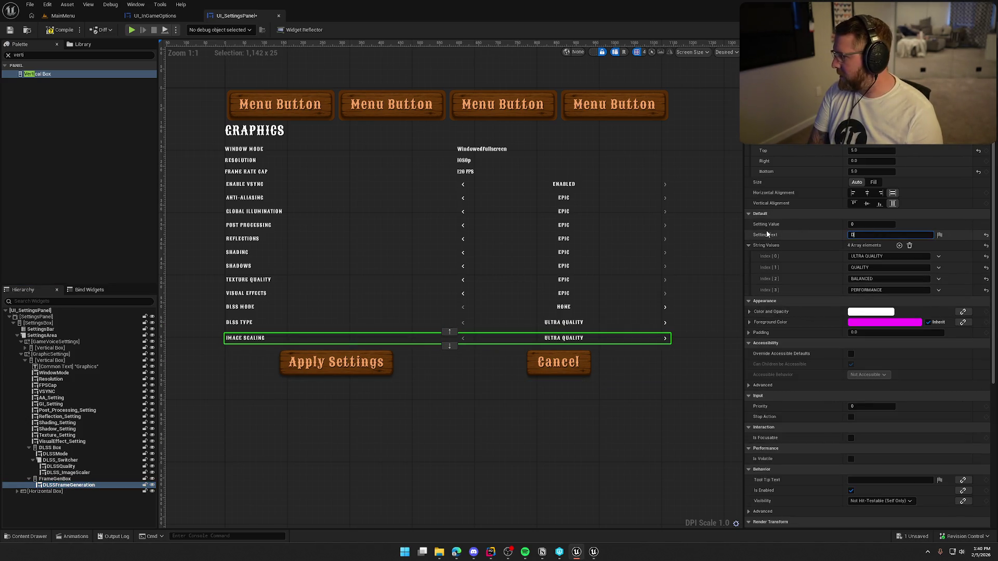
text(LSS Frame Gen)
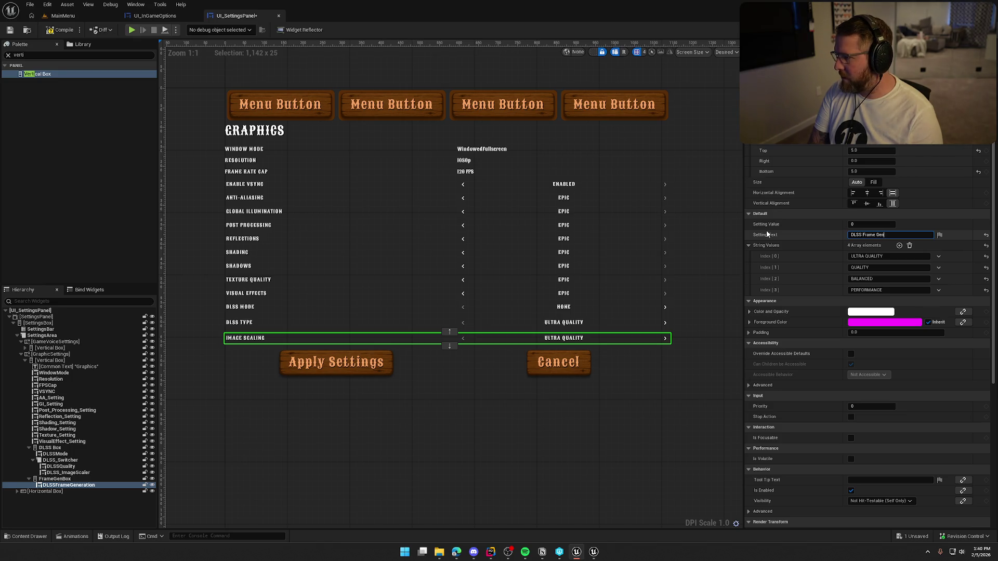
text(eration)
key(Return)
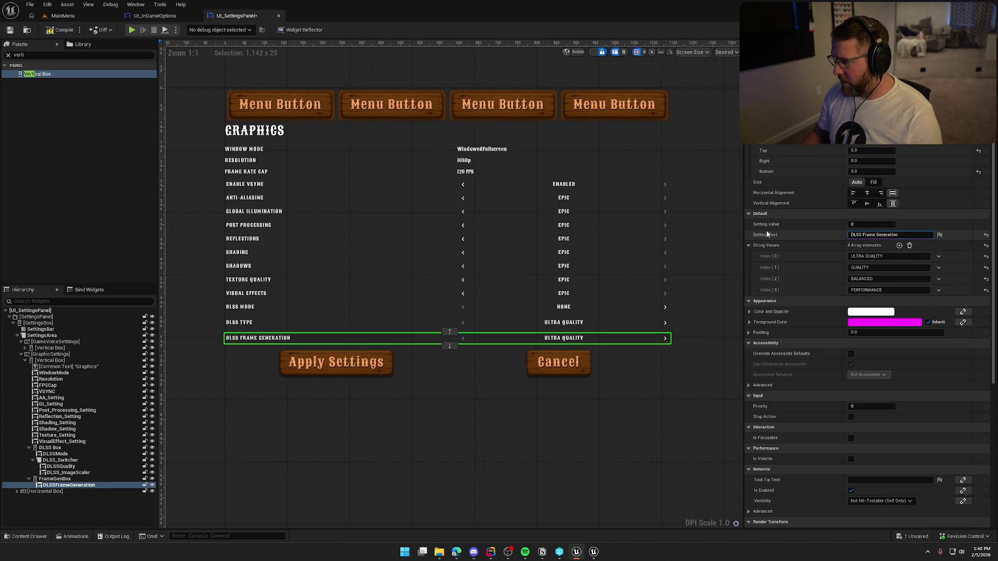
Step: Replace its options with pasted OFF and ON values and save the widget
click(909, 245)
right_click(821, 244)
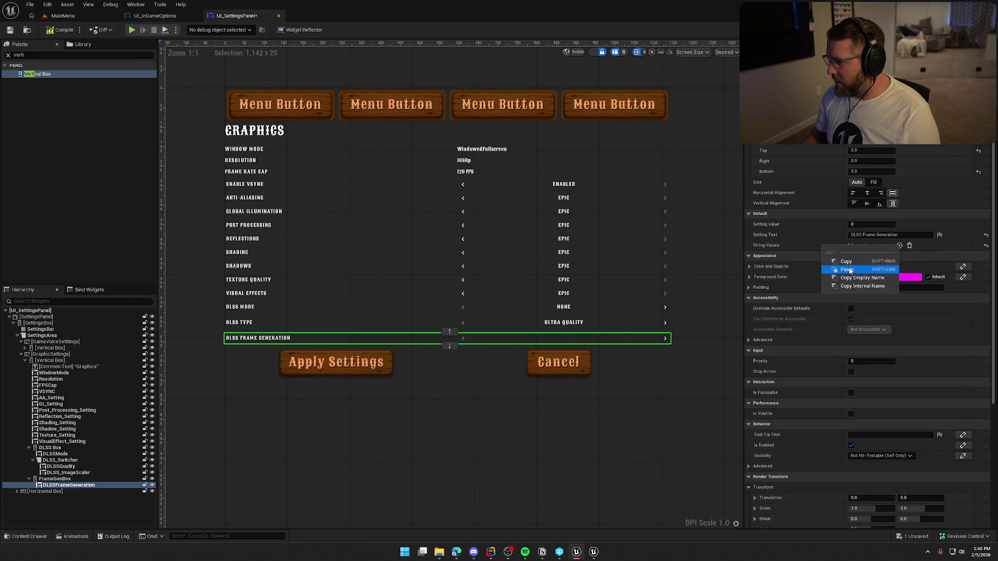
click(832, 270)
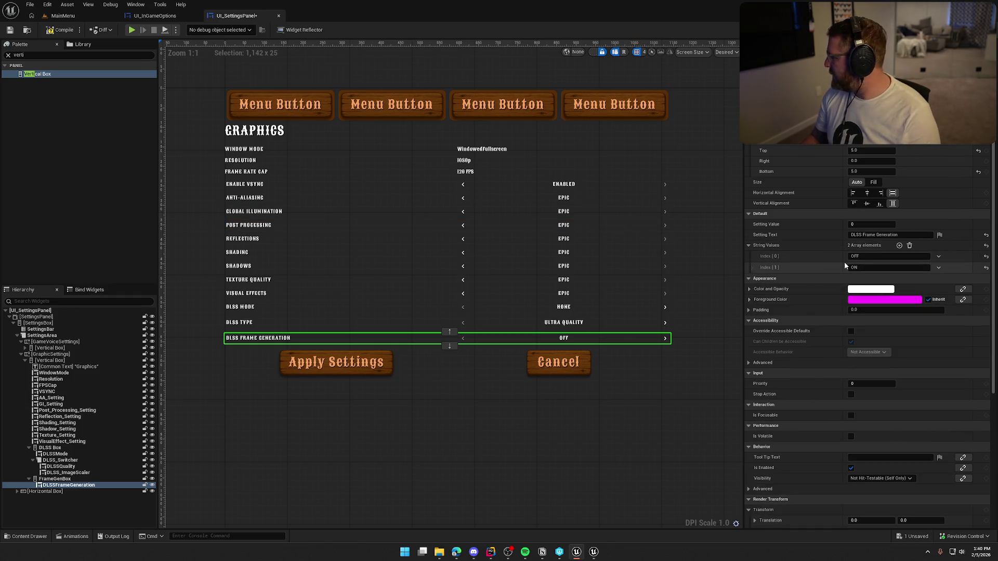
key(ctrl+s)
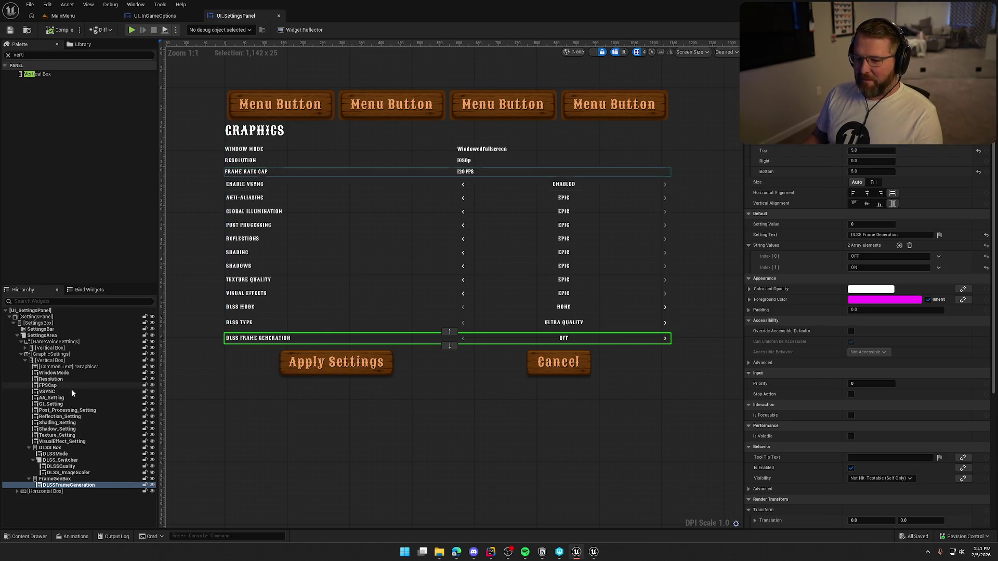
click(24, 360)
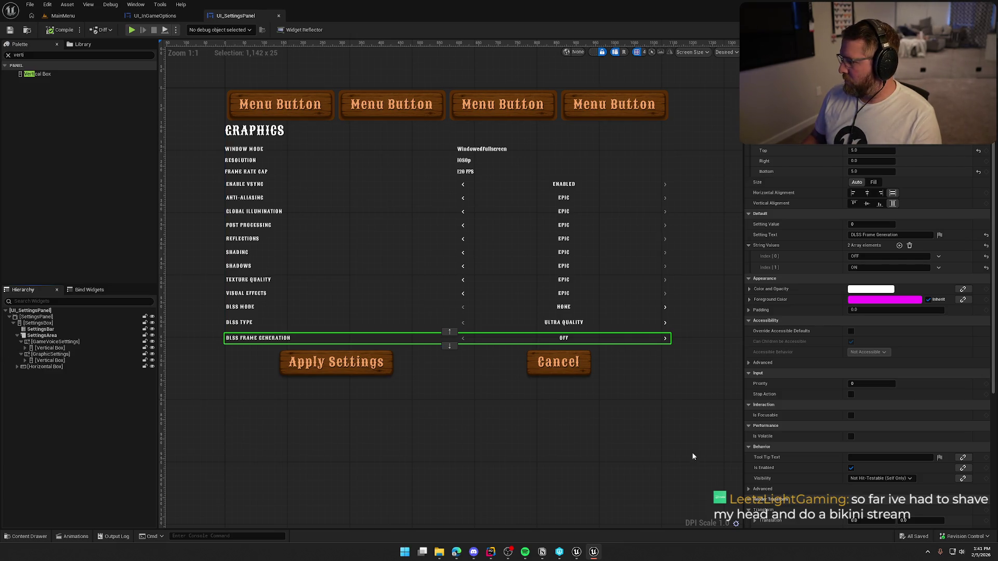
Step: Duplicate GraphicSettings, rename the copy AudioSettings, and expand its Vertical Box
click(47, 354)
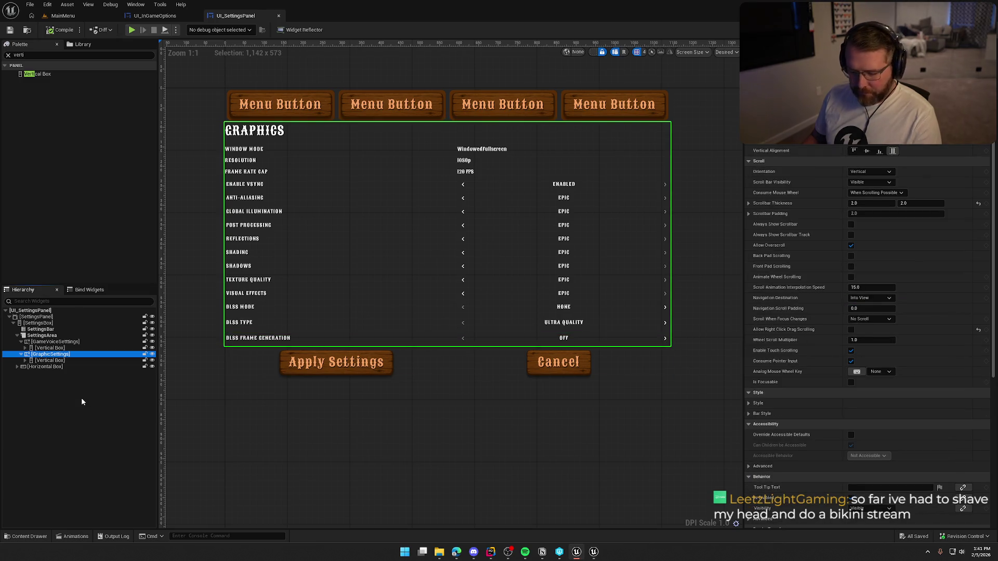
key(ctrl+d)
key(F2)
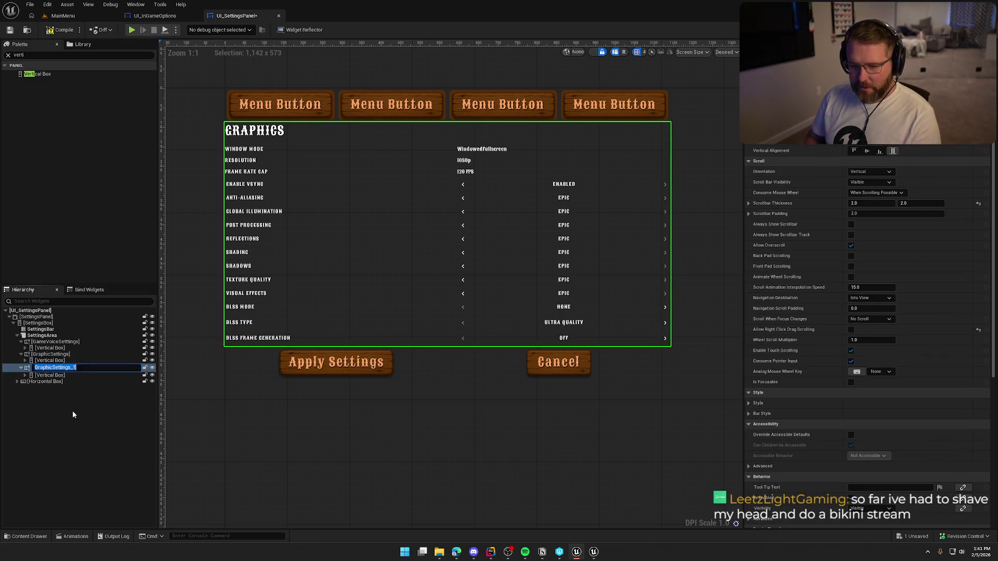
text(AudioSet)
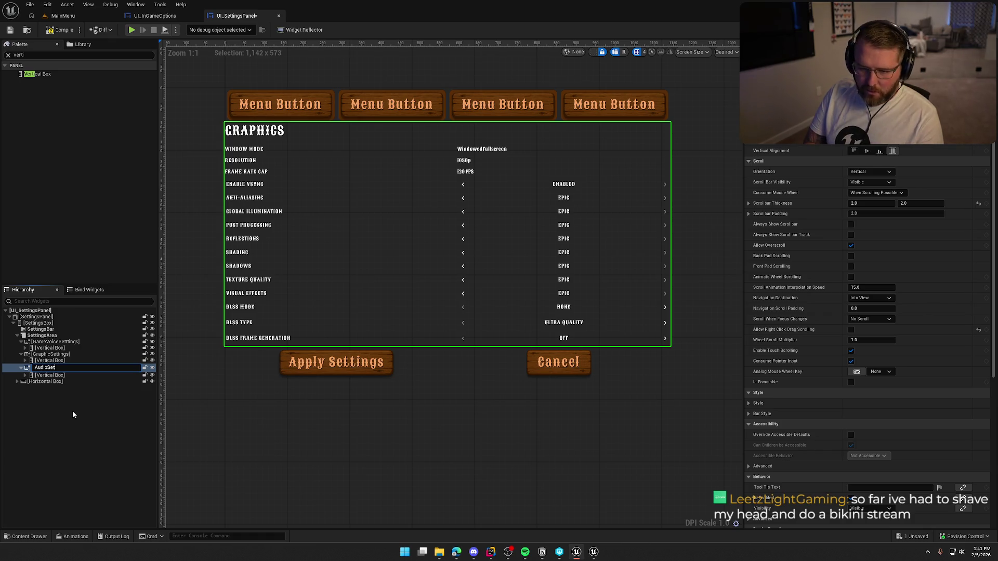
text(tings)
key(Return)
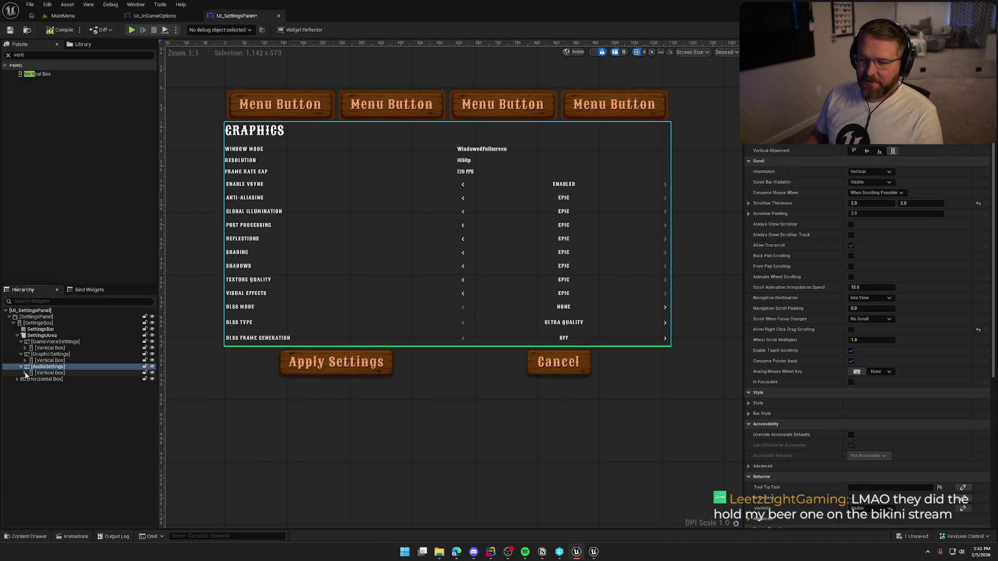
double_click(50, 373)
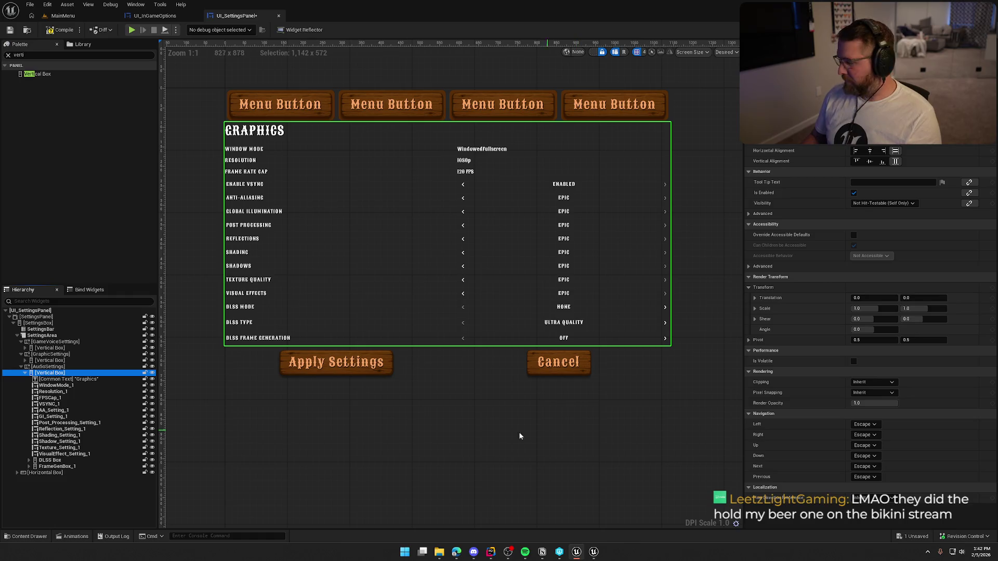
Step: Delete the copied graphics setting rows and set SettingsArea's Active Widget Index to 2
click(56, 386)
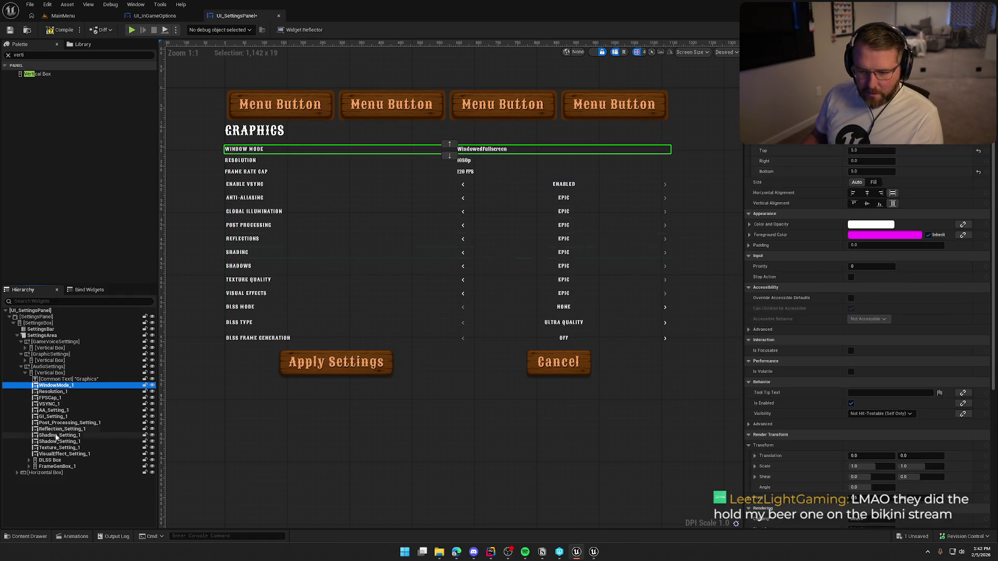
shift+click(57, 467)
key(Delete)
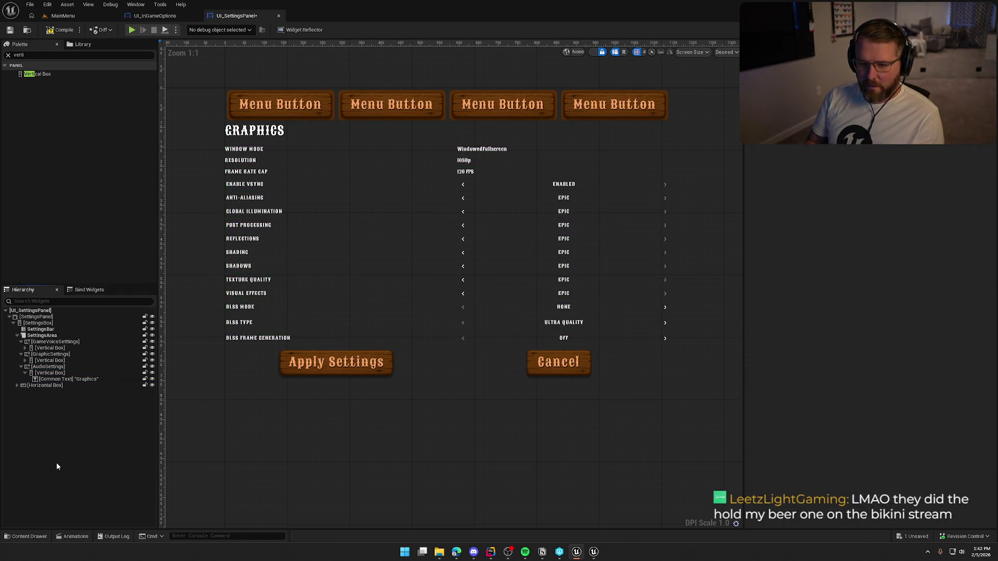
click(64, 380)
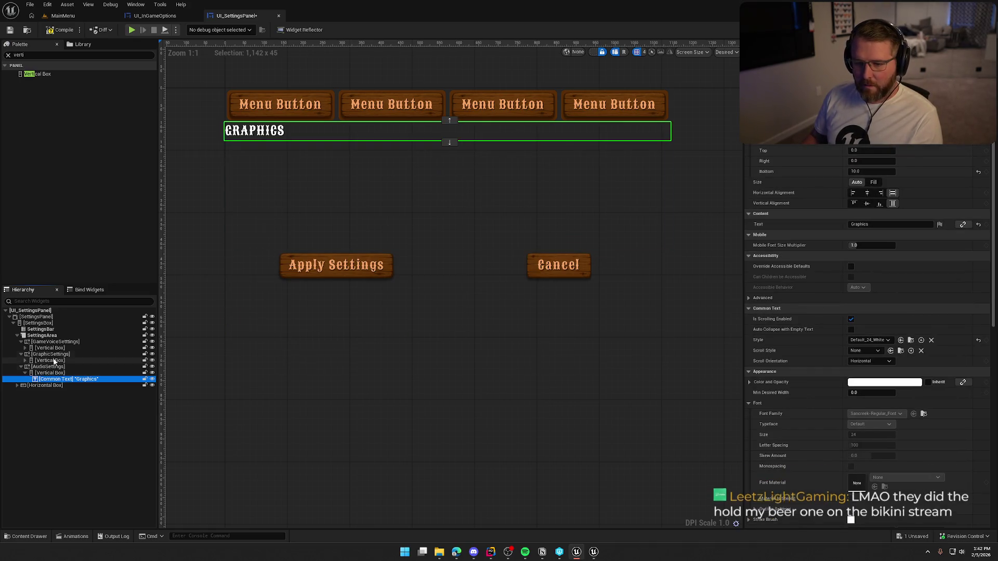
click(52, 337)
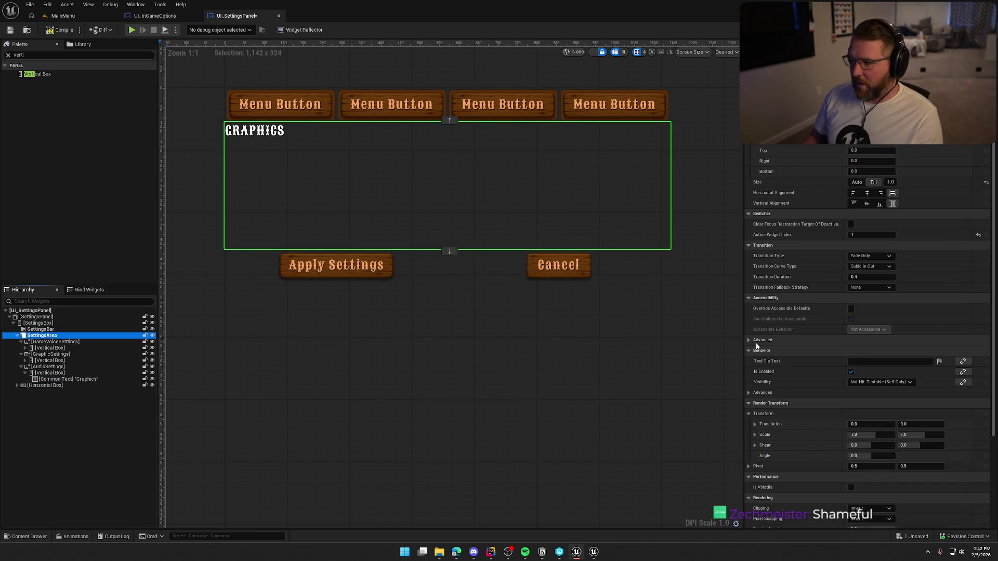
click(862, 235)
text(2)
key(Return)
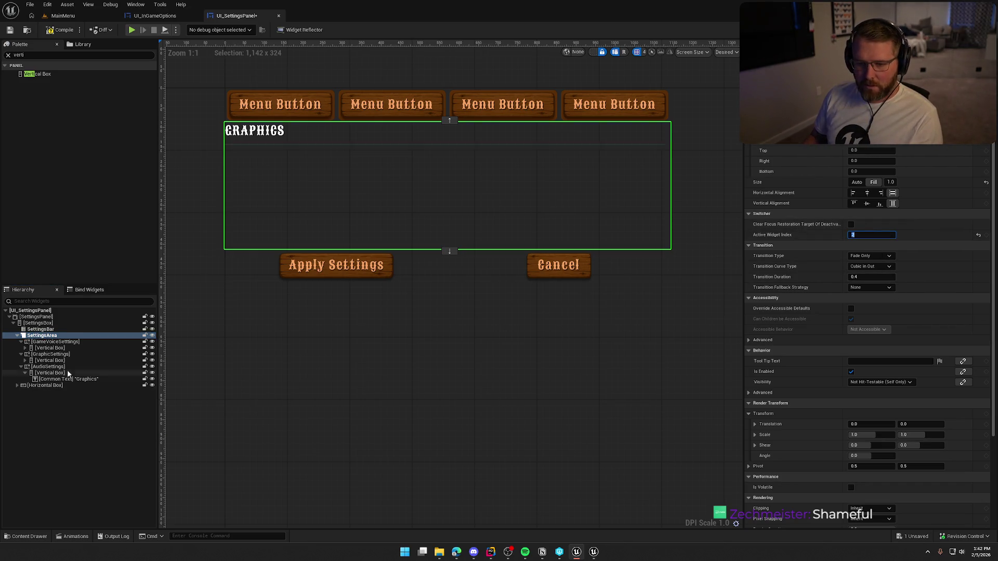
Step: Change the copied page's heading text to 'Audio'
click(53, 379)
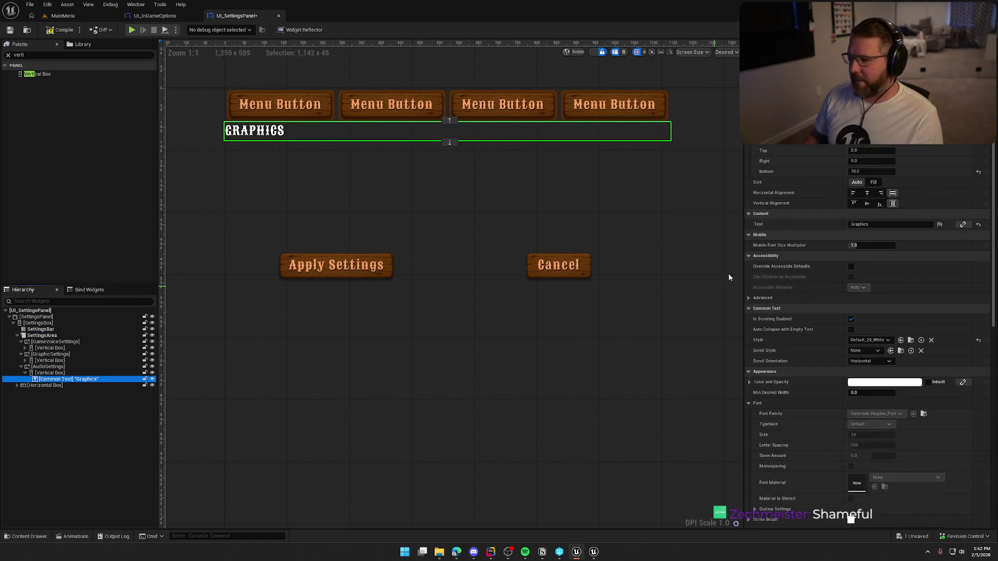
click(873, 224)
text(A)
key(BackSpace)
key(BackSpace)
text(udio)
key(Return)
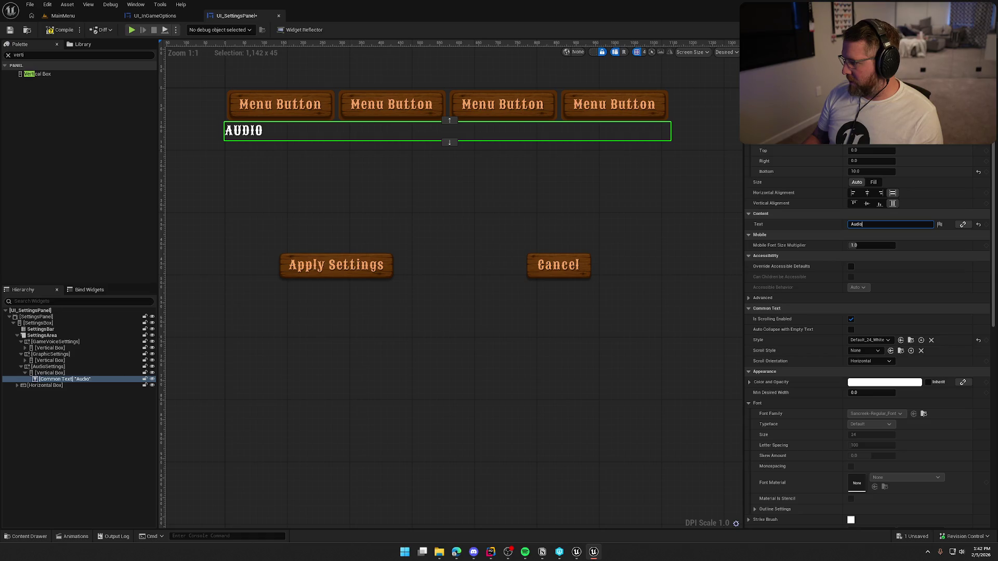
Step: Add a UI Settings Row Slider named MasterVolume to the Audio page, with top and bottom padding 5
double_click(39, 55)
text(slider)
mouse_move(49, 195)
mouse_down()
mouse_move(84, 354)
mouse_move(78, 383)
mouse_up()
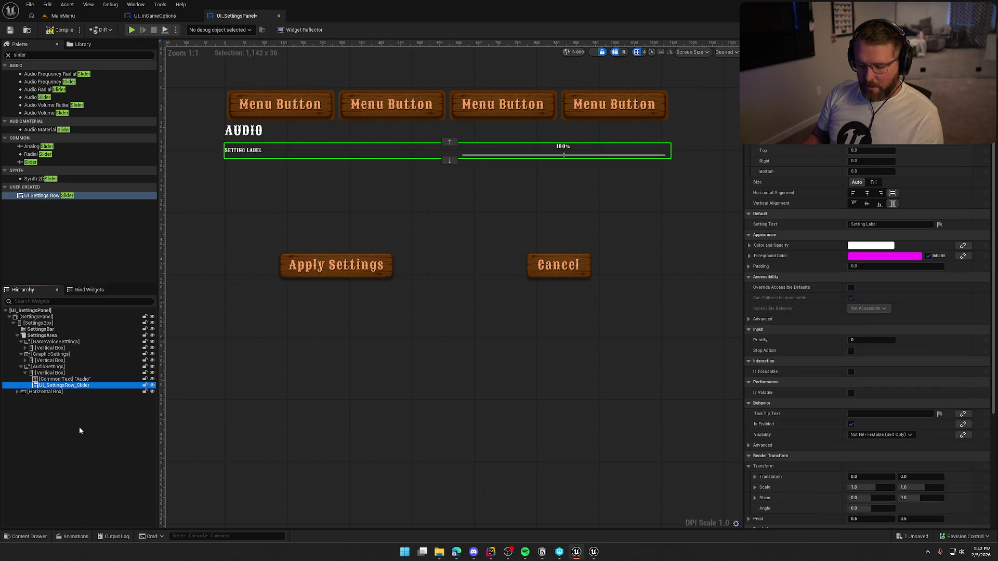
key(F2)
text(MasterVolume)
key(Return)
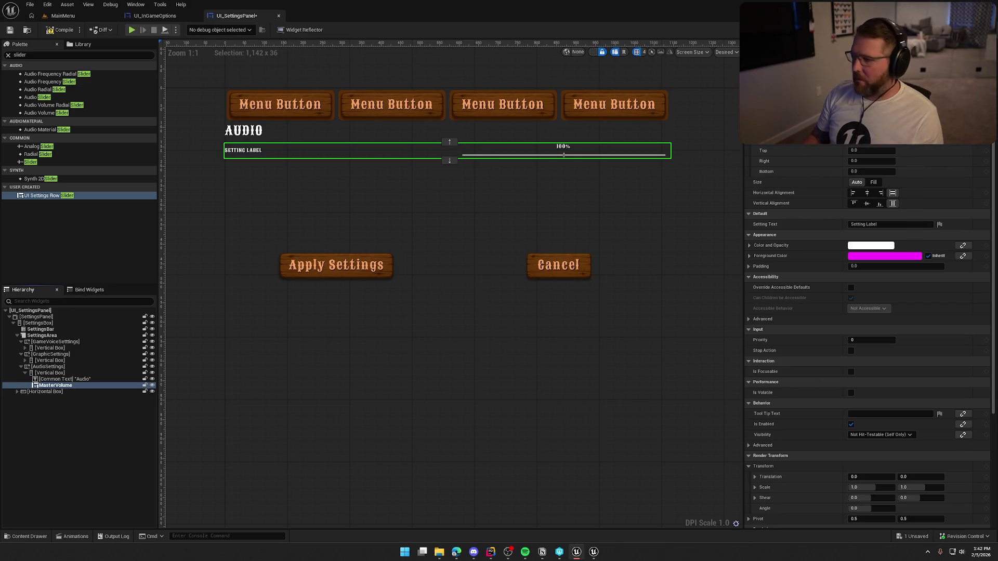
click(866, 151)
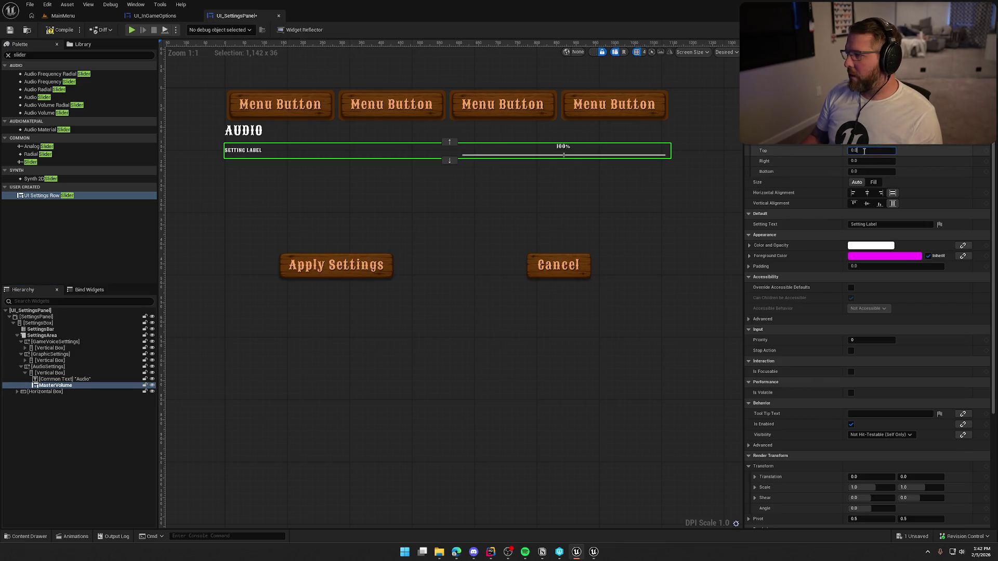
text(5)
key(Tab)
key(Tab)
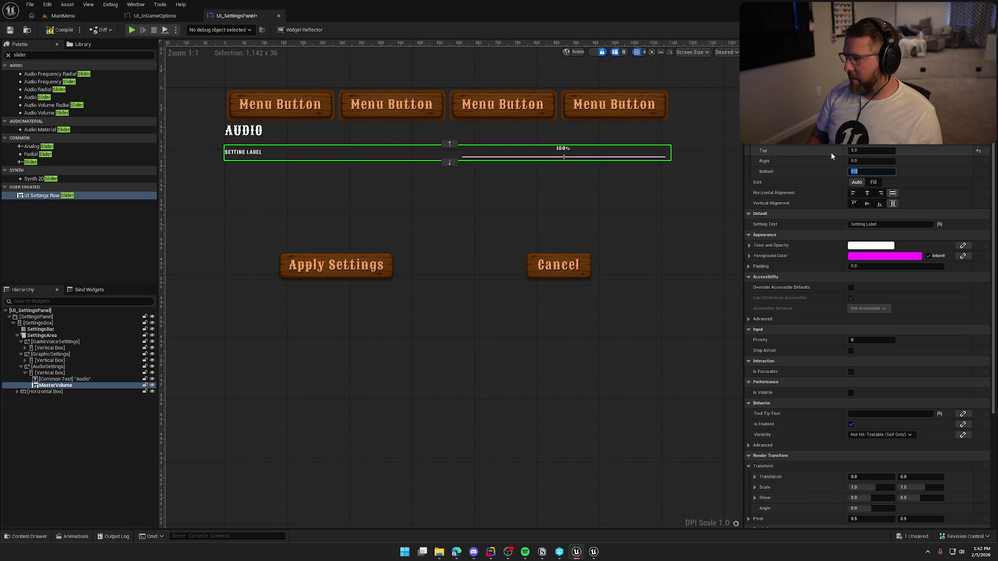
text(5)
key(Return)
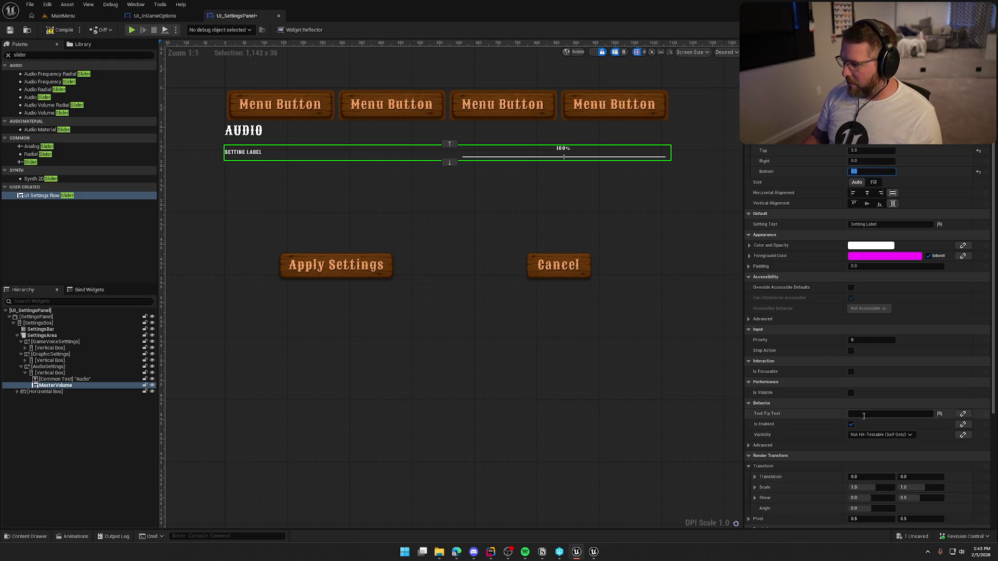
Step: Set the MasterVolume row's Setting Text to 'Master Volume'
click(882, 225)
text(Master Volume)
key(Return)
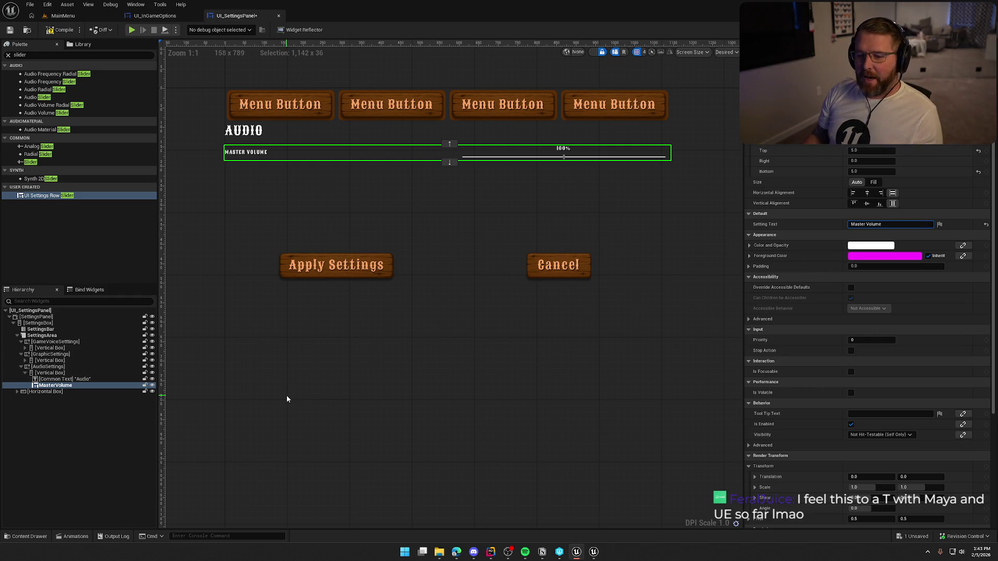
click(52, 385)
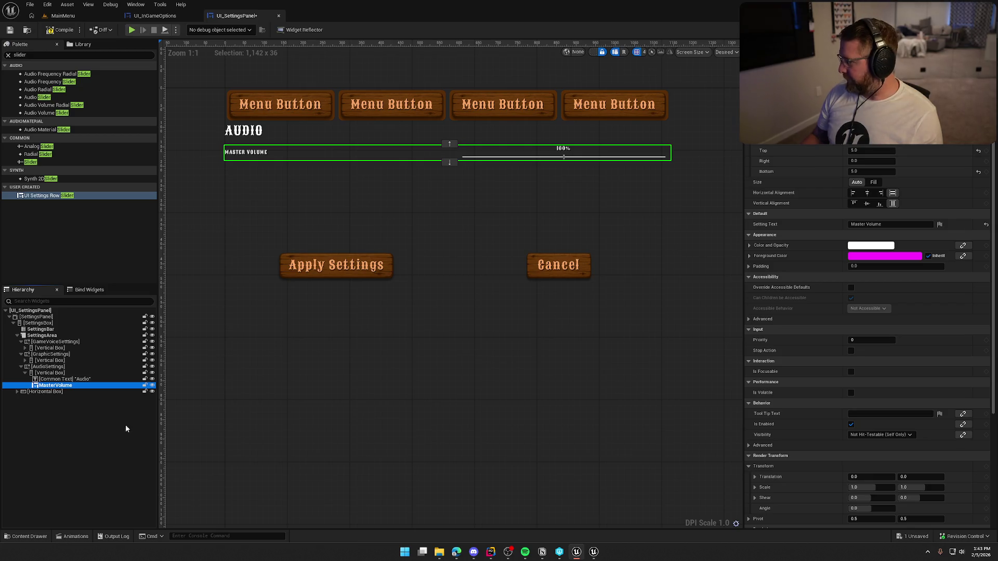
Step: Duplicate MasterVolume as MusicVolume labelled 'Music Volume', then compile and save
key(ctrl+d)
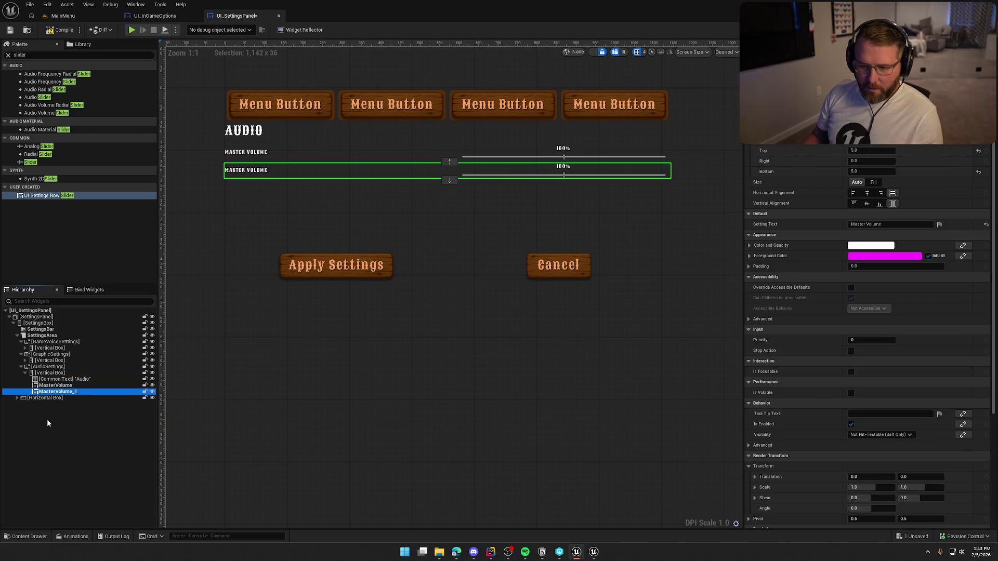
key(F2)
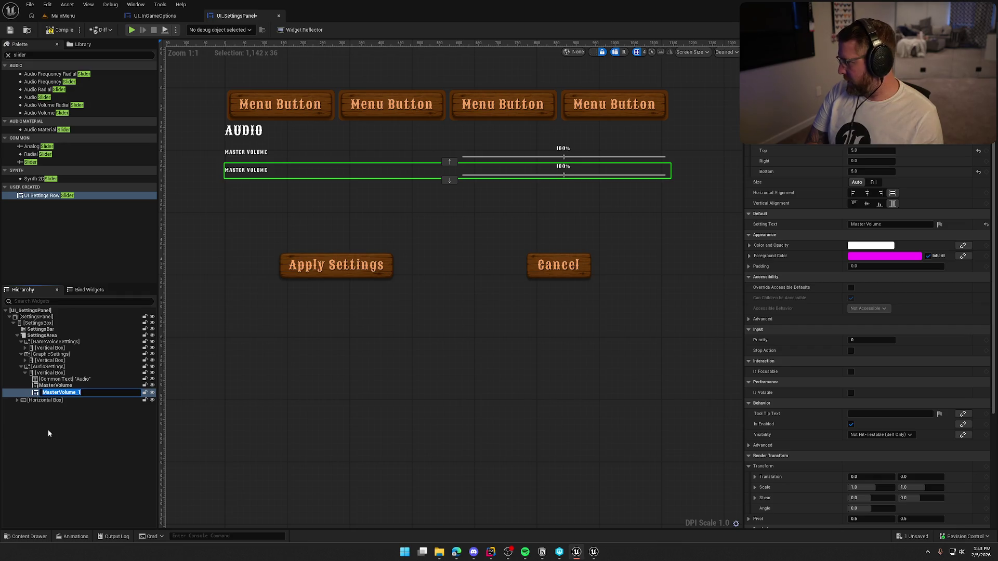
text(Music)
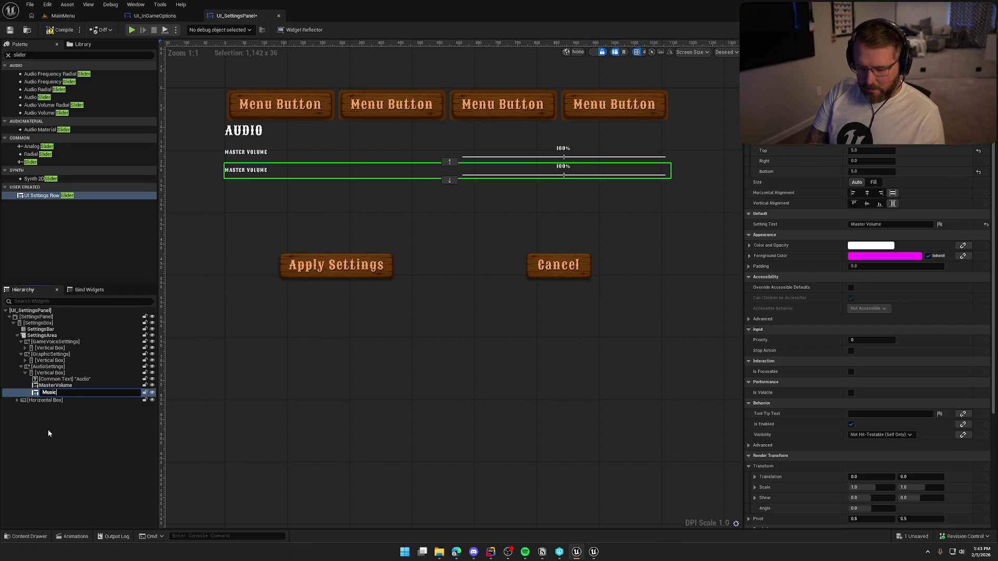
text(Volume)
key(Return)
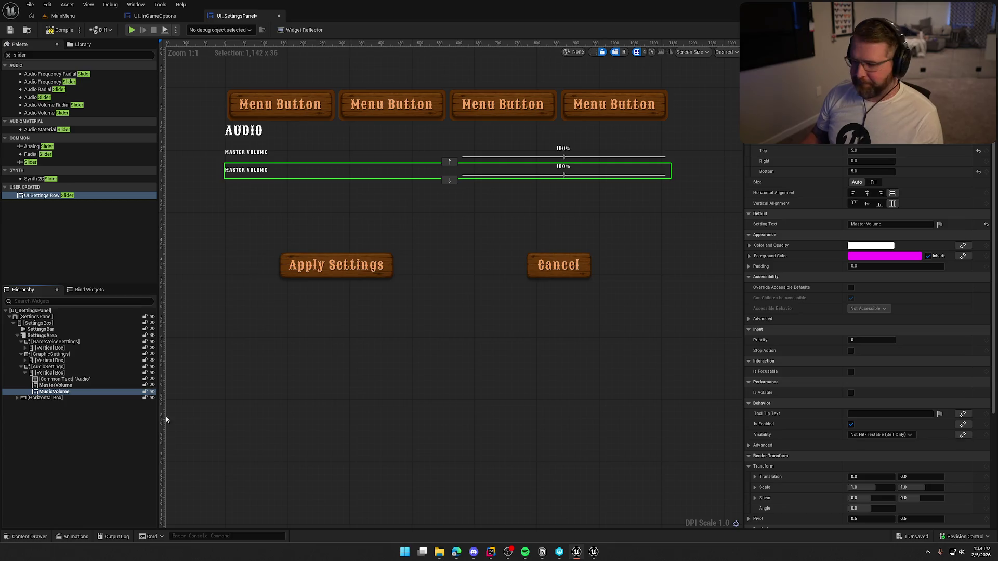
click(865, 224)
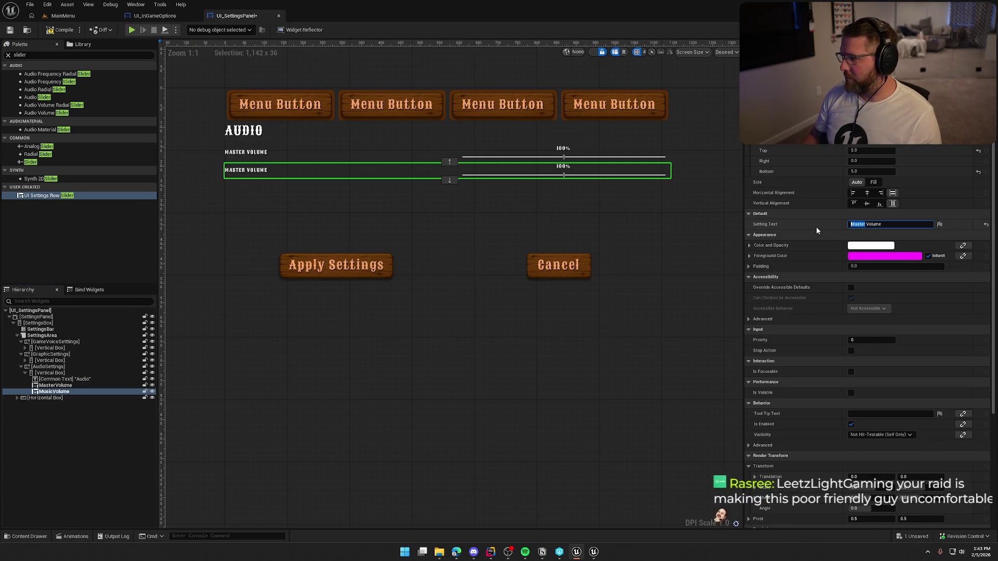
key(BackSpace)
key(BackSpace)
key(BackSpace)
text(usic)
key(Return)
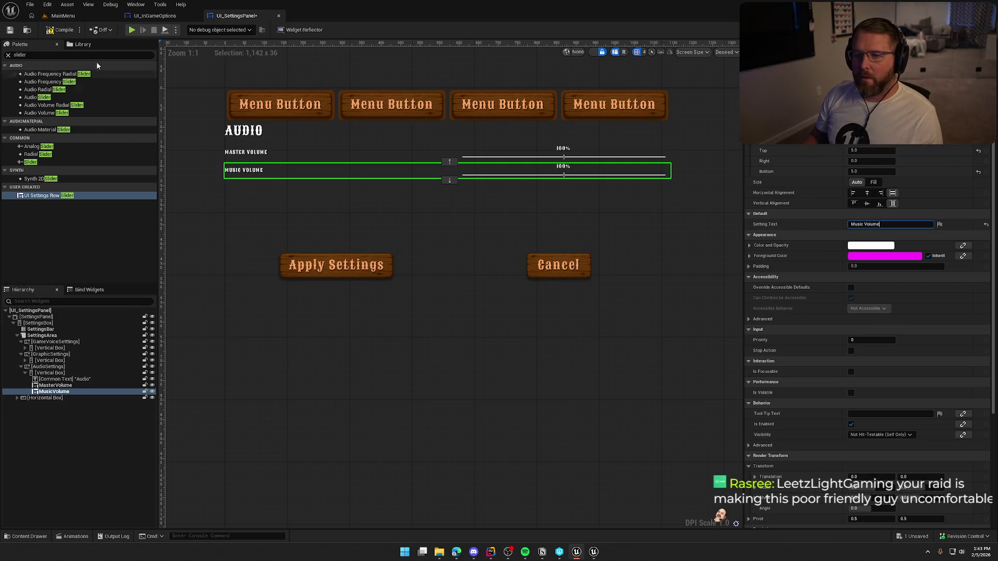
click(54, 33)
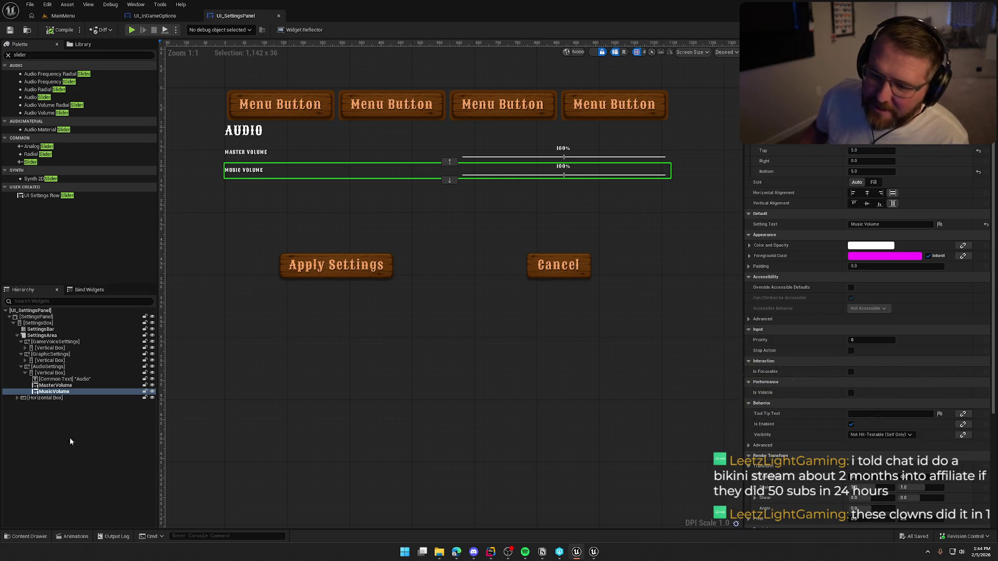
Step: Duplicate MusicVolume as SFXVolume labelled 'Sound Effects Volume'
click(61, 392)
key(ctrl+d)
key(F2)
text(SFXVol)
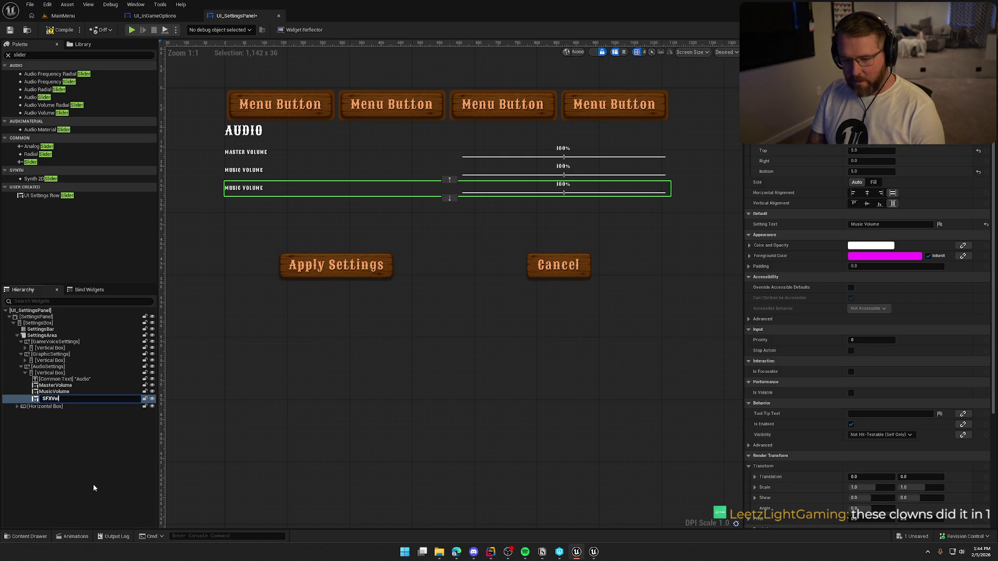
text(ume)
key(Return)
double_click(857, 224)
text(Sound Effects)
key(Return)
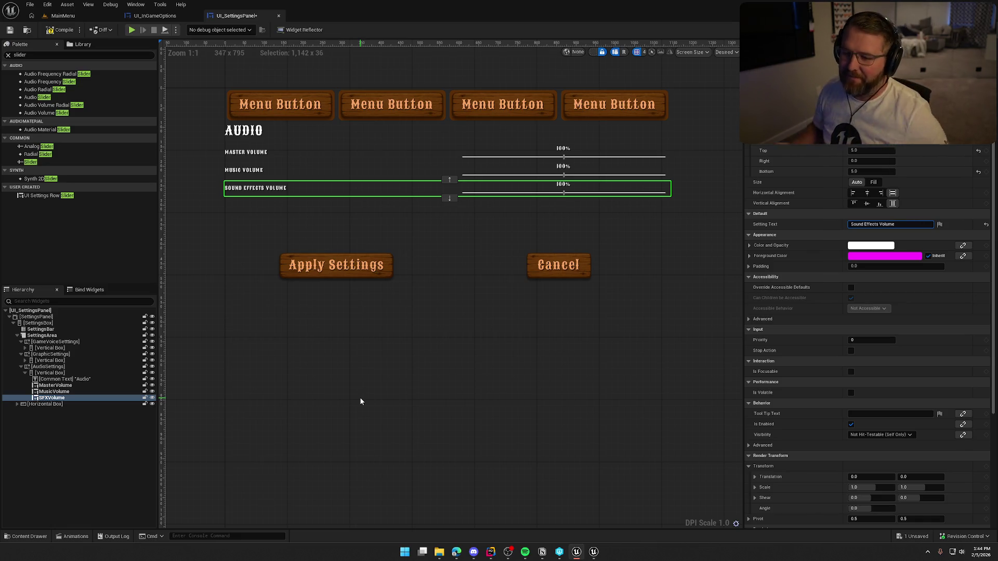
Step: Duplicate SFXVolume as UIVolume labelled 'User Interface Volume' and save the widget
click(54, 398)
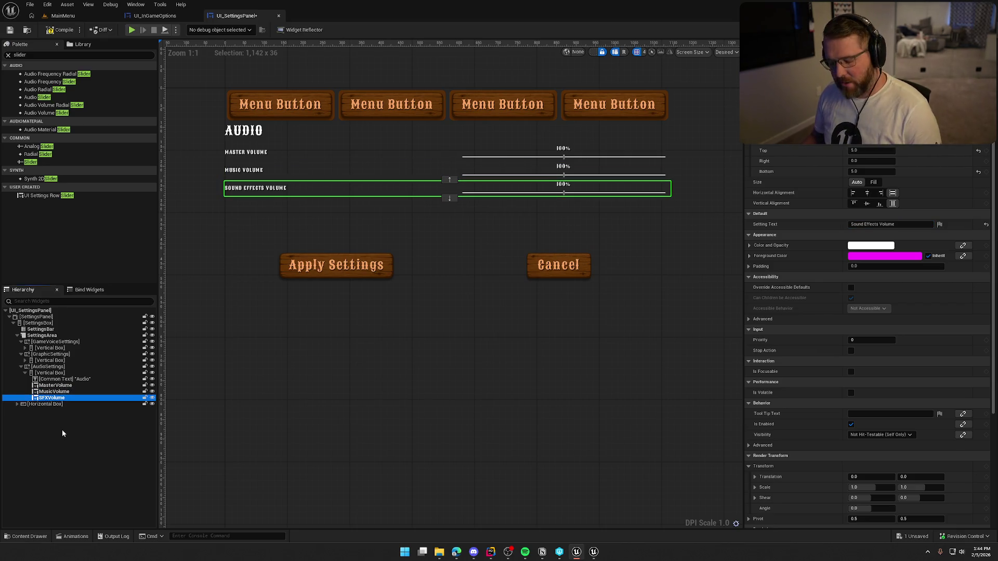
key(ctrl+d)
key(F2)
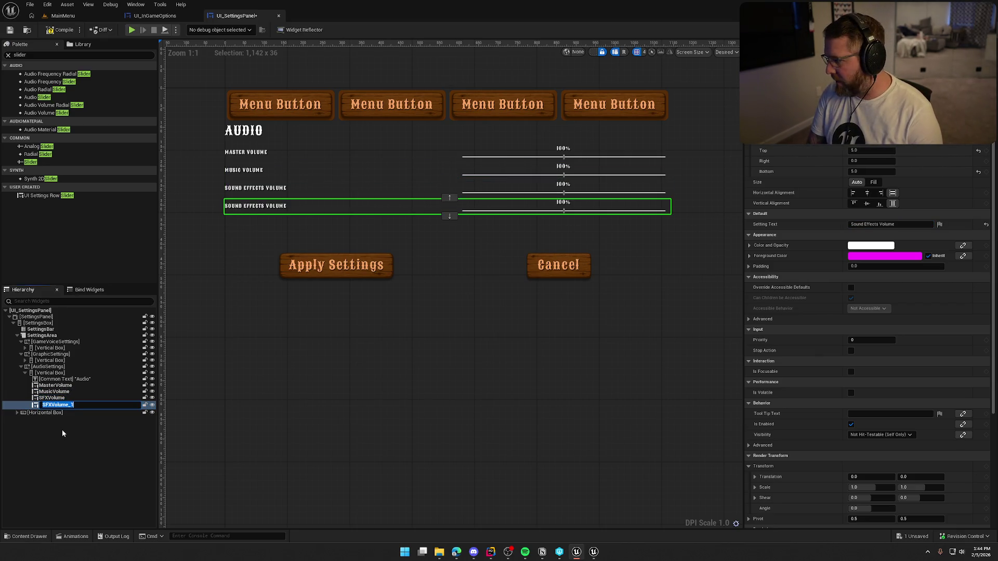
text(ume)
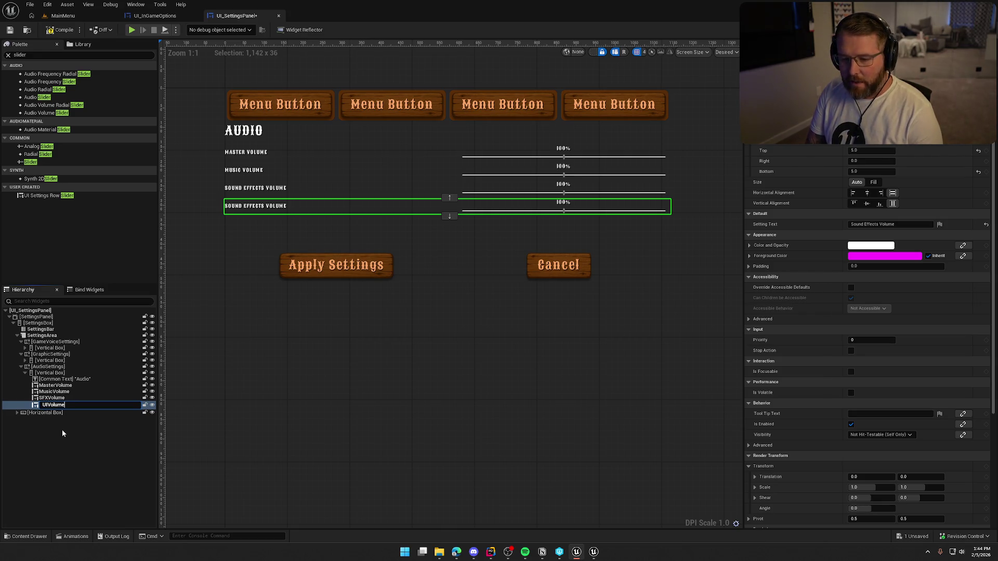
key(Return)
drag(851, 224, 878, 224)
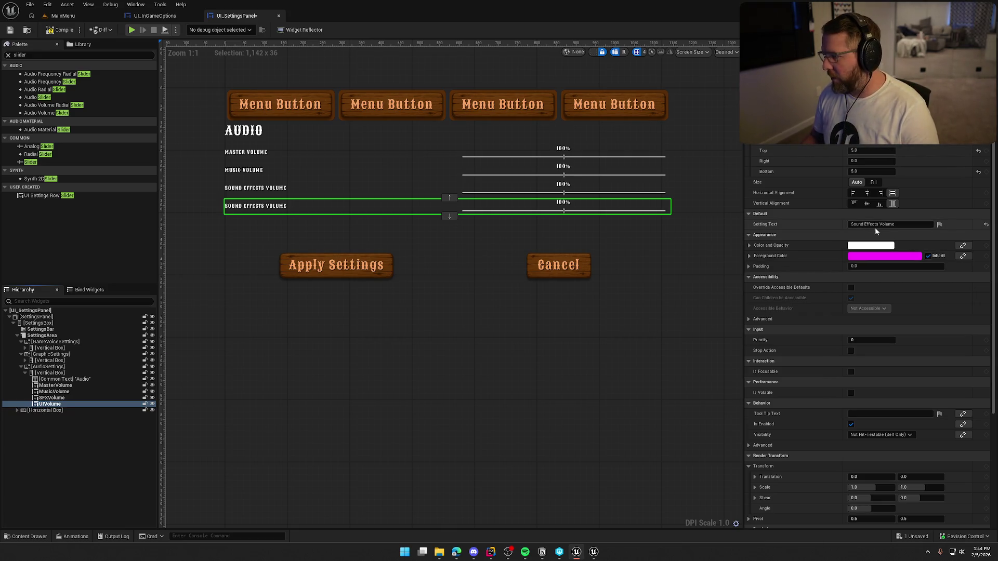
text(User Interface)
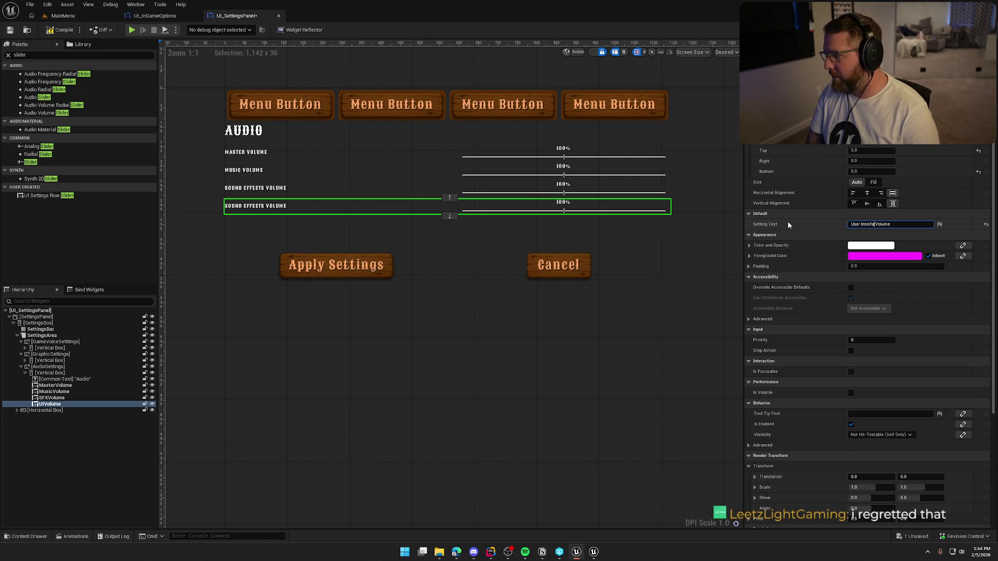
key(Return)
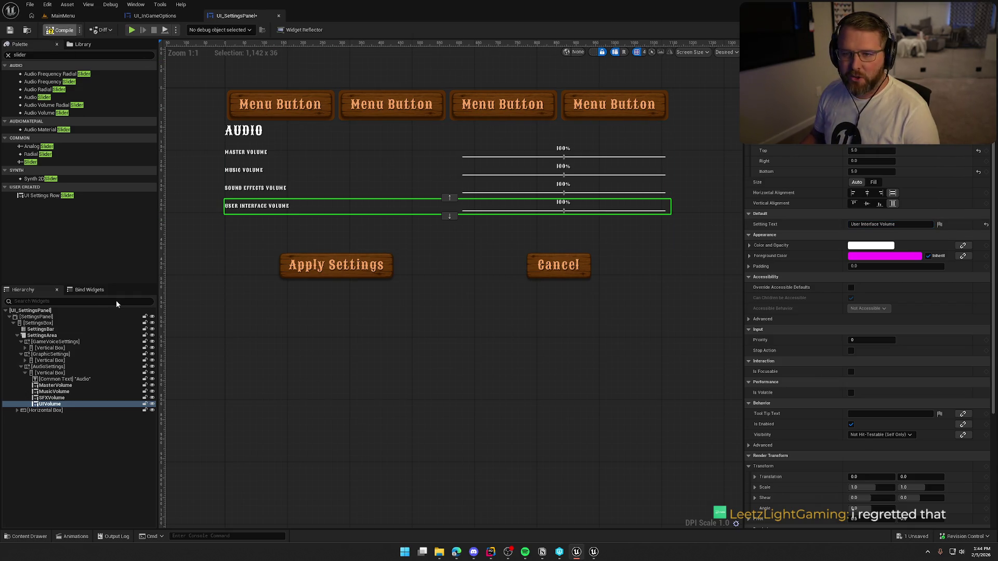
key(ctrl+s)
click(71, 405)
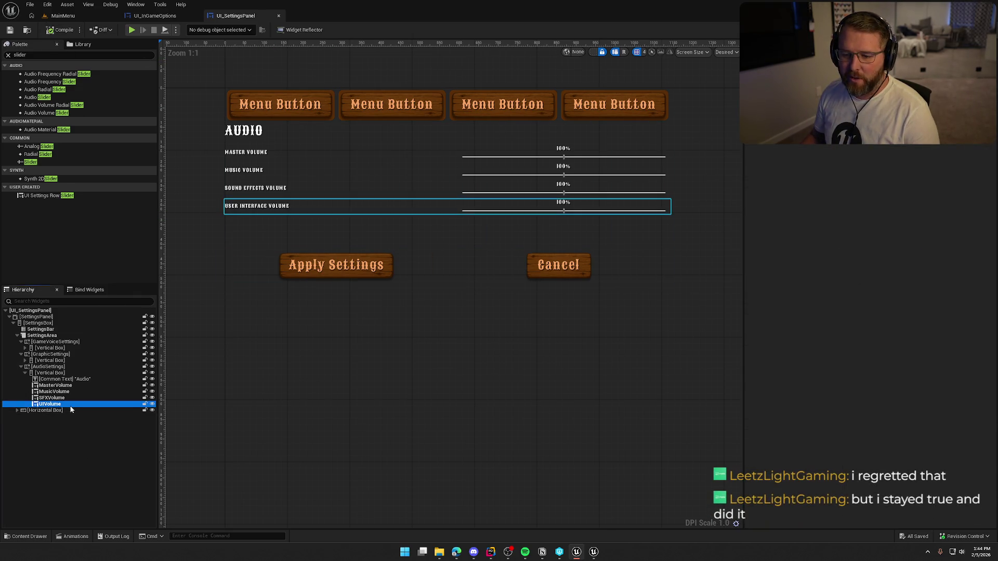
click(72, 446)
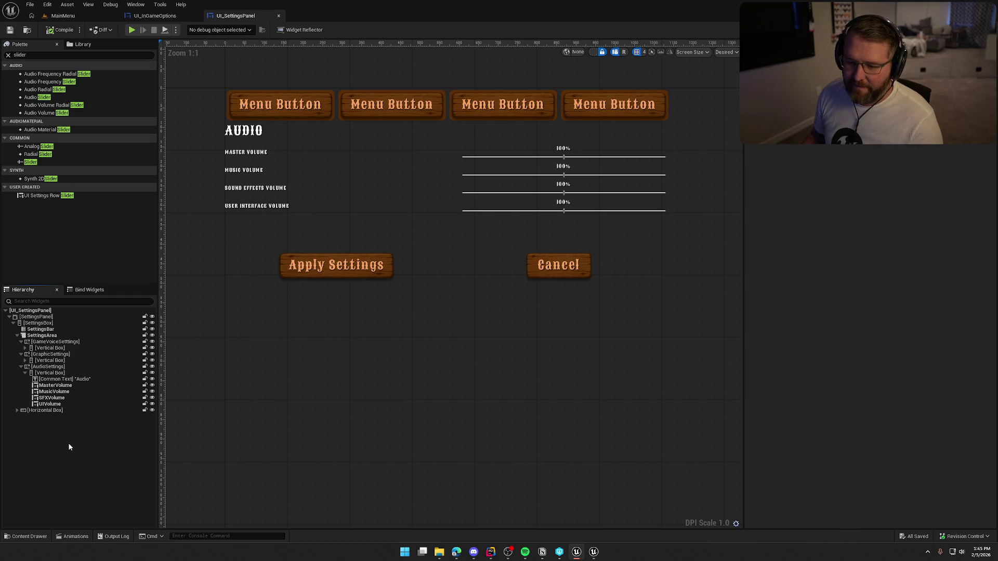
click(67, 404)
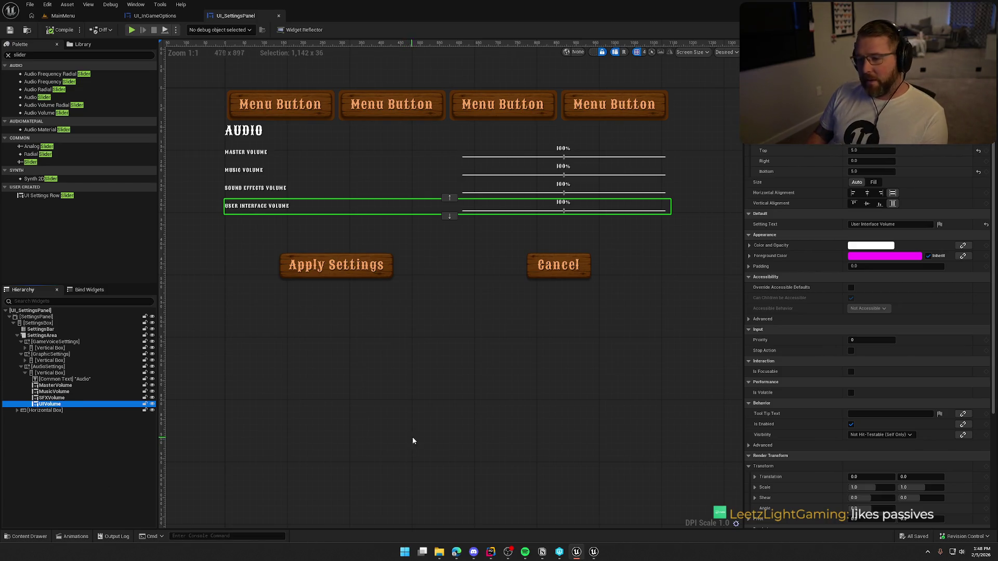
Step: Shift the designer view to review the four Audio volume slider rows
drag(388, 438, 397, 476)
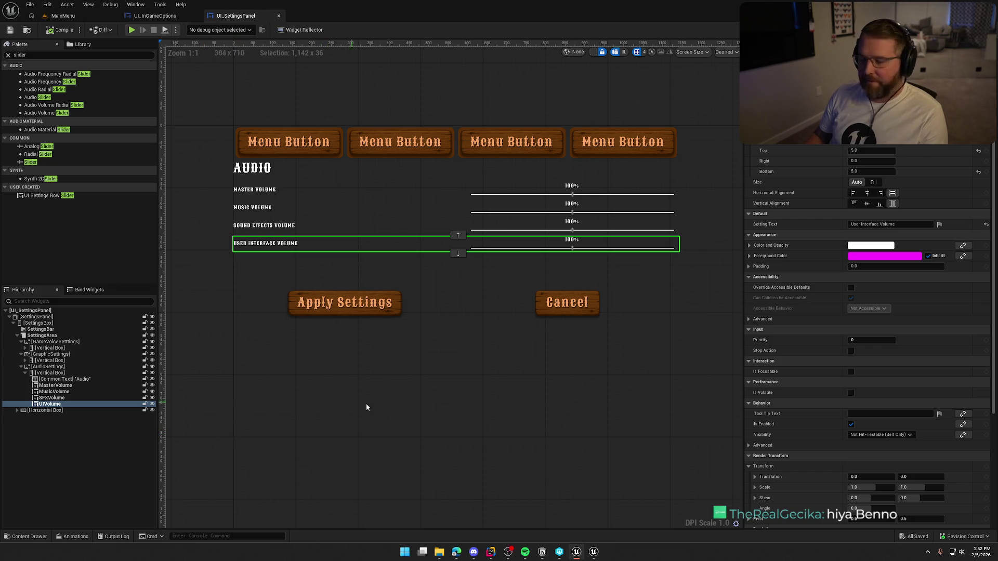
key(alt+Tab)
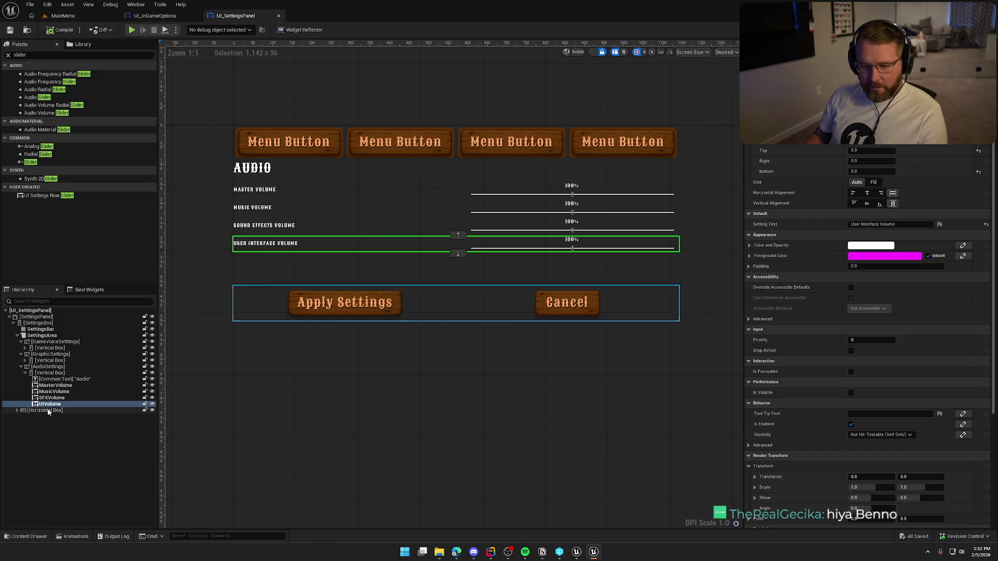
Step: Collapse and select AudioSettings, duplicate it with Ctrl+D, and rename the copy KeybindSettings
click(25, 373)
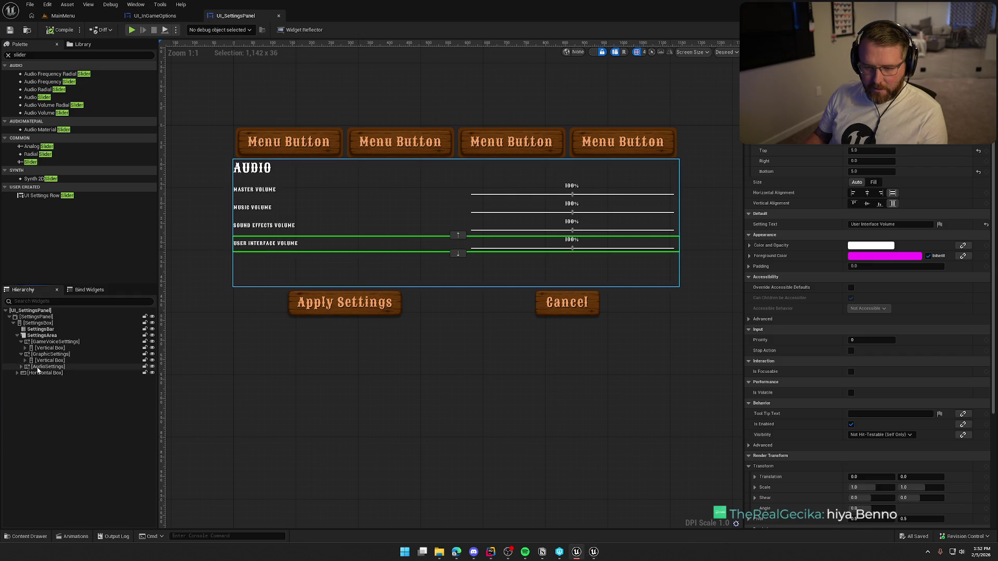
click(26, 373)
click(26, 373)
click(43, 366)
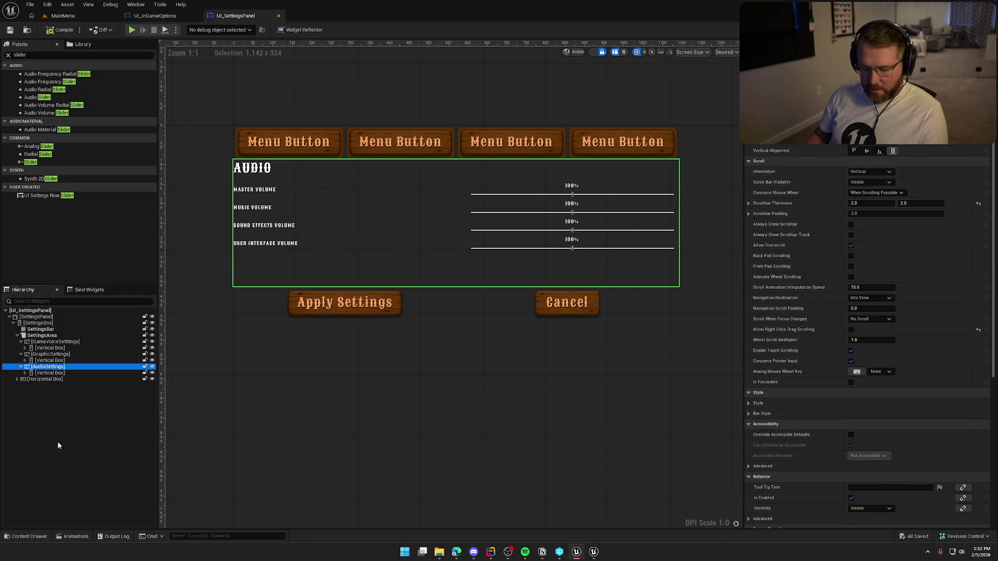
key(ctrl+d)
key(F2)
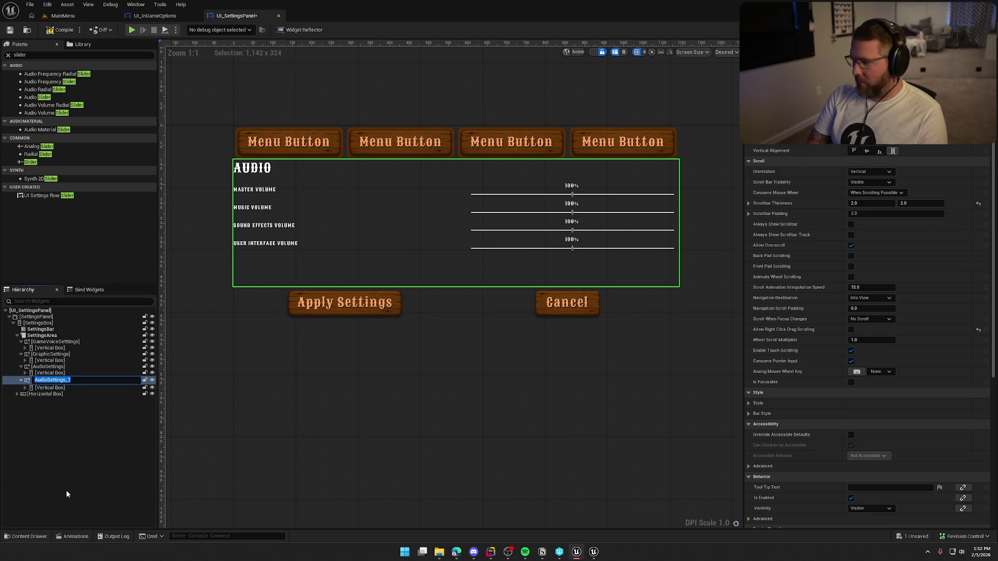
text(KeybindS)
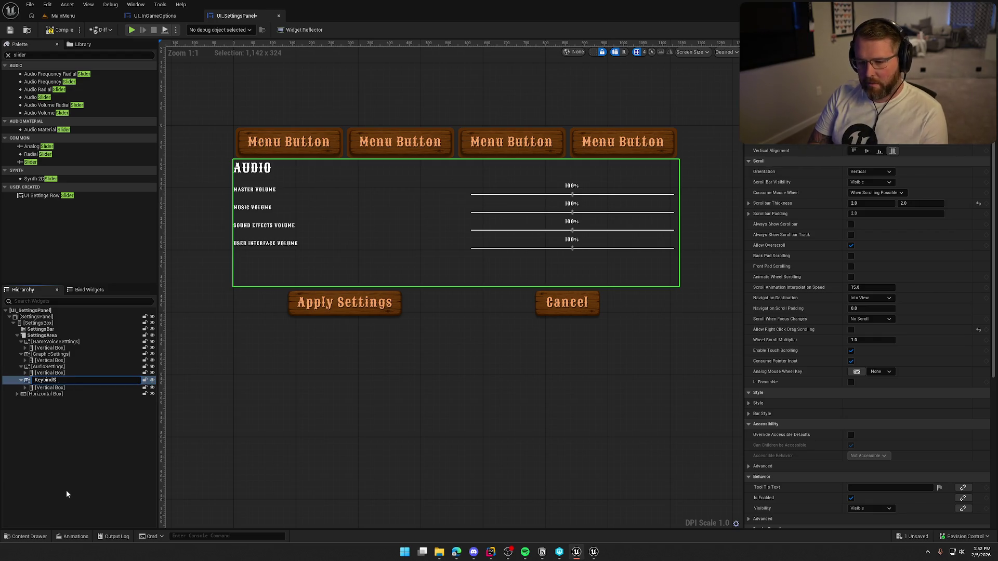
text(ettings)
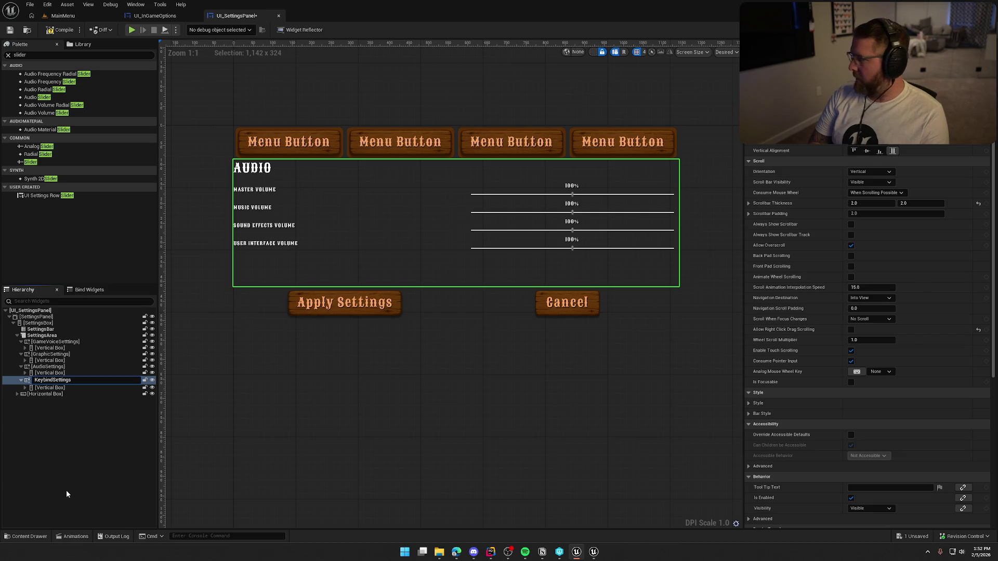
key(Return)
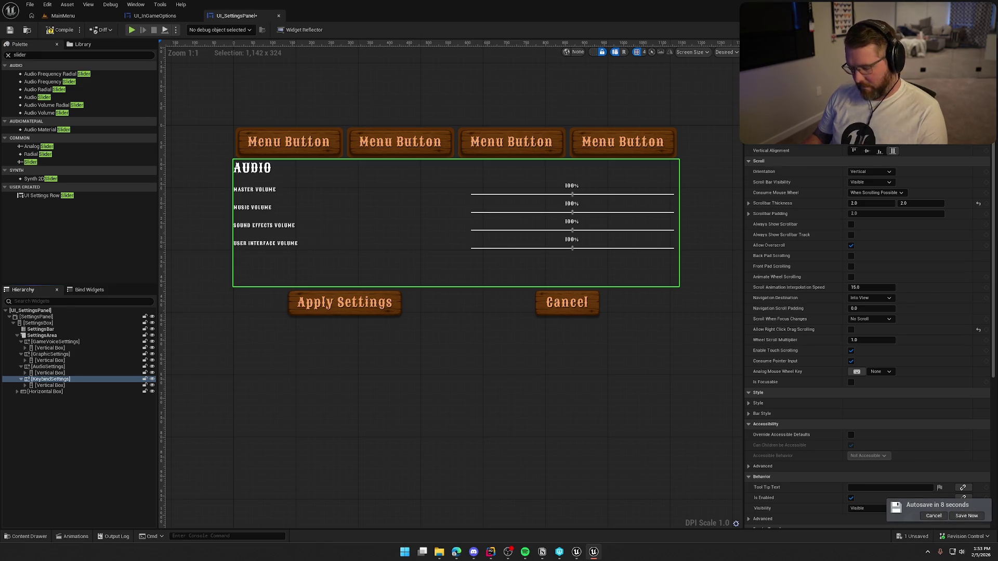
Step: Delete the four copied volume rows from the KeybindSettings page, keeping its heading
click(25, 385)
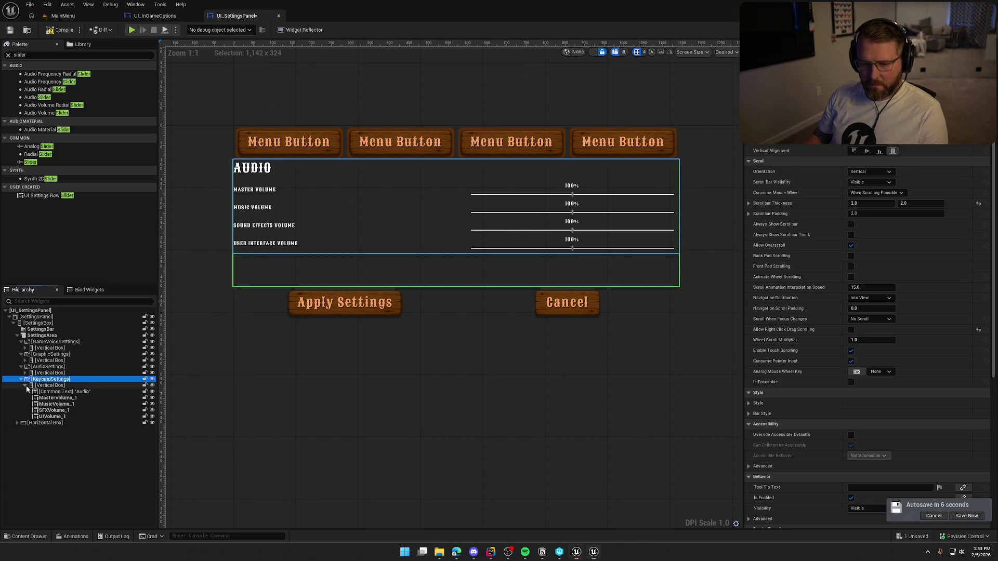
click(63, 391)
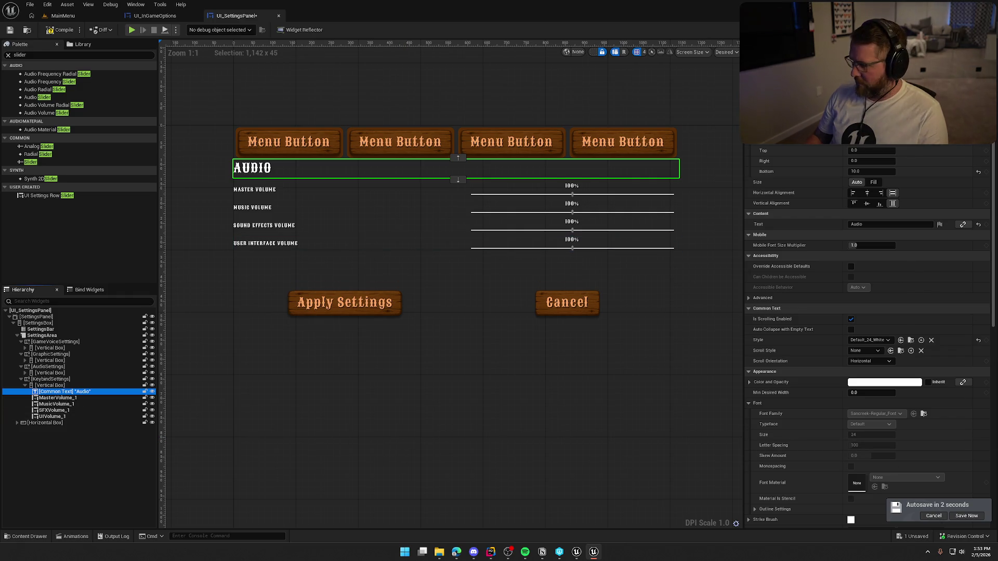
click(57, 398)
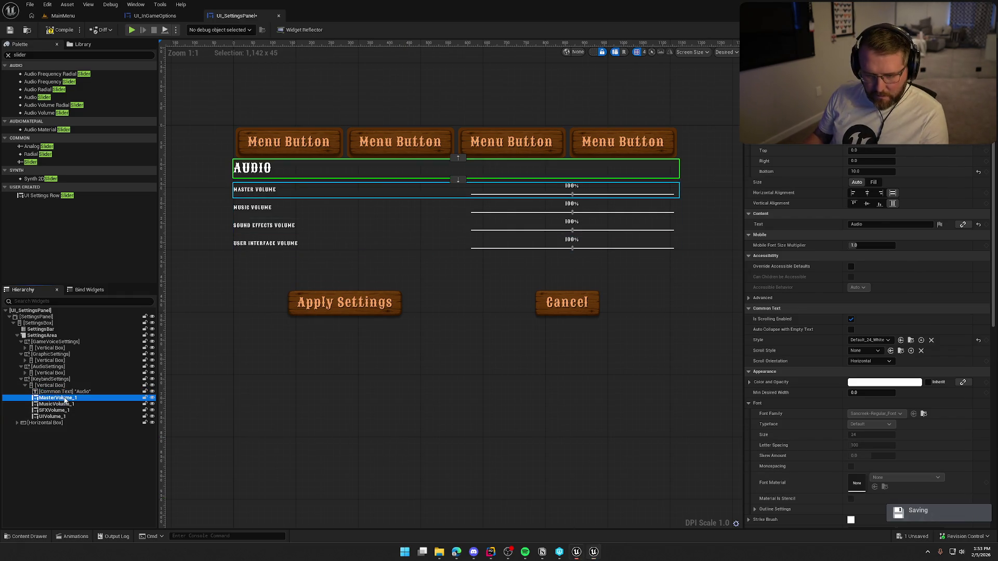
shift+click(61, 417)
key(Delete)
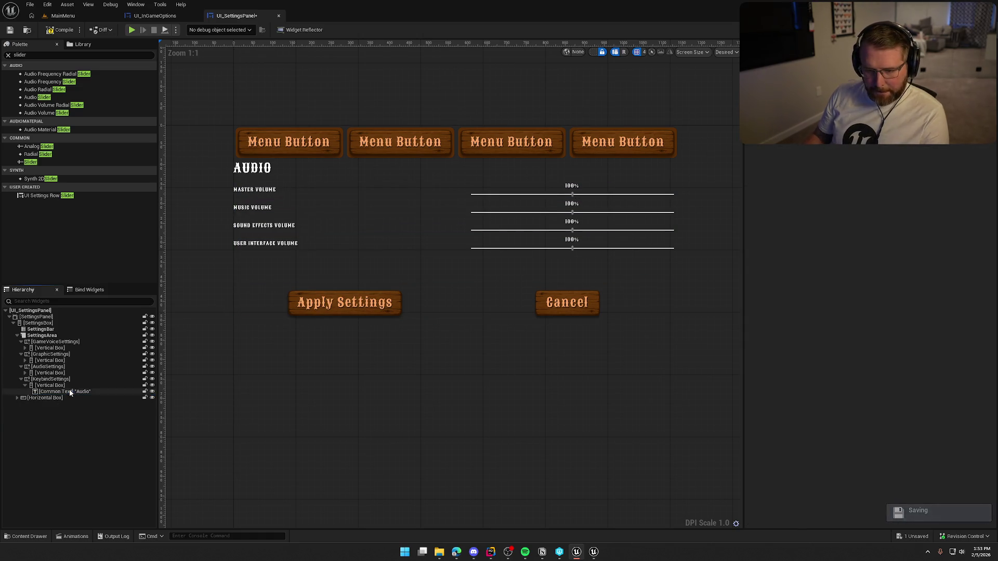
Step: Retitle the heading 'Keybinds' and add a Scroll Box named KeybindList beneath it
click(878, 227)
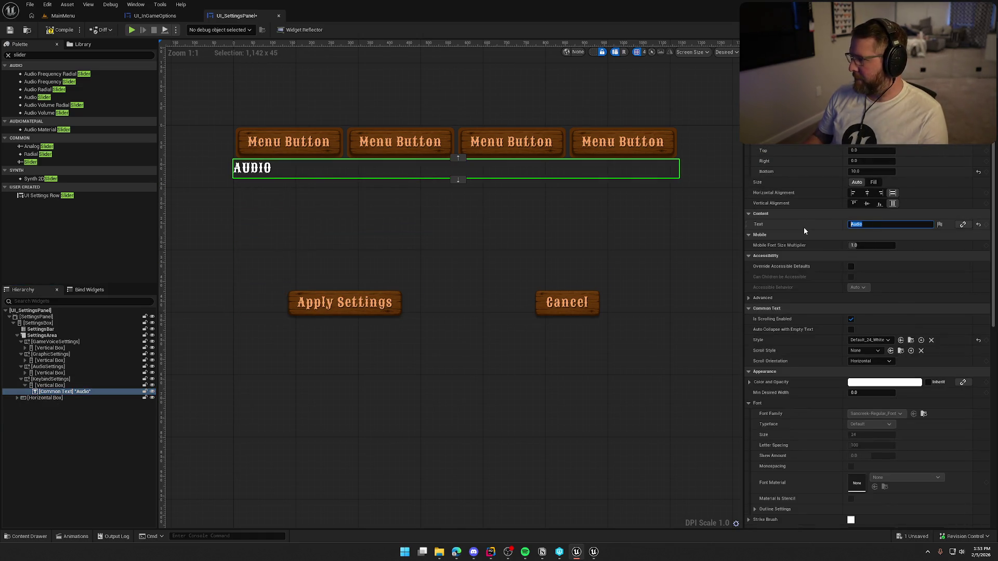
text(Keybinds)
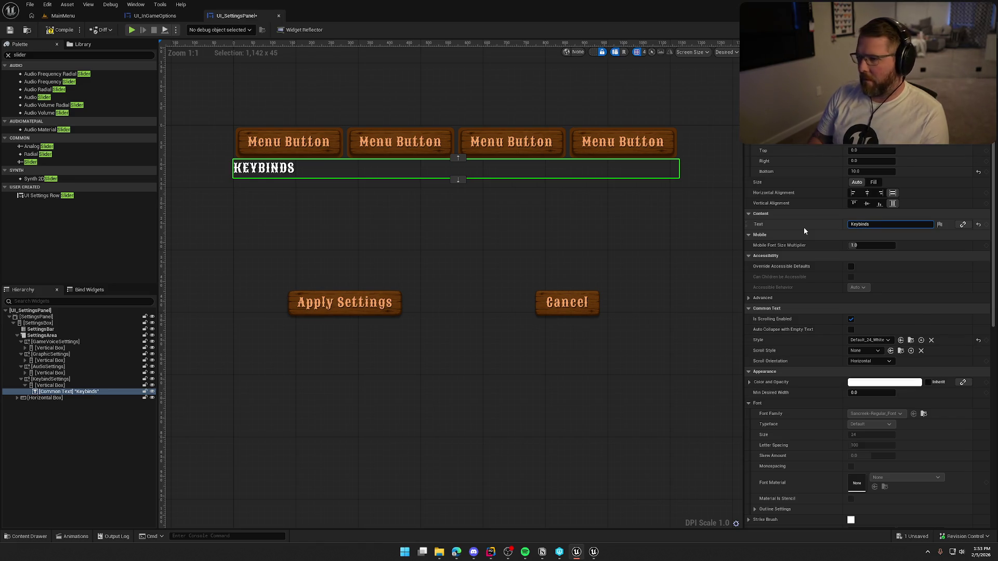
click(35, 387)
key(ctrl+v)
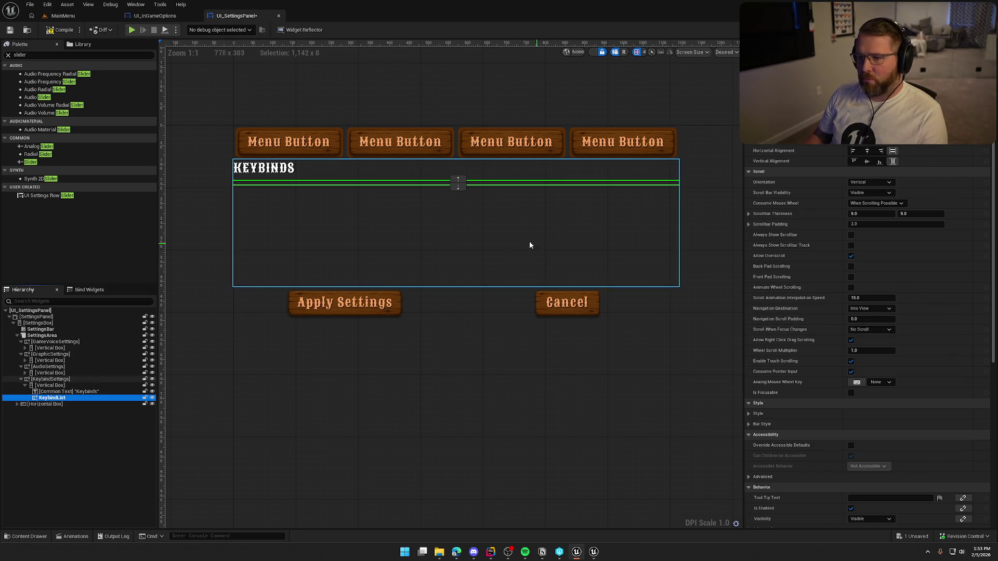
click(51, 386)
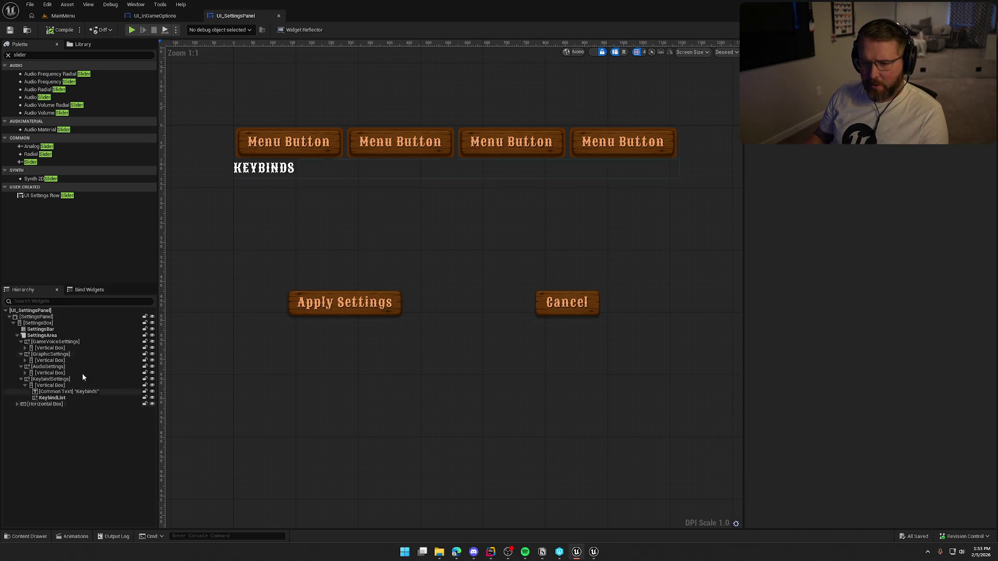
click(976, 30)
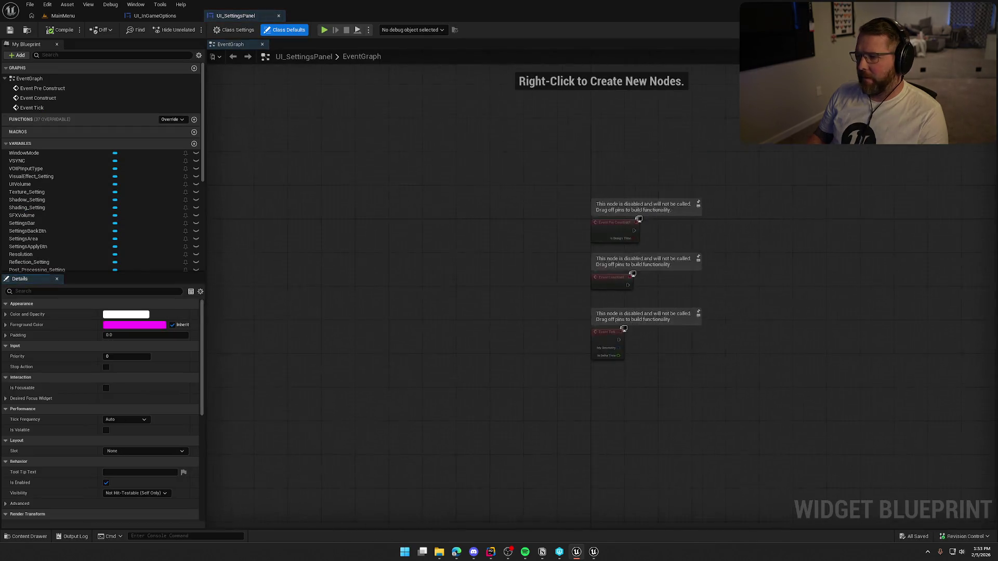
Step: Delete the three default event nodes from the graph, then bring up the UI_InGameOptions widget
drag(355, 131, 500, 326)
key(Delete)
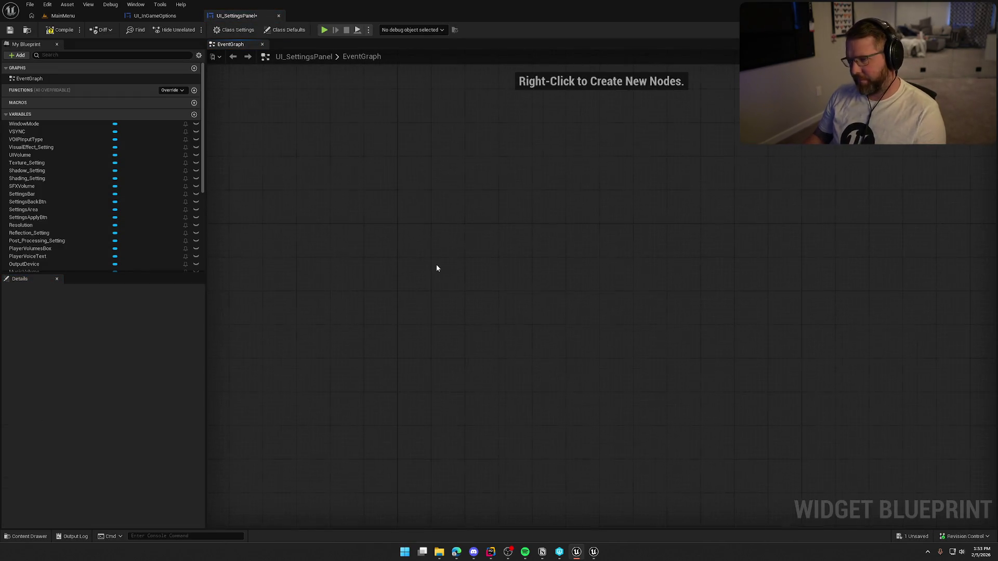
scroll(457, 203, up, 2)
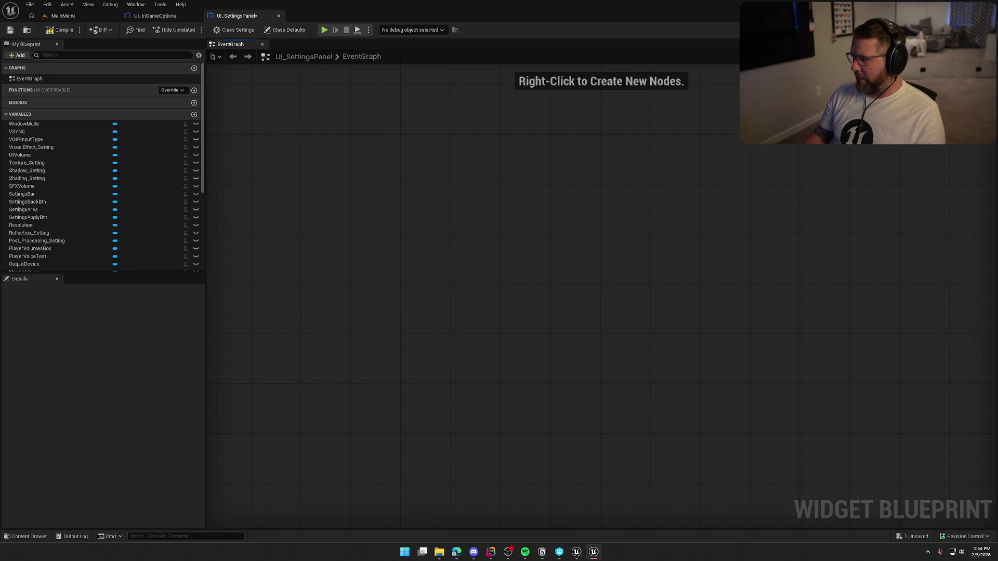
click(151, 17)
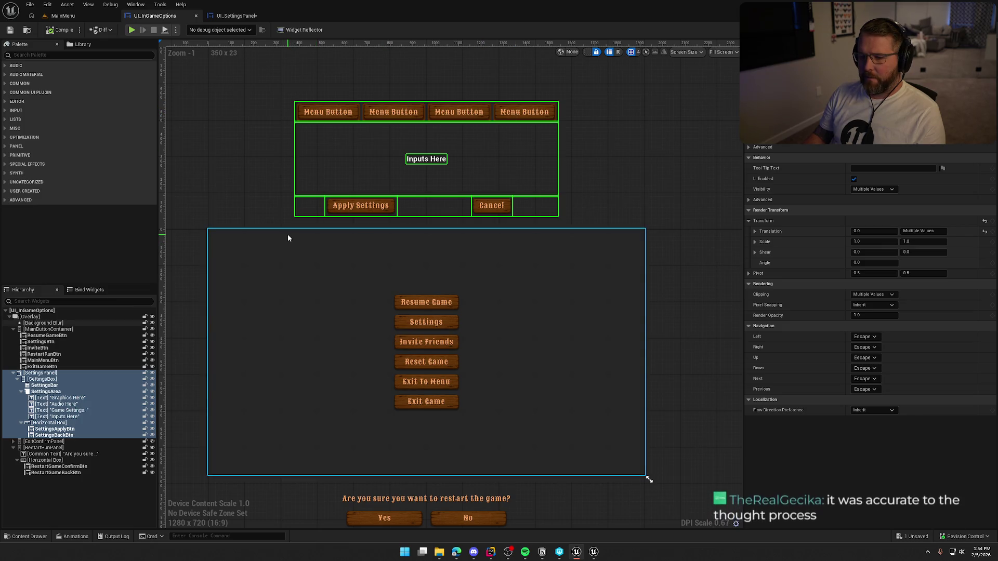
Step: Show UI_SettingsPanel in Designer view and select the SettingsBar row of menu buttons
click(237, 16)
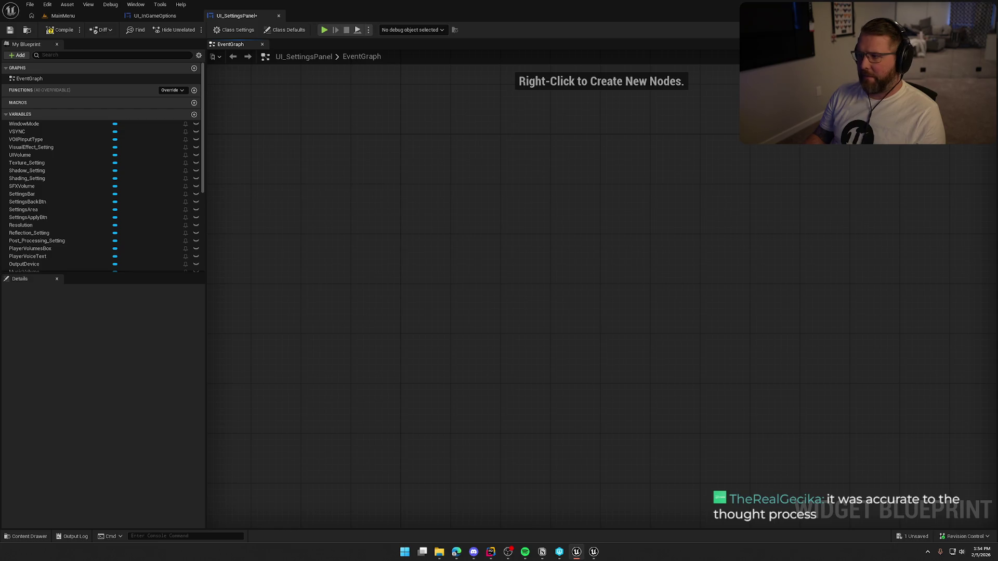
click(966, 30)
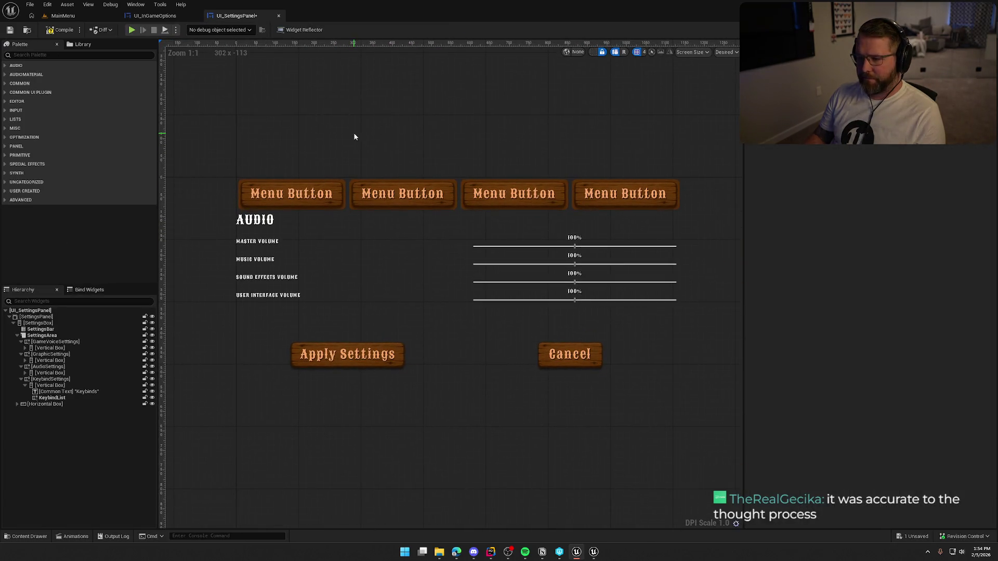
click(298, 196)
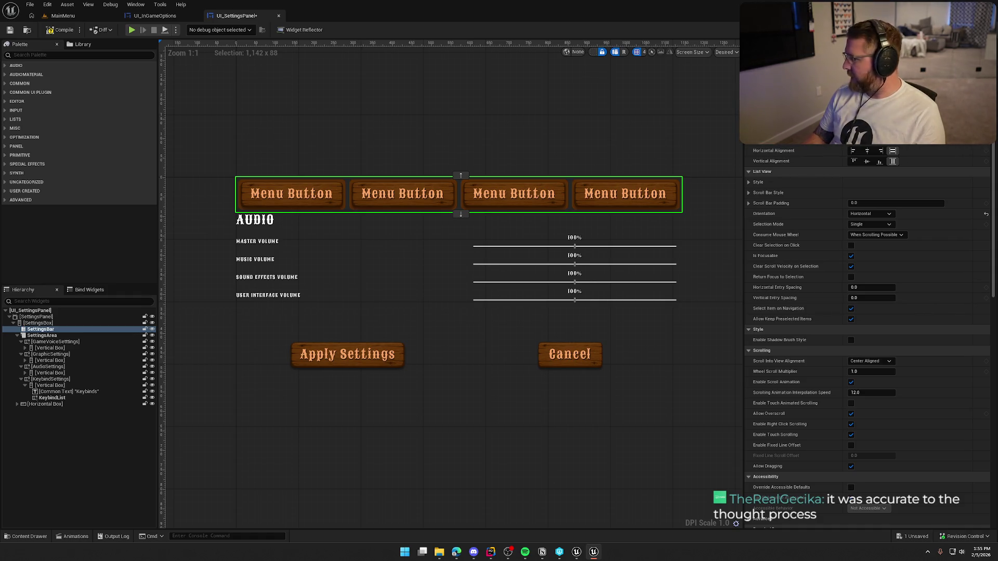
scroll(437, 128, up, 1)
scroll(363, 189, down, 1)
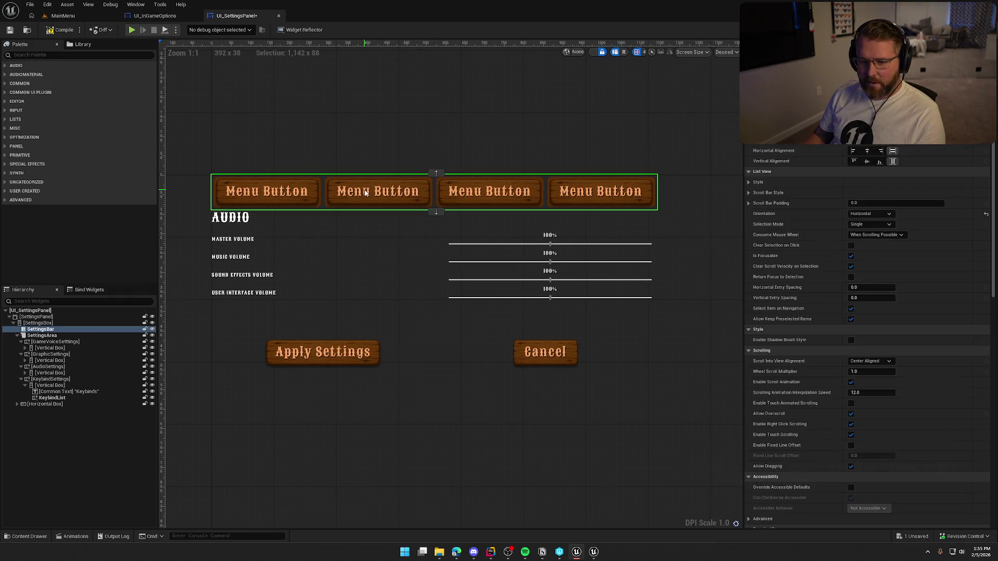
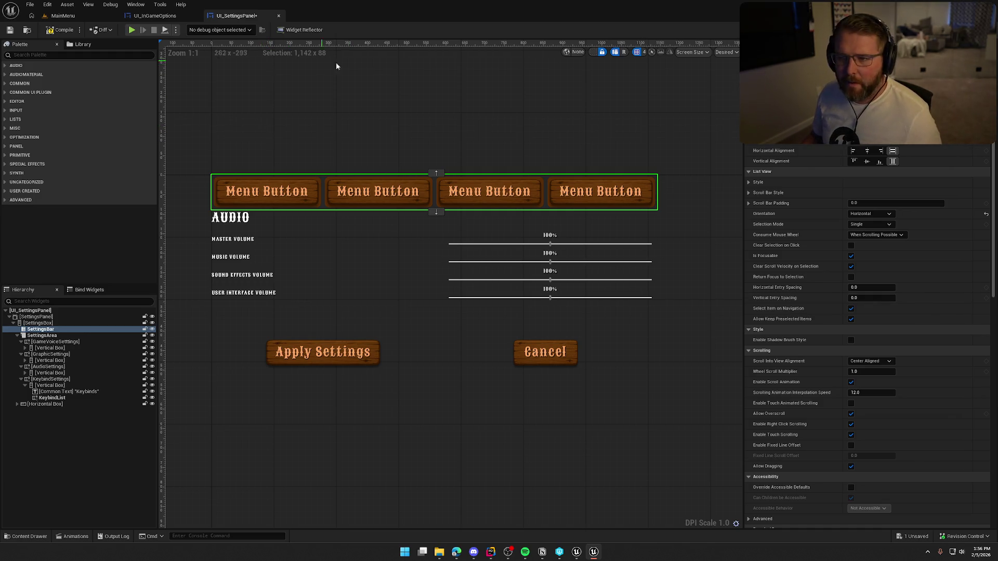
Step: Paste the copied keybind-list nodes into a new function named Create Key Slots
click(976, 30)
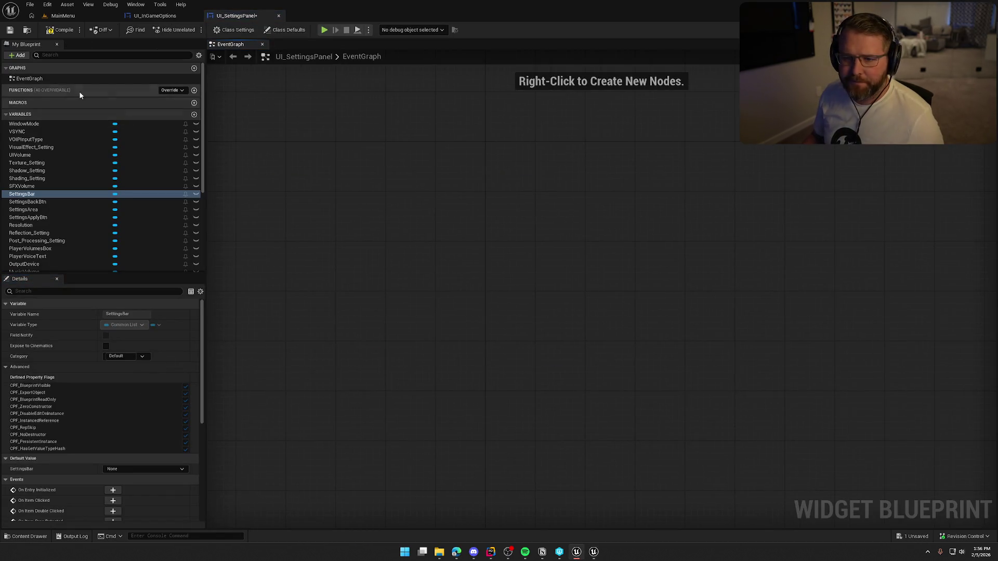
right_click(95, 90)
click(130, 130)
key(Return)
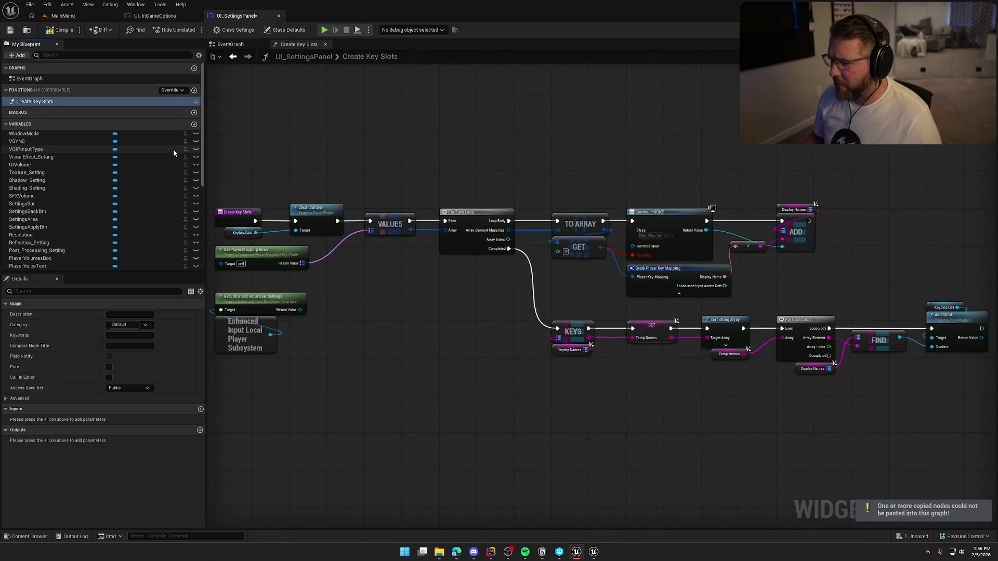
drag(440, 333, 437, 358)
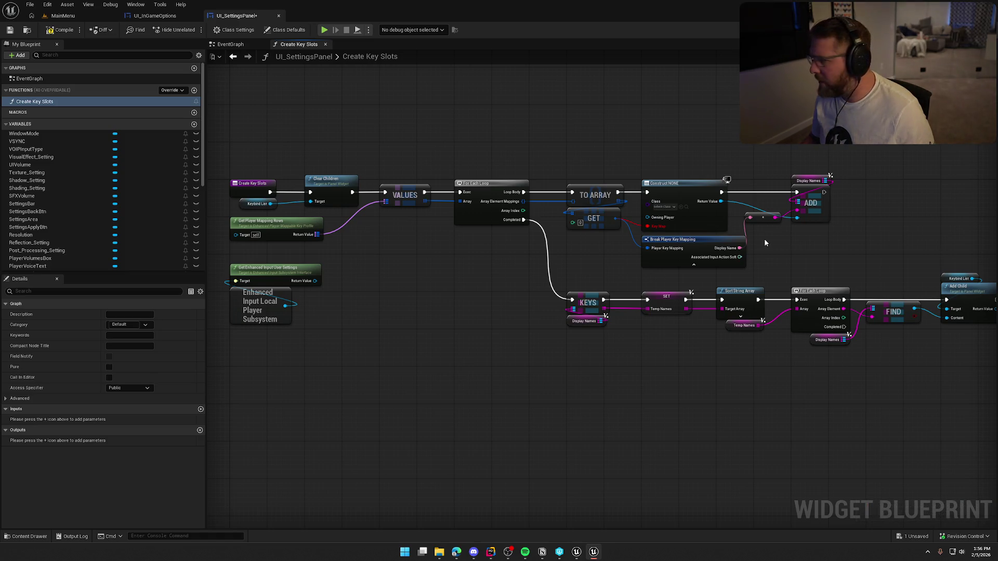
Step: Set the construct node's class to UI Settings Row Keybind and wire its widget into ADD
click(670, 207)
text(keybind)
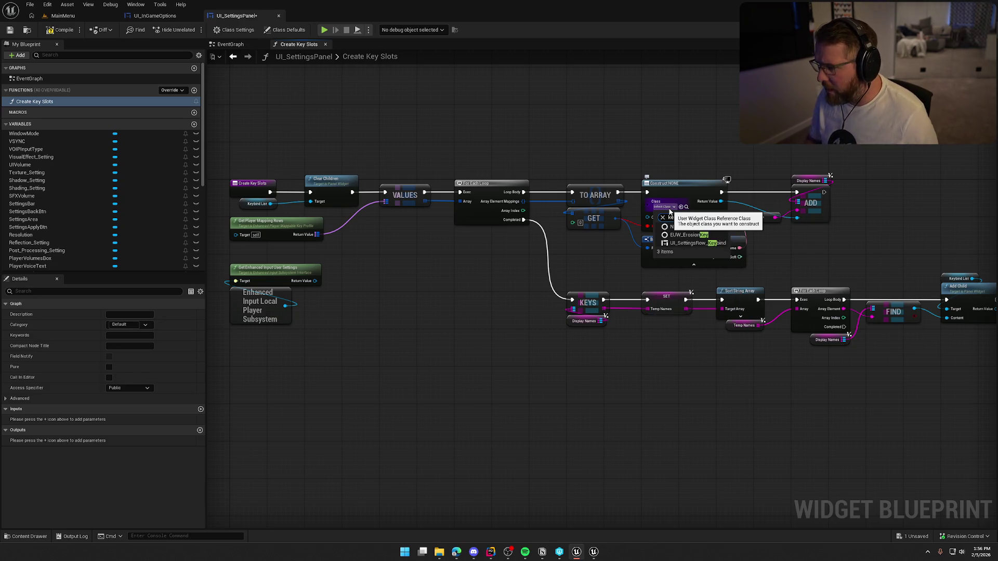
click(676, 240)
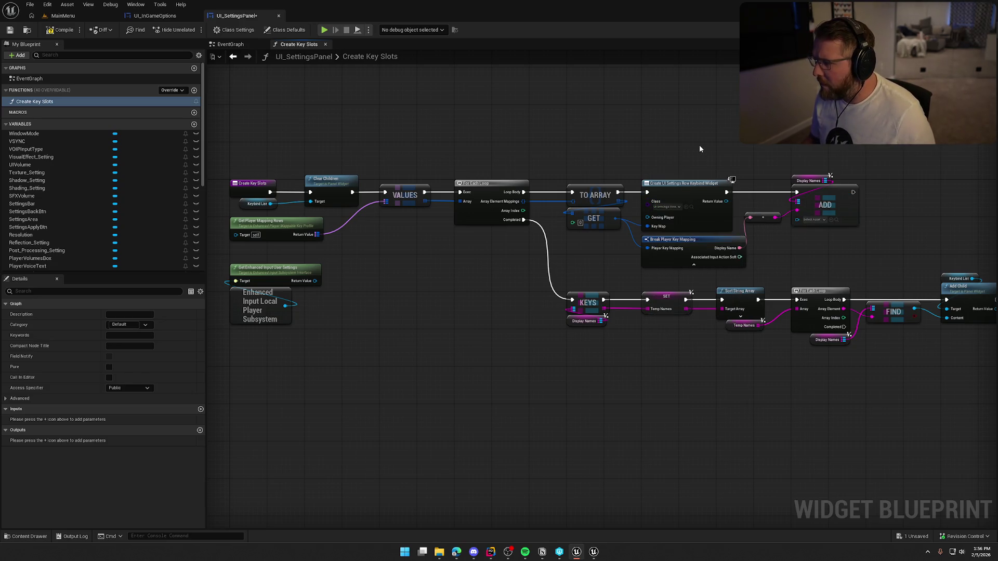
drag(725, 201, 793, 218)
Step: Select the Create Key Slots function entry node
scroll(690, 129, up, 2)
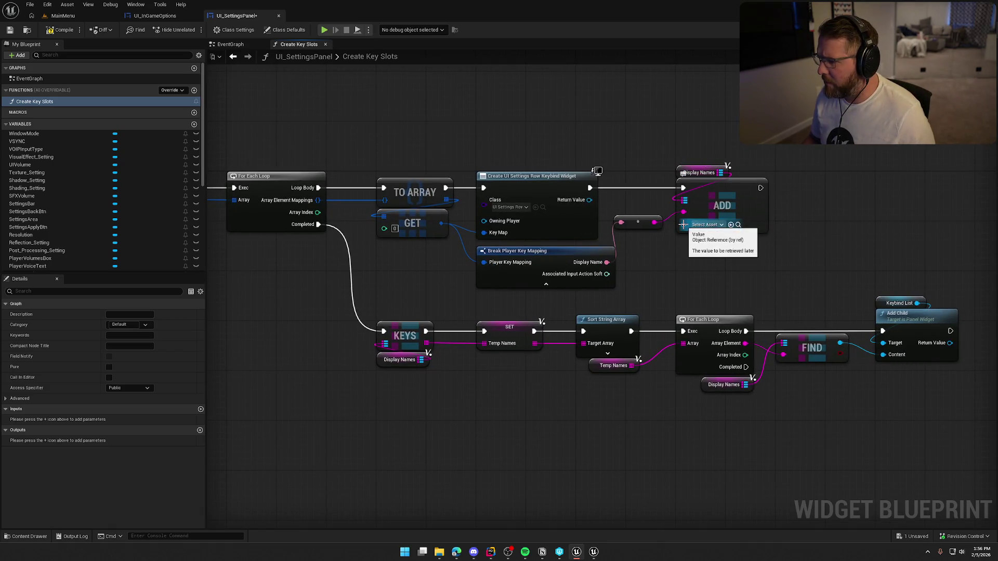
scroll(208, 229, down, 3)
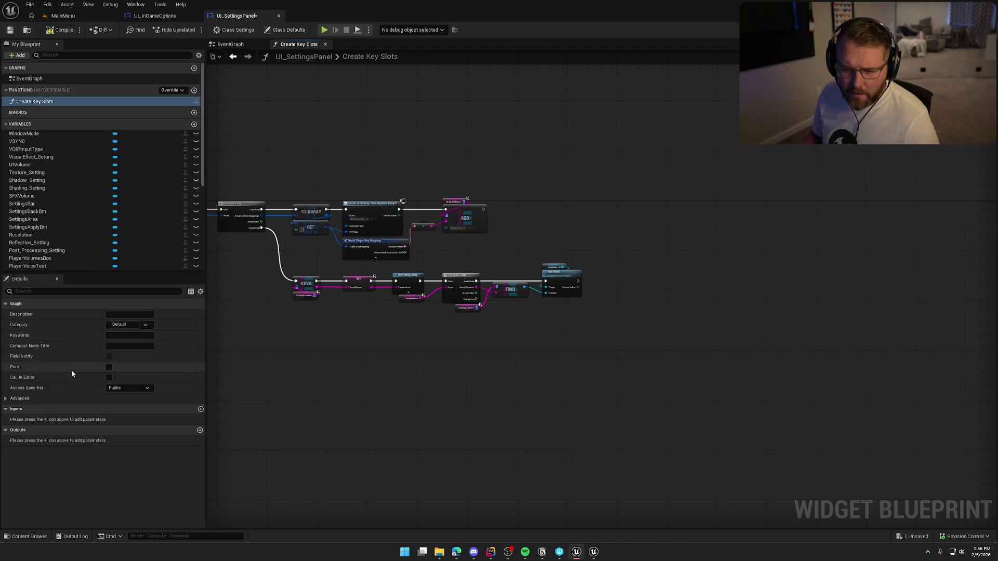
scroll(257, 194, up, 3)
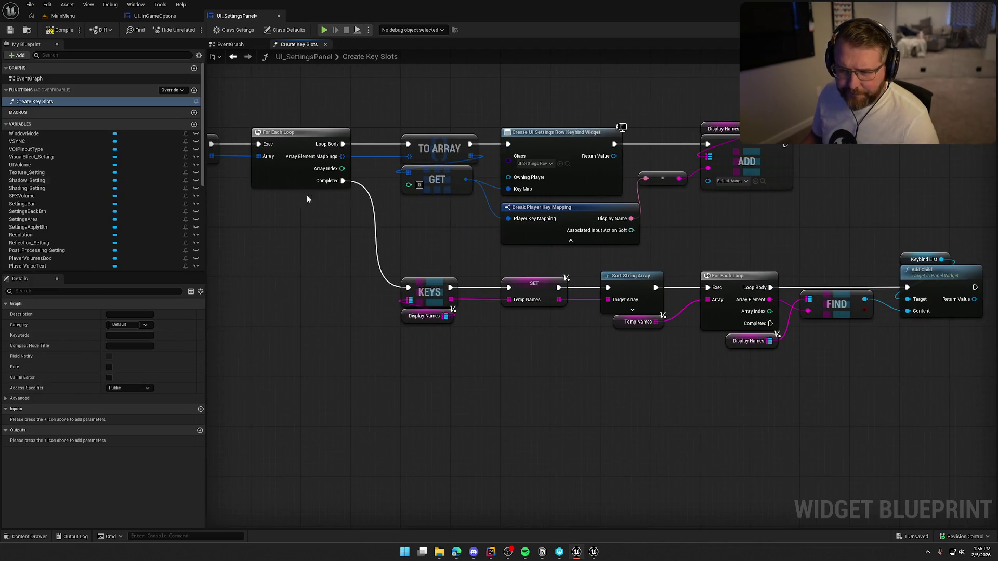
drag(257, 194, 718, 250)
click(439, 189)
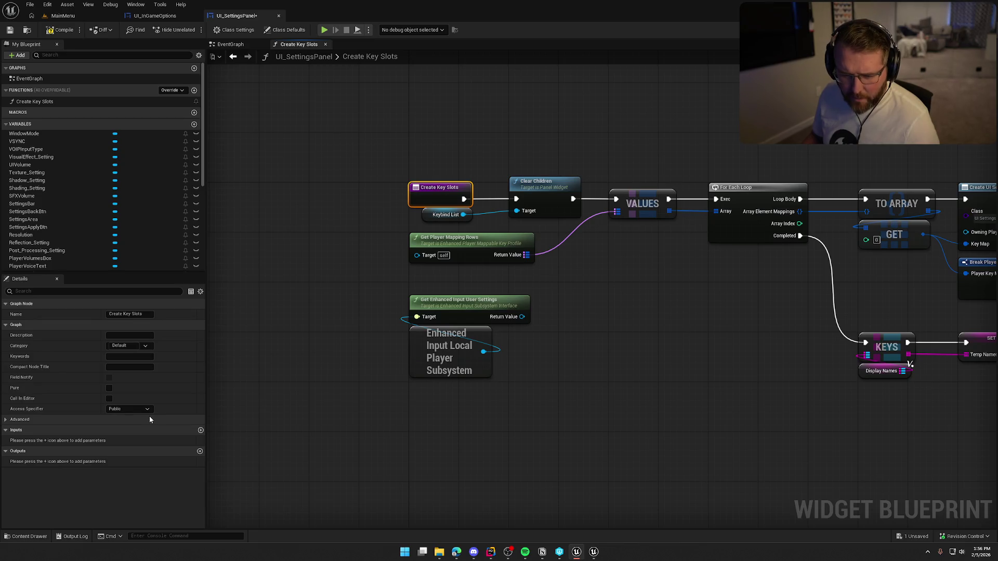
Step: Change the DisplayNames map value type to UI Settings Row Keybind, then compile
scroll(96, 162, down, 4)
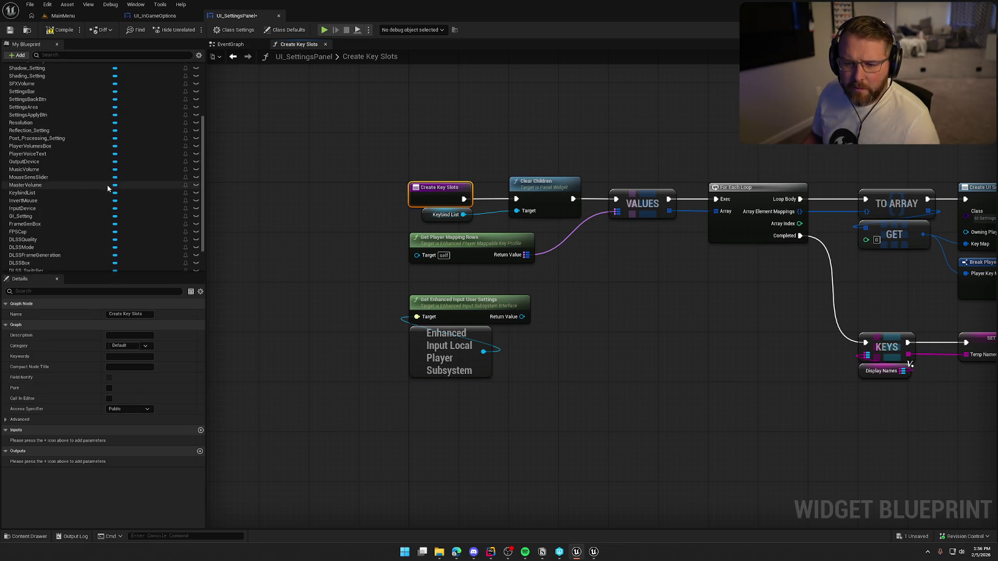
scroll(93, 249, down, 3)
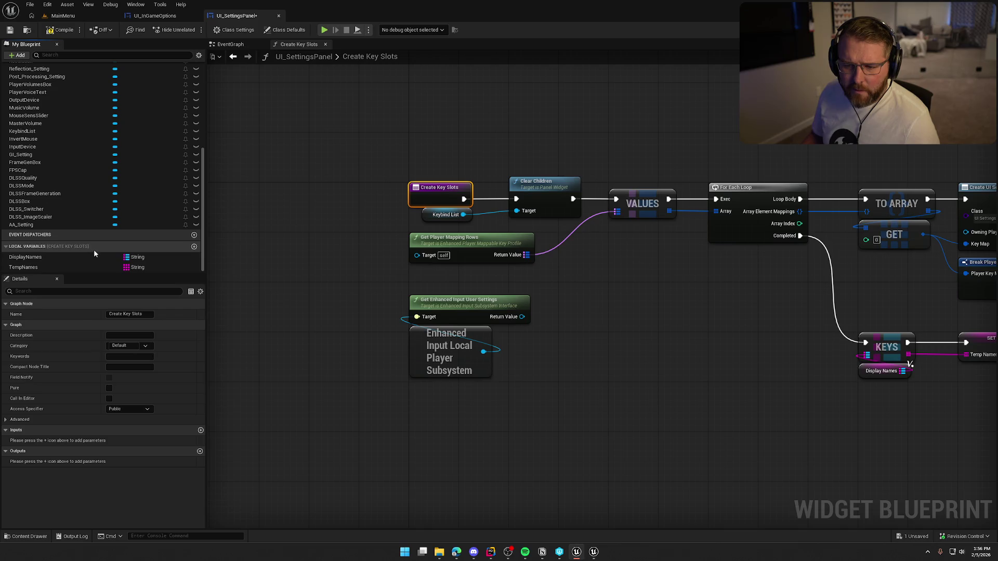
click(31, 258)
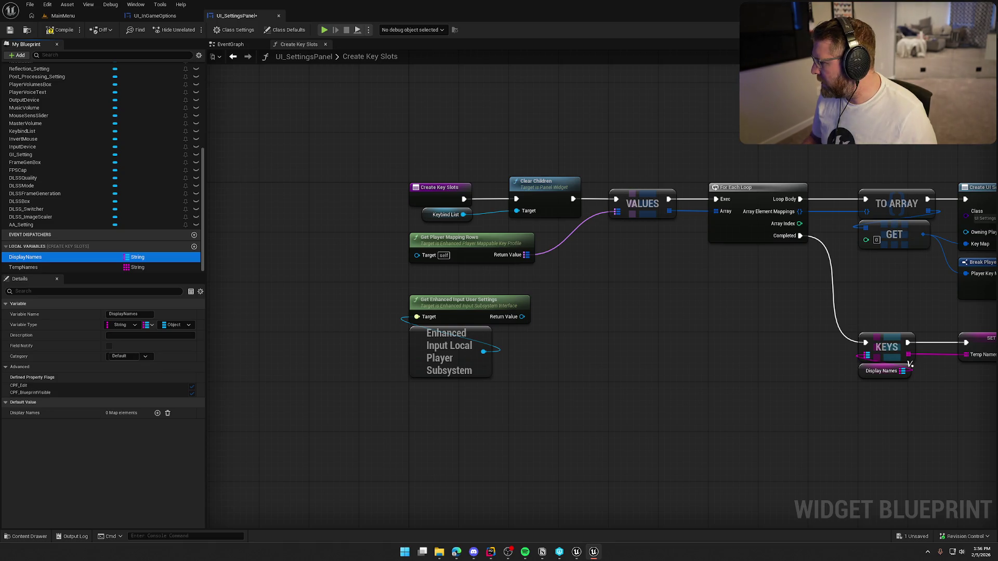
click(177, 325)
text(keybin)
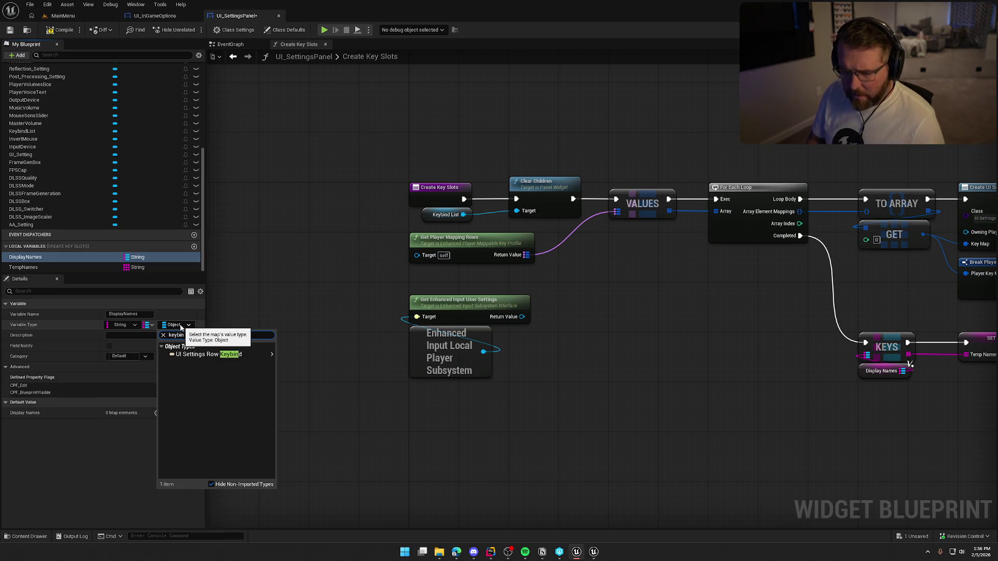
mouse_move(256, 358)
click(298, 355)
click(523, 295)
click(62, 30)
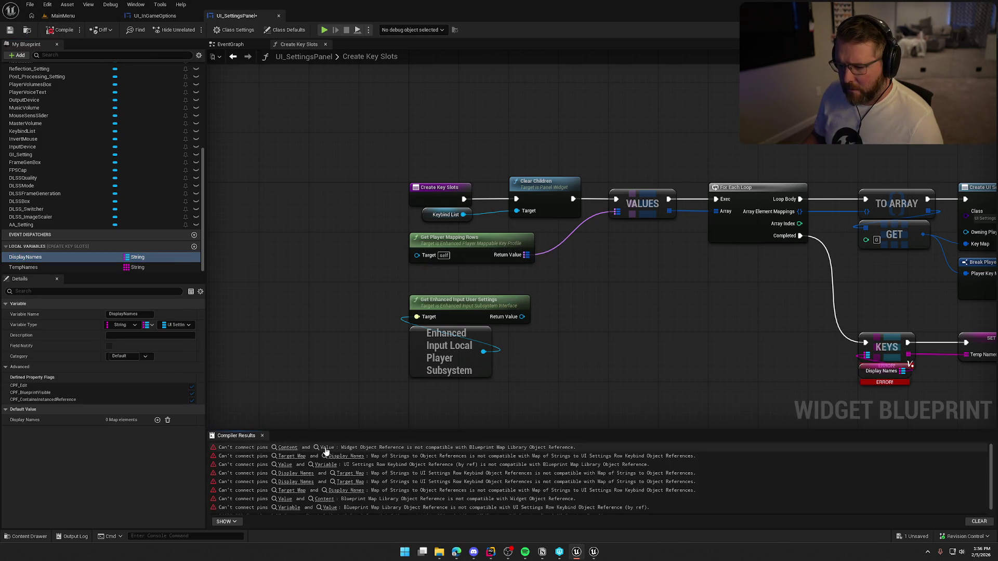
Step: Go to the first error's node and break all links on the ADD node
click(326, 448)
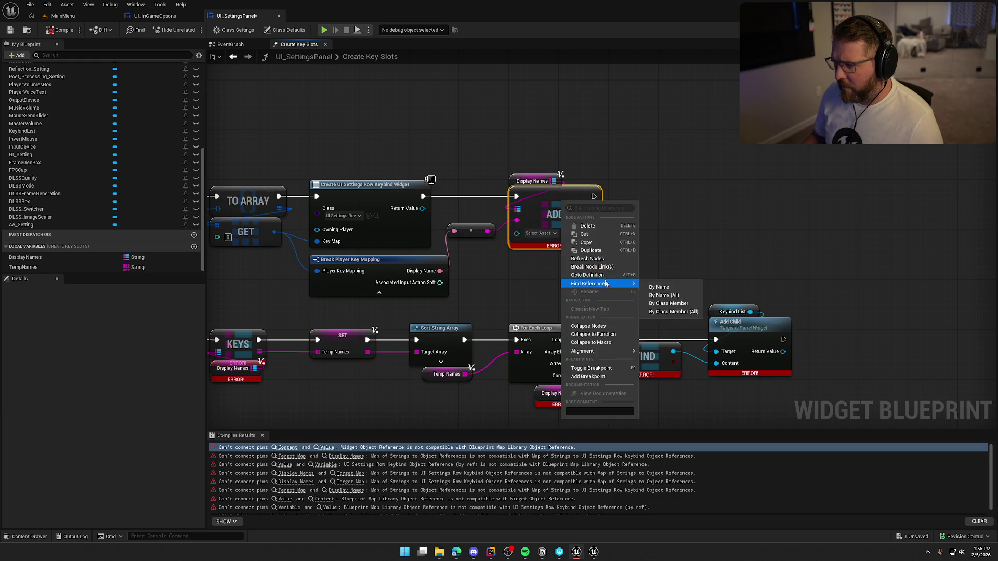
click(592, 266)
drag(516, 233, 422, 208)
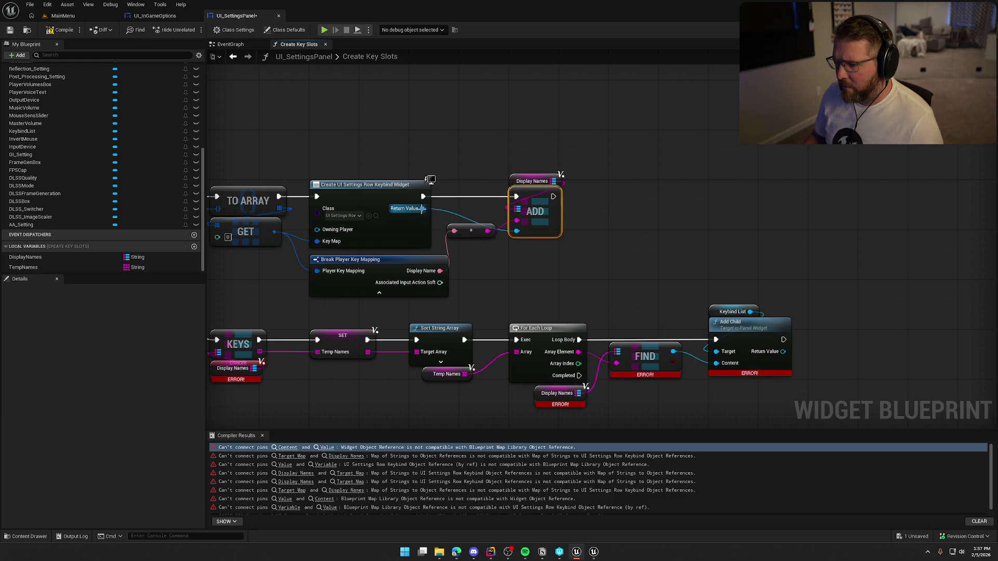
Step: Hide the Associated Input Action Soft pin on Break Player Key Mapping
drag(679, 248, 800, 235)
click(675, 229)
click(110, 419)
drag(375, 305, 621, 298)
drag(456, 336, 514, 357)
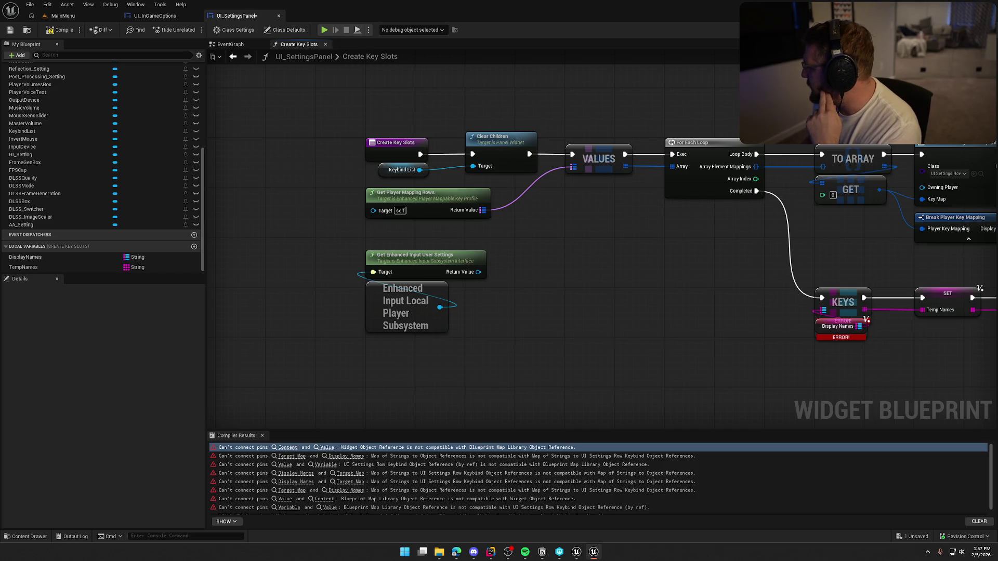
Step: Abandon a 'get curren' node search from the user settings output and switch to MainMenu
drag(478, 272, 524, 285)
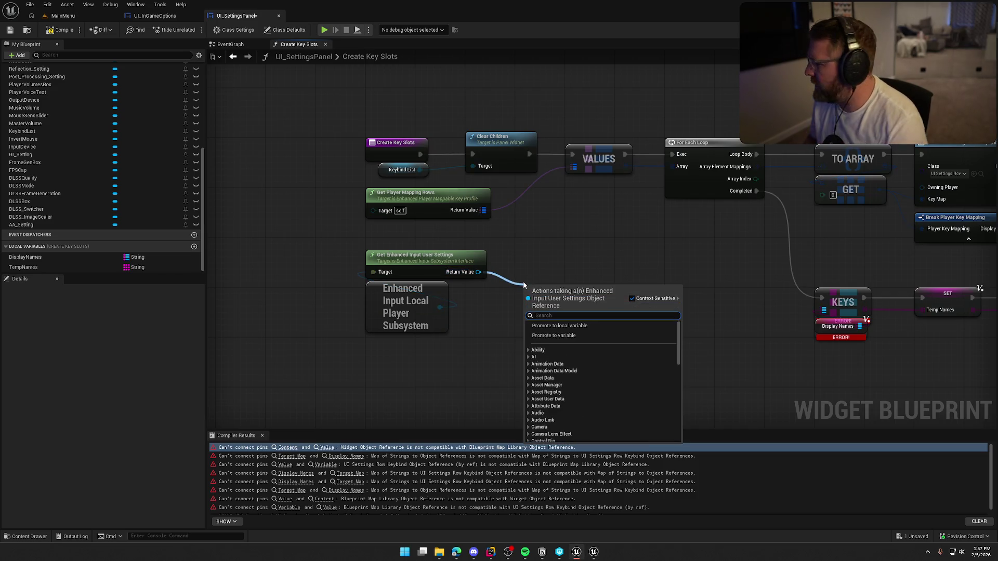
text(get curren)
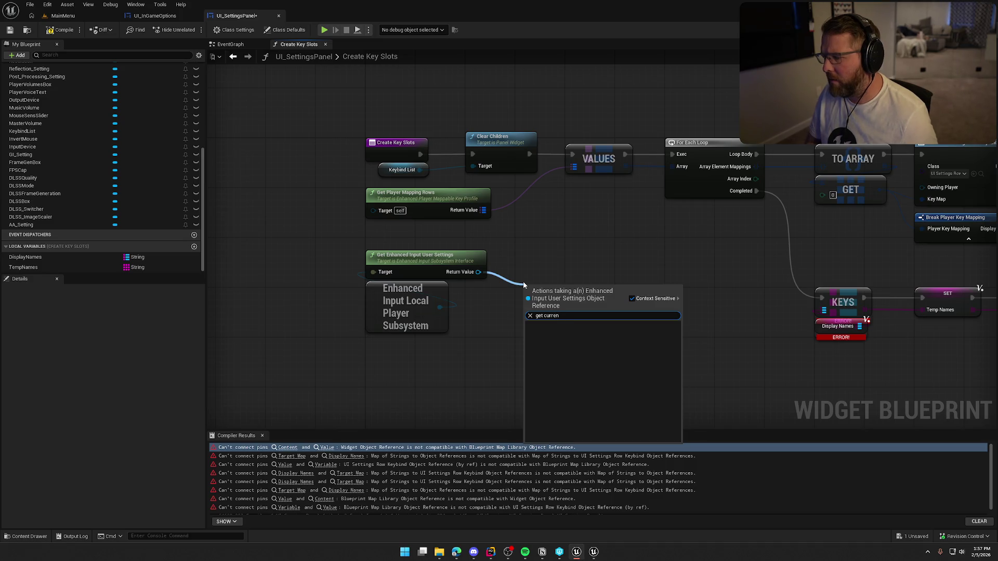
key(Escape)
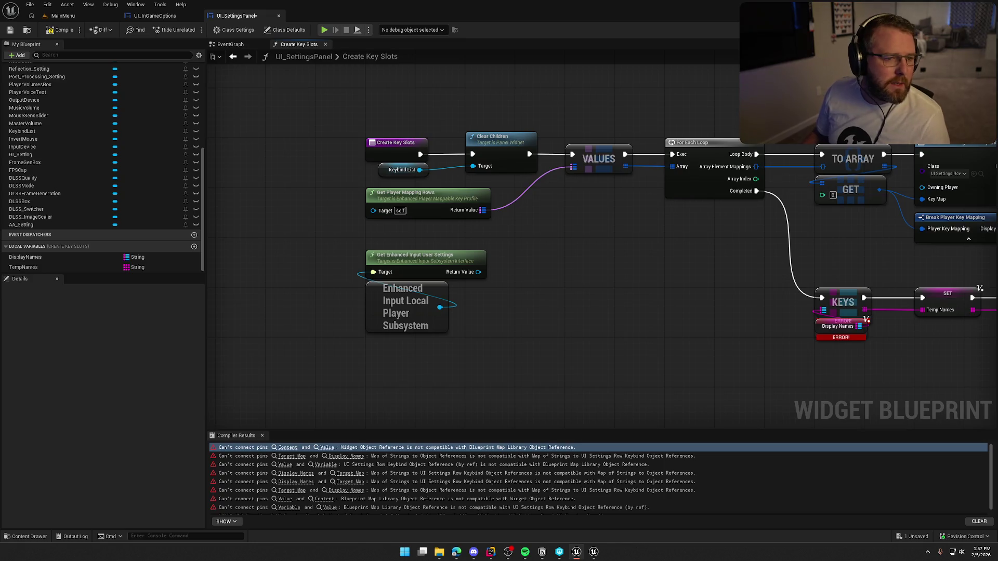
key(alt+Tab)
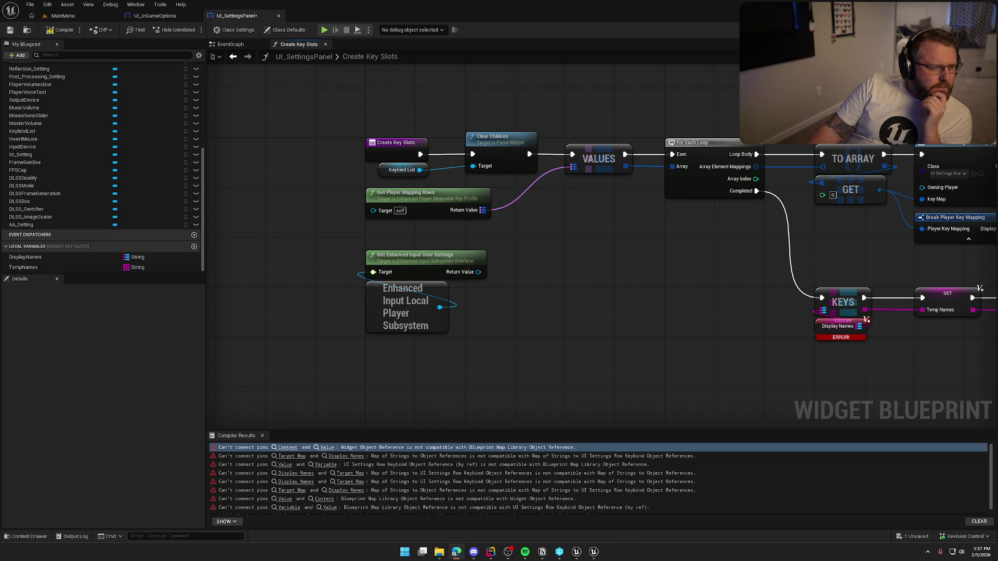
click(62, 15)
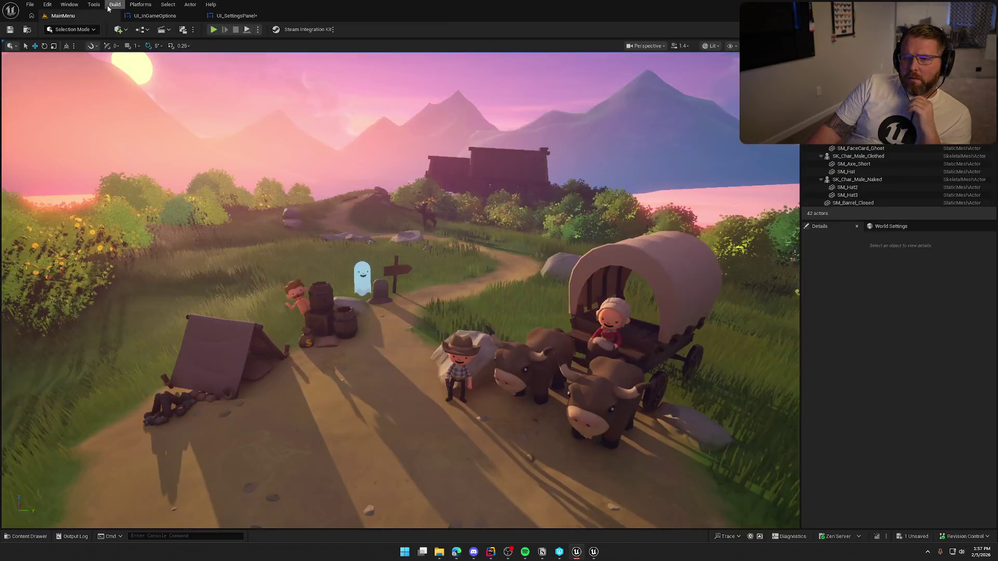
Step: In Project Settings' Engine Input page, keep EnhancedPlayerInput as the default player input class
click(48, 5)
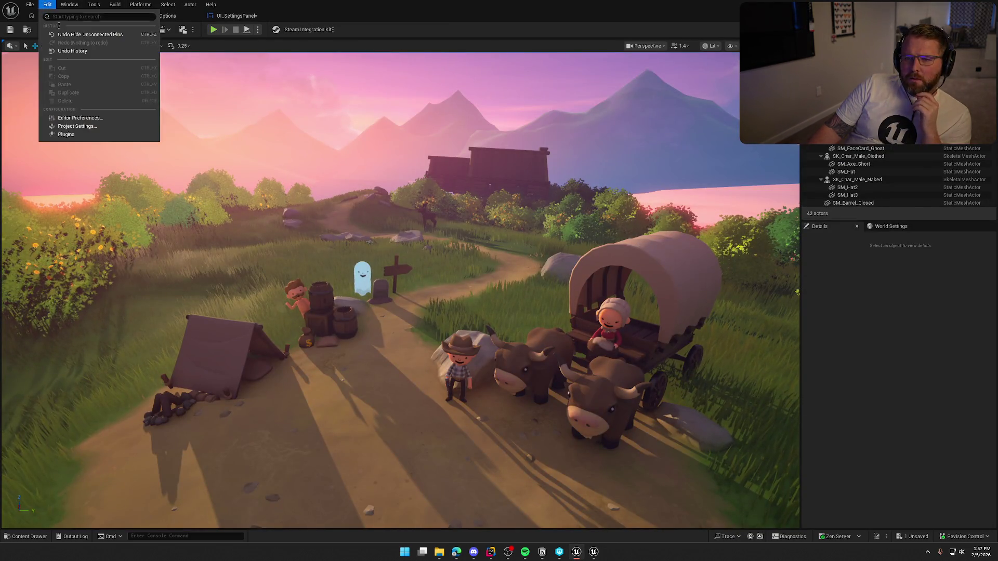
click(94, 126)
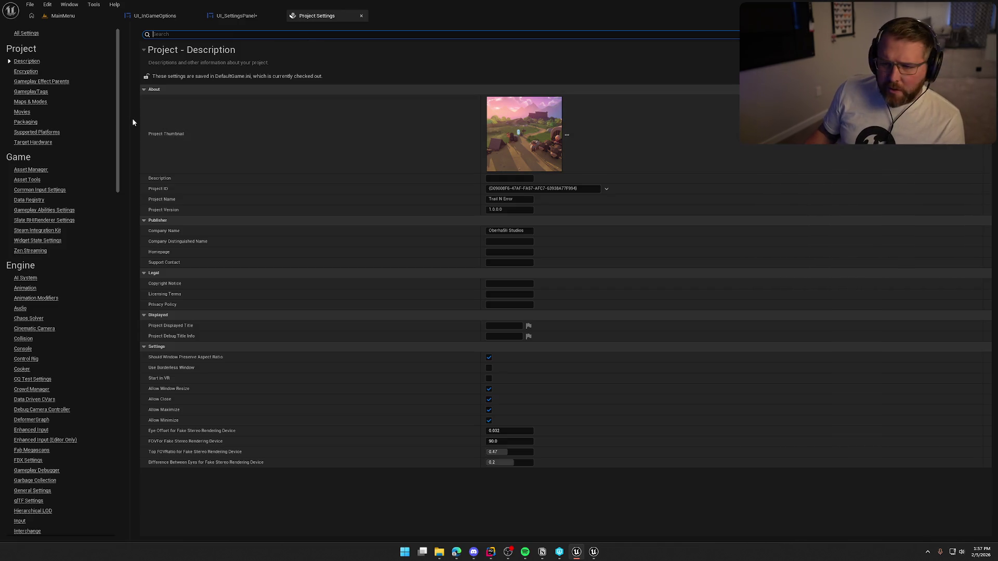
scroll(44, 359, down, 3)
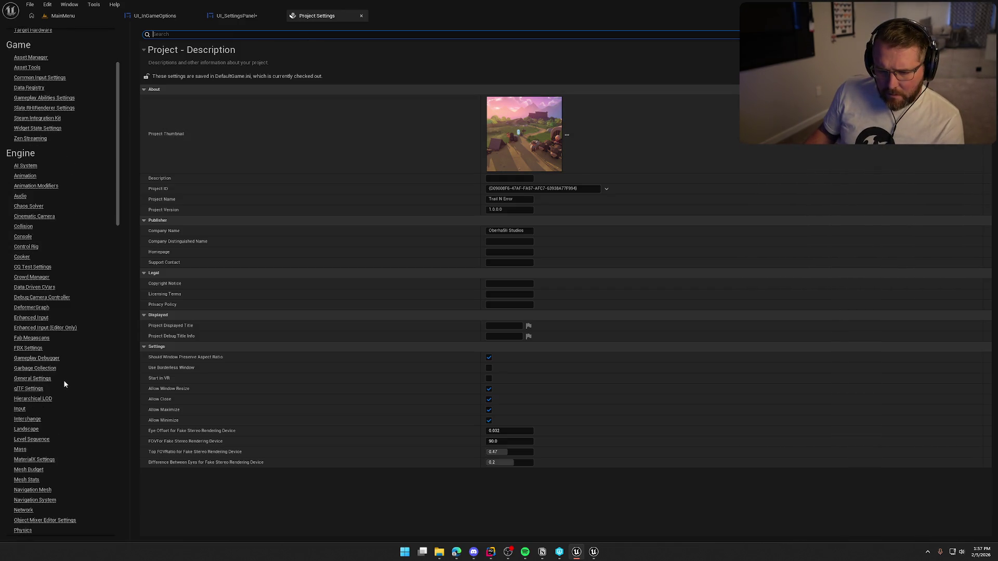
click(19, 409)
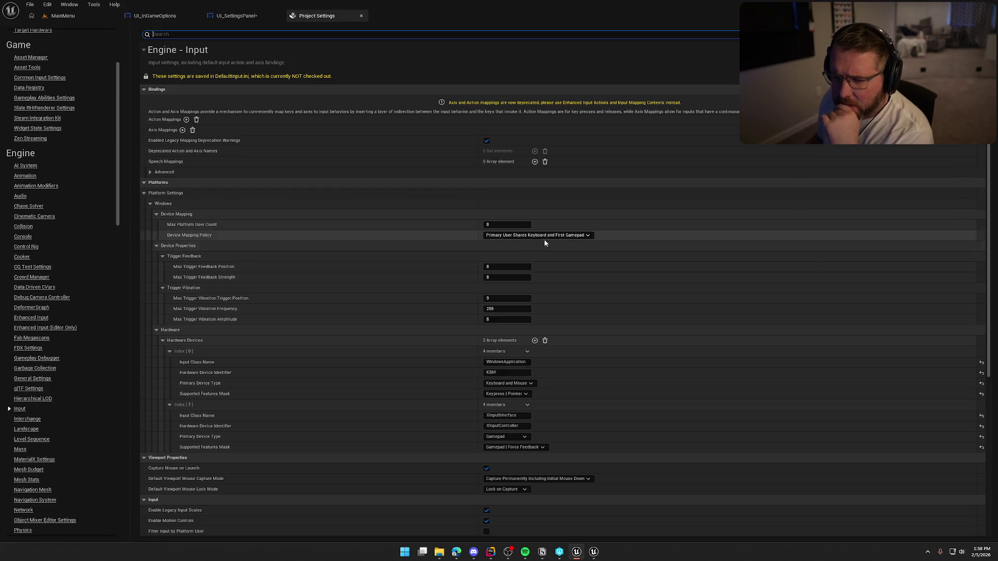
scroll(664, 277, down, 2)
scroll(664, 276, down, 10)
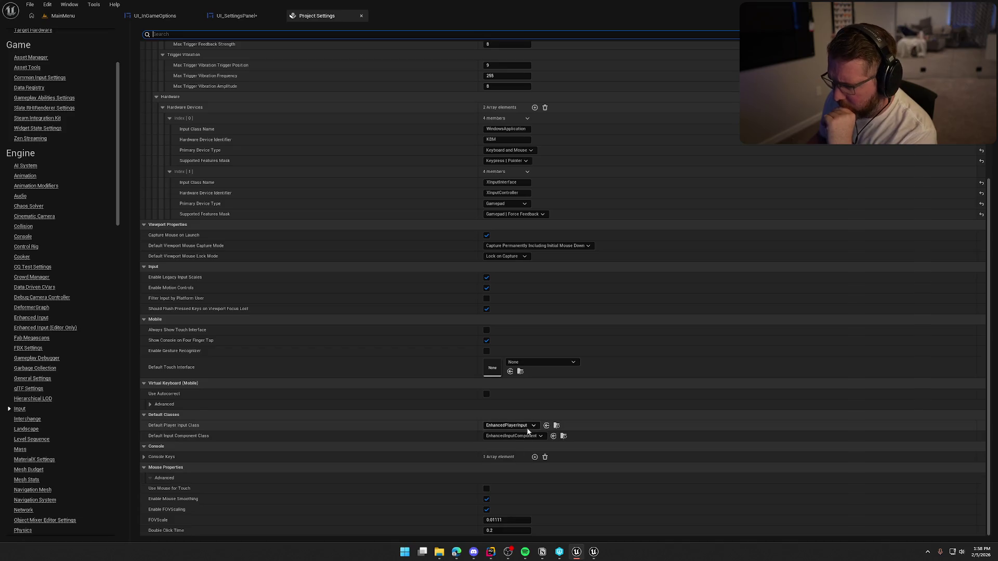
click(528, 425)
click(522, 445)
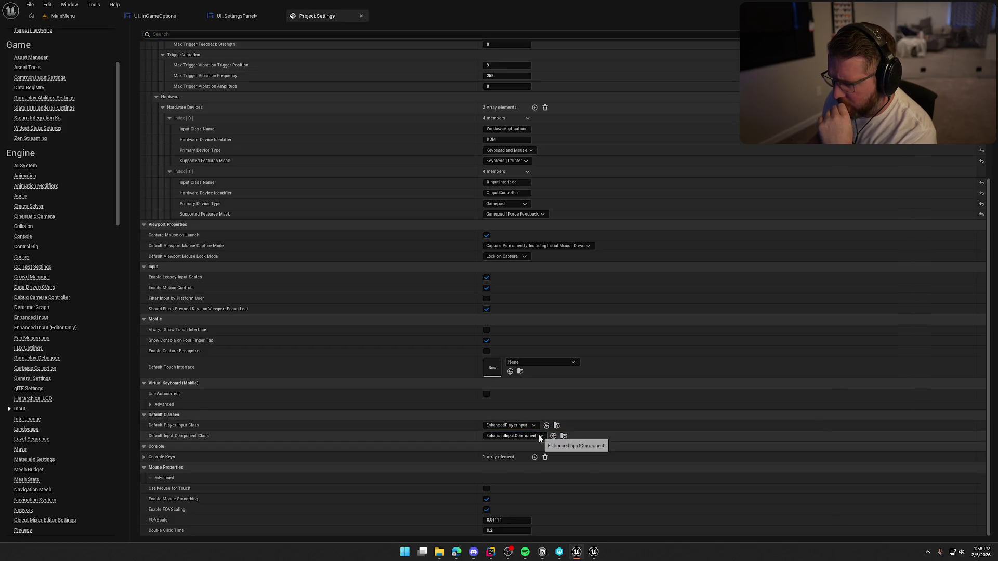
Step: Tick Enable User Settings on the Enhanced Input page and close Project Settings
scroll(350, 472, up, 12)
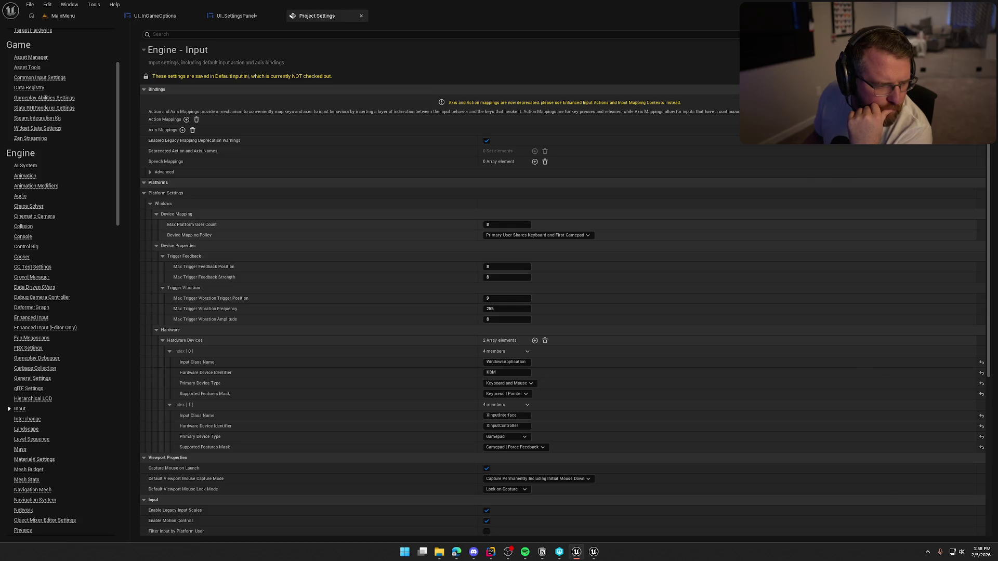
click(31, 318)
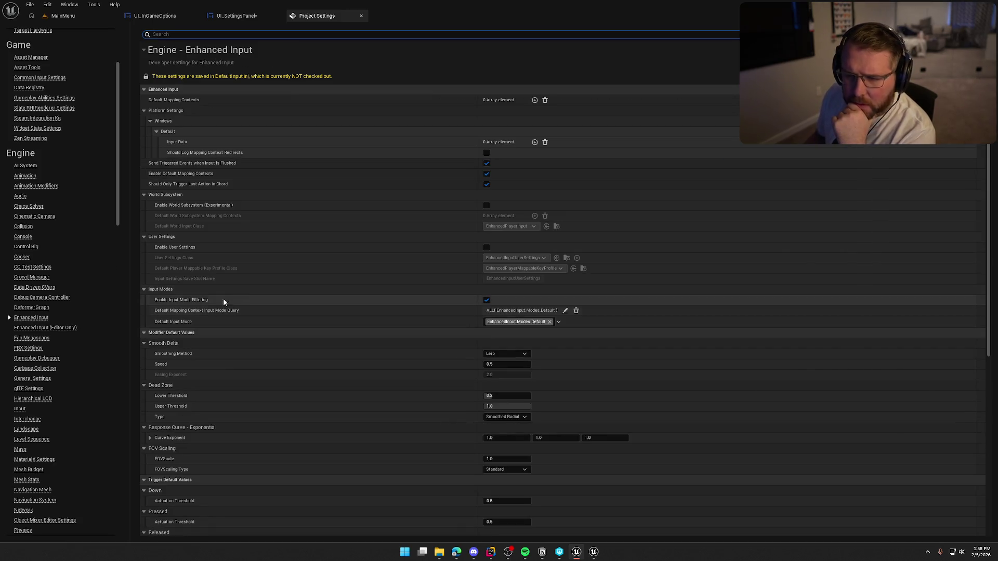
click(154, 34)
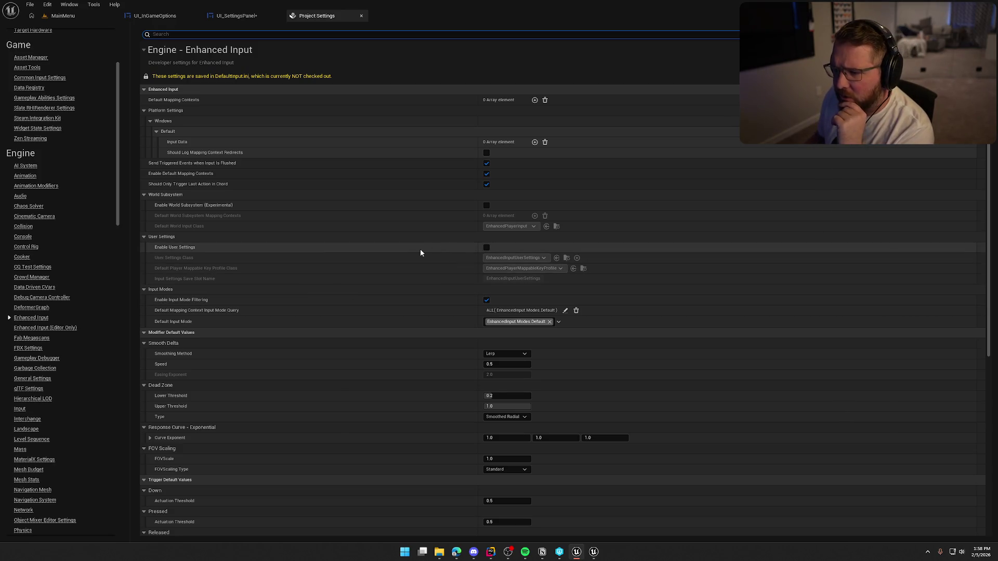
click(378, 307)
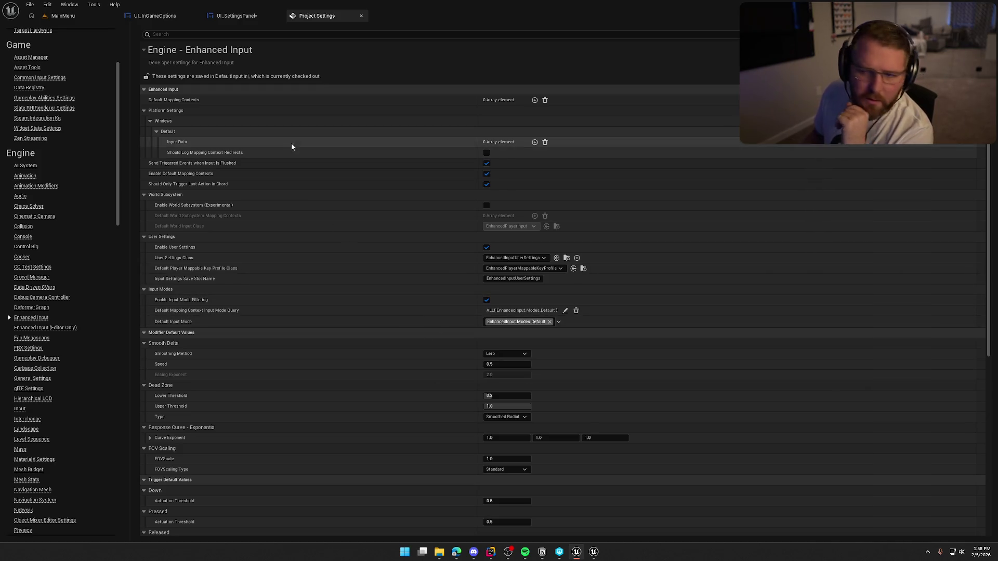
middle_click(341, 17)
Step: Drop an abandoned 'get cur' node search and save UI_SettingsPanel with Save Selected
drag(483, 272, 519, 285)
text(get cur)
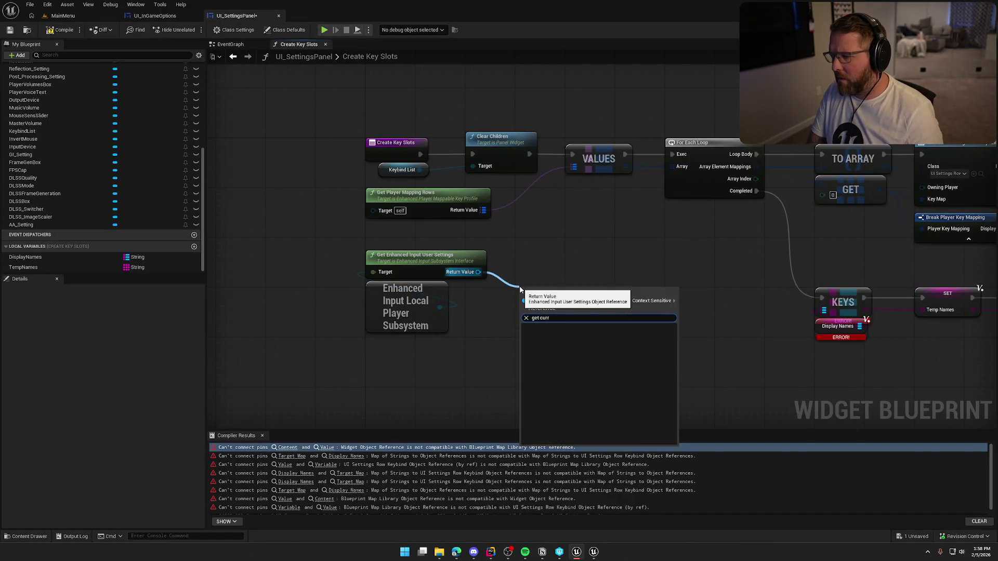
click(563, 247)
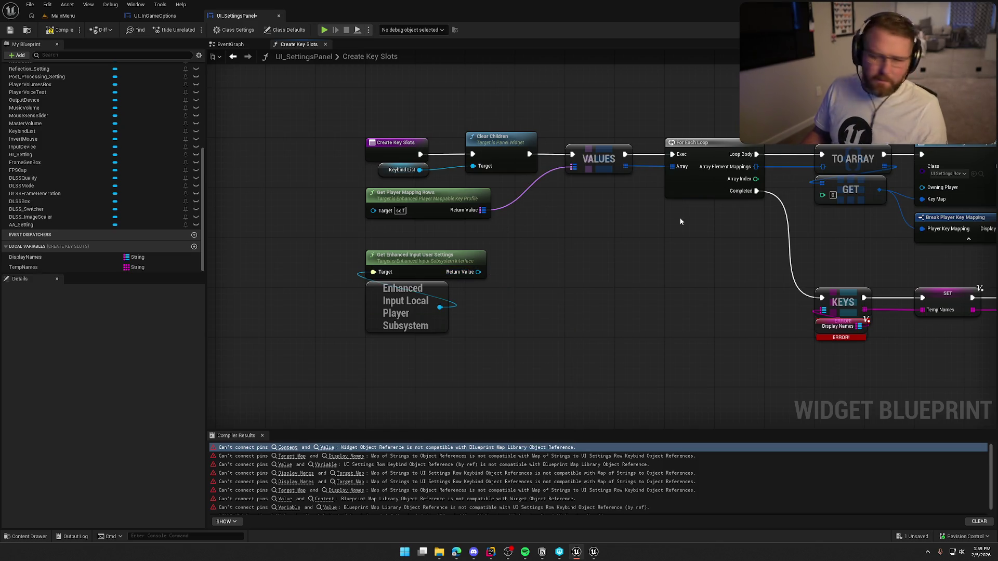
key(ctrl+shift+s)
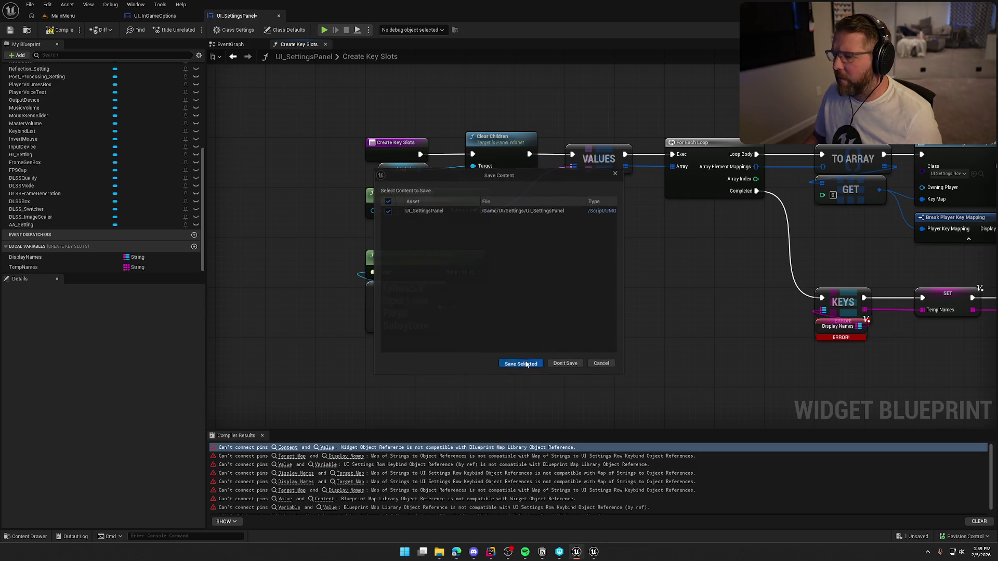
click(526, 364)
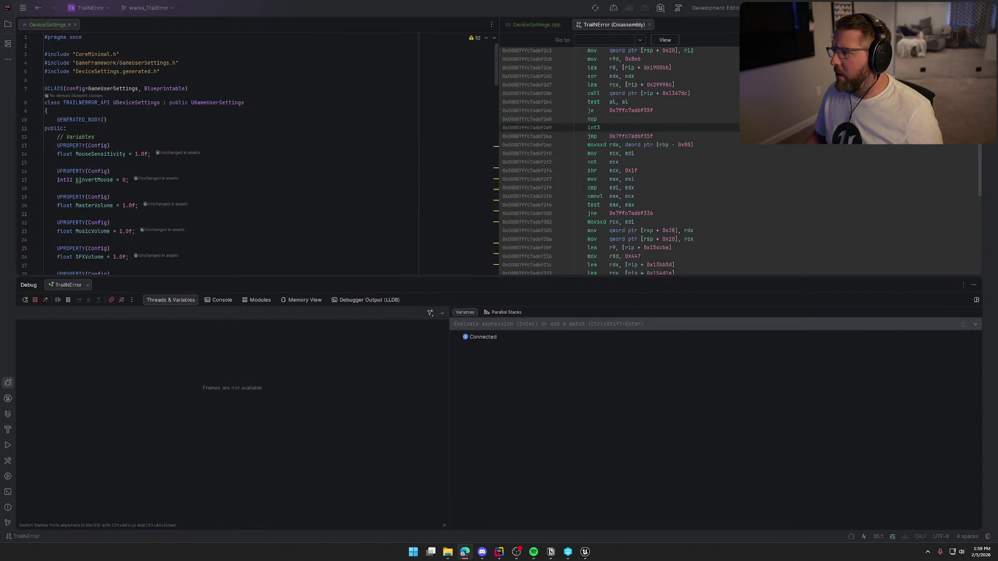
Step: Close the disassembly and debug panels, rebuild with Shift+F10, and switch to the relaunched editor
click(648, 25)
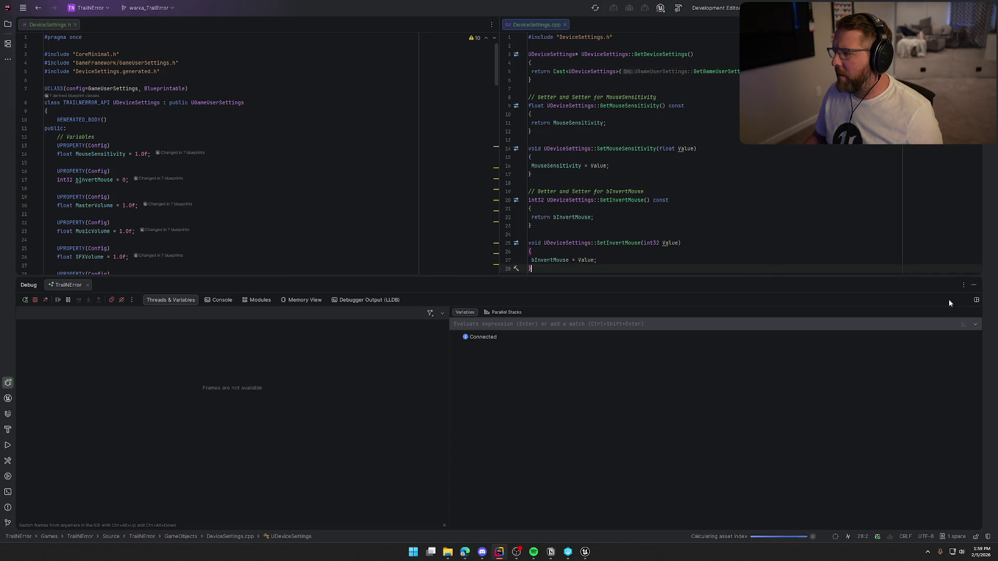
click(970, 286)
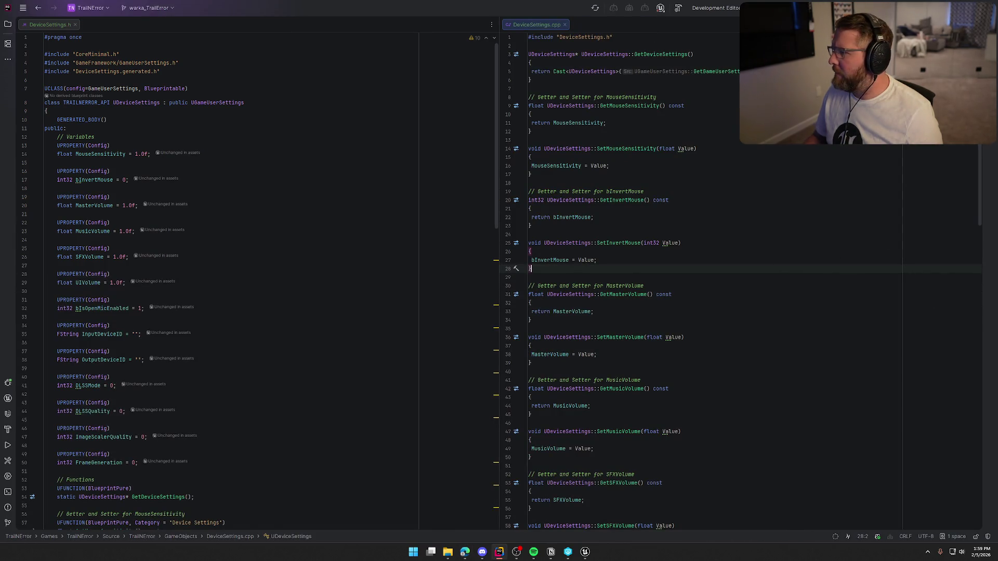
key(shift+F10)
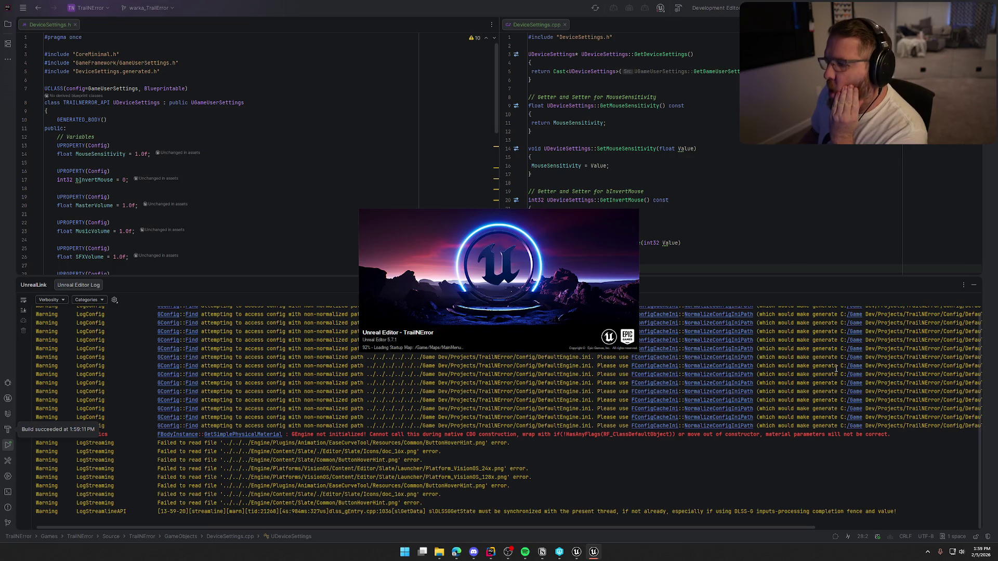
click(973, 285)
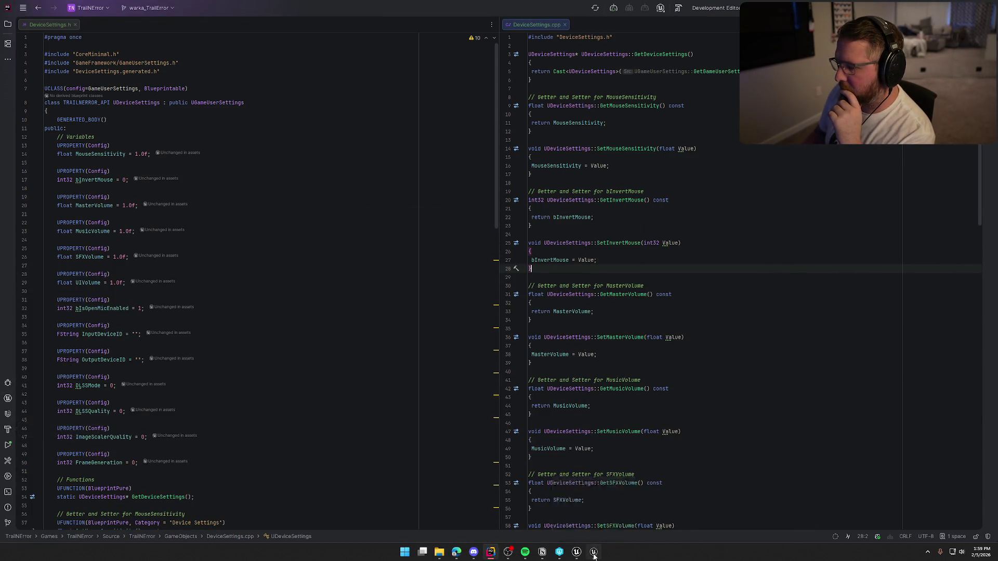
click(594, 553)
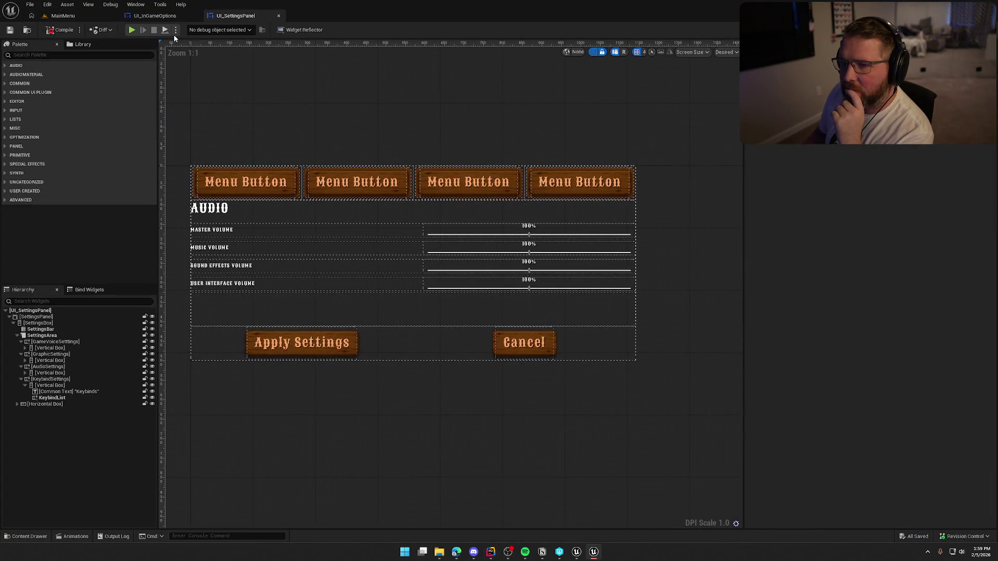
Step: Compile UI_SettingsPanel and go to the failing Get Player Mapping Rows node in Create Key Slots
click(60, 29)
click(402, 401)
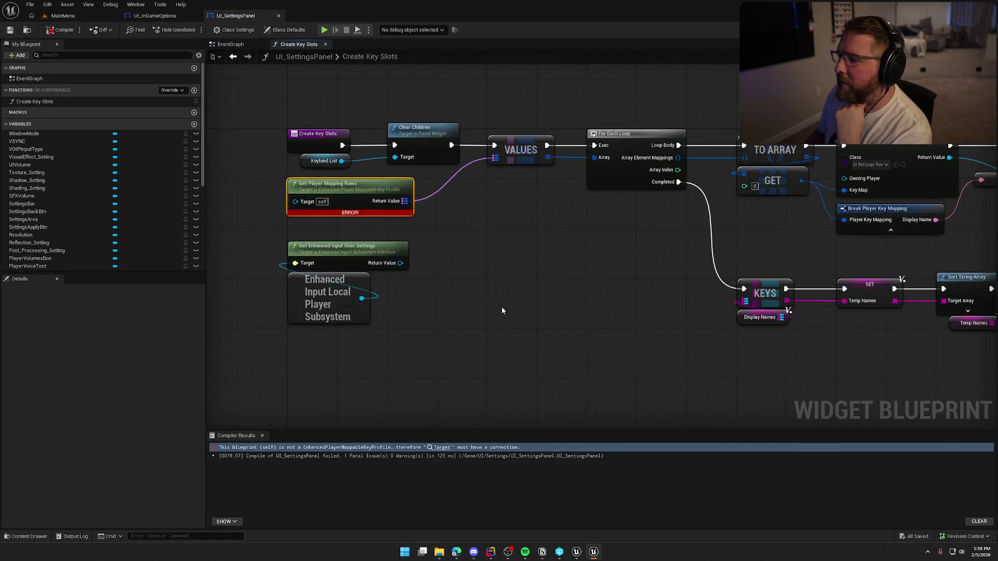
drag(412, 204, 449, 217)
Step: Cancel the 'get curr' node search and switch to the MainMenu level editor
text(get curr)
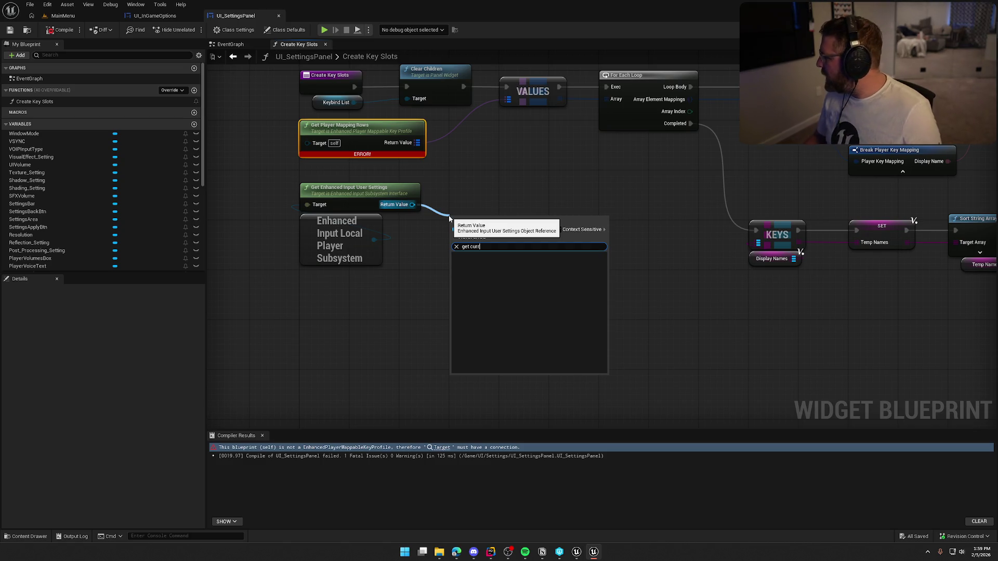
mouse_move(478, 192)
mouse_down()
mouse_move(505, 219)
mouse_move(511, 246)
mouse_up()
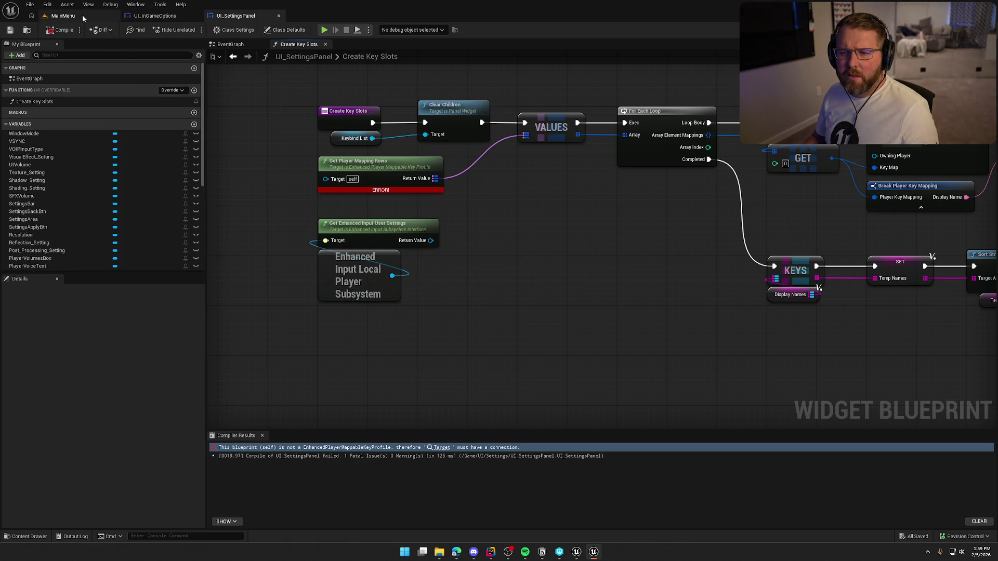
click(63, 16)
click(70, 4)
Step: Inspect the User Settings Class on Project Settings' Enhanced Input page, then close it
mouse_move(47, 4)
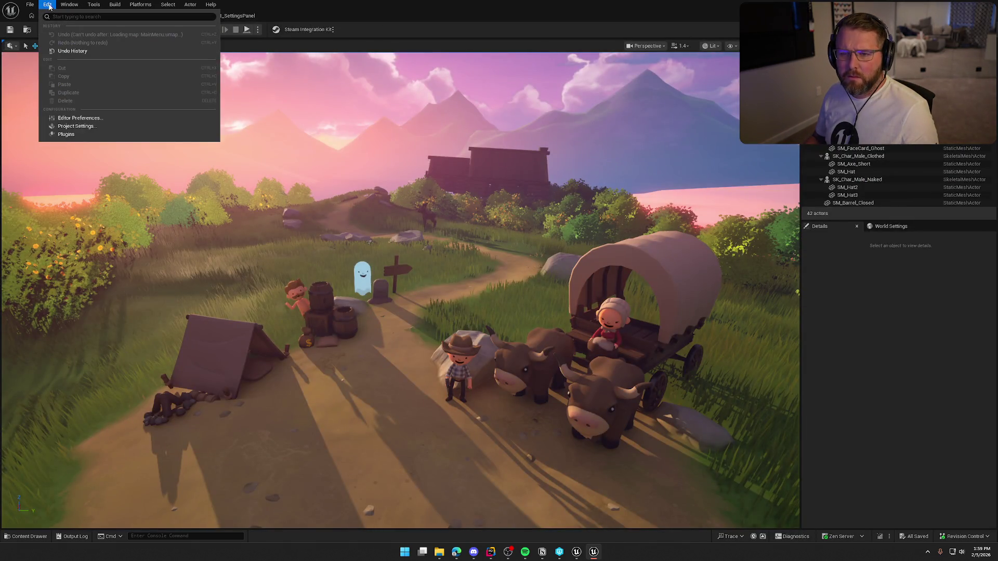
click(81, 133)
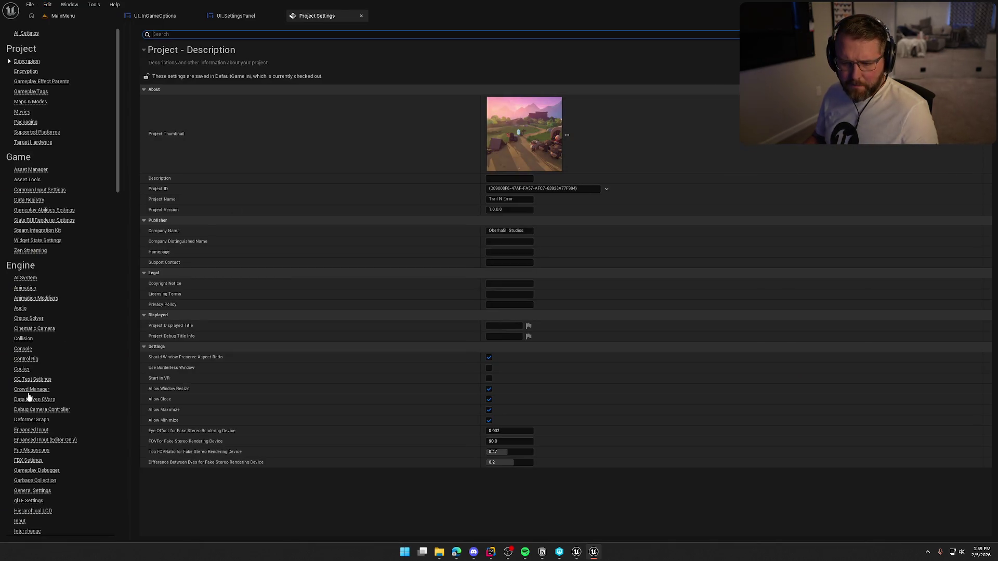
click(30, 431)
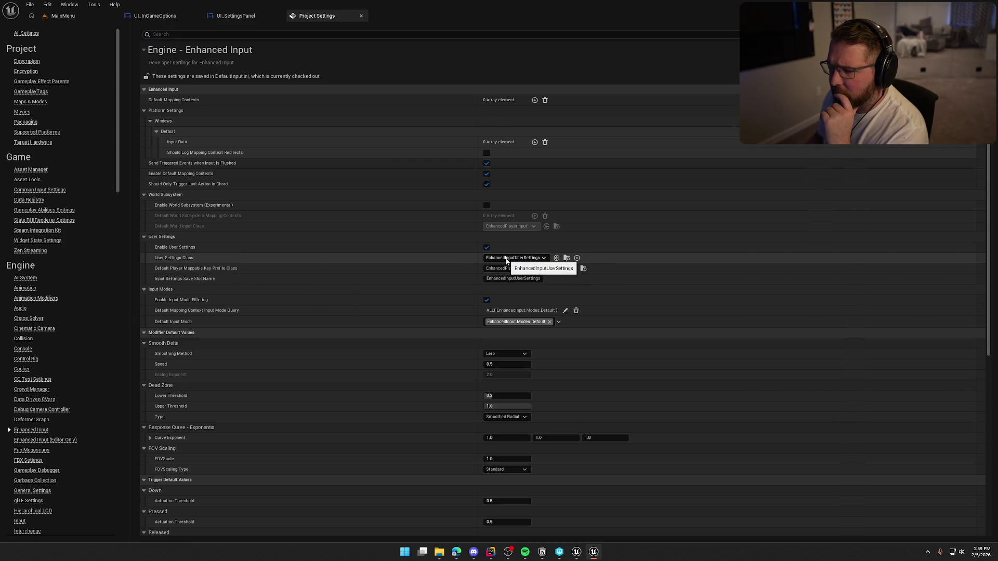
click(361, 15)
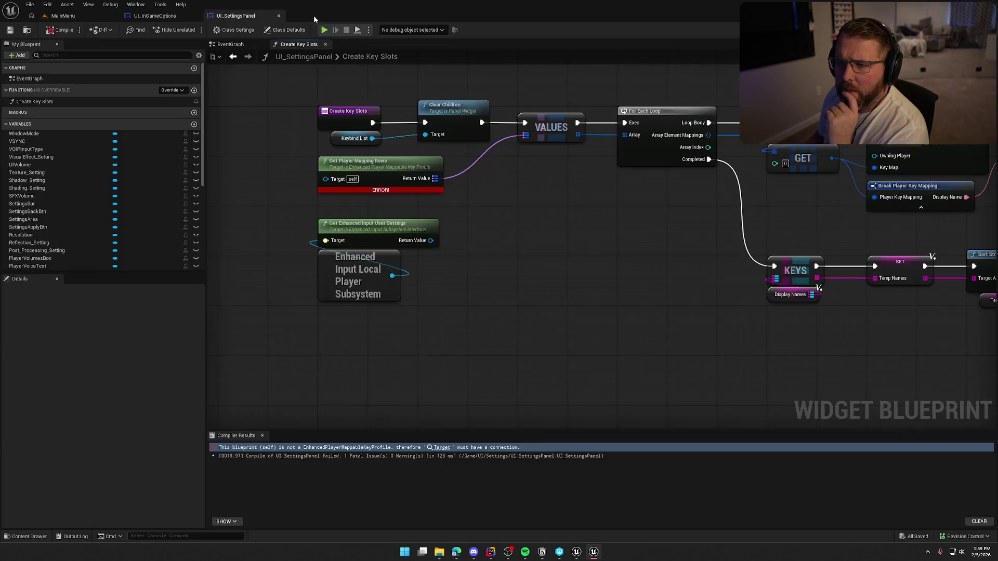
mouse_move(356, 267)
mouse_down()
mouse_move(408, 282)
mouse_move(395, 273)
mouse_up()
text(get user settings)
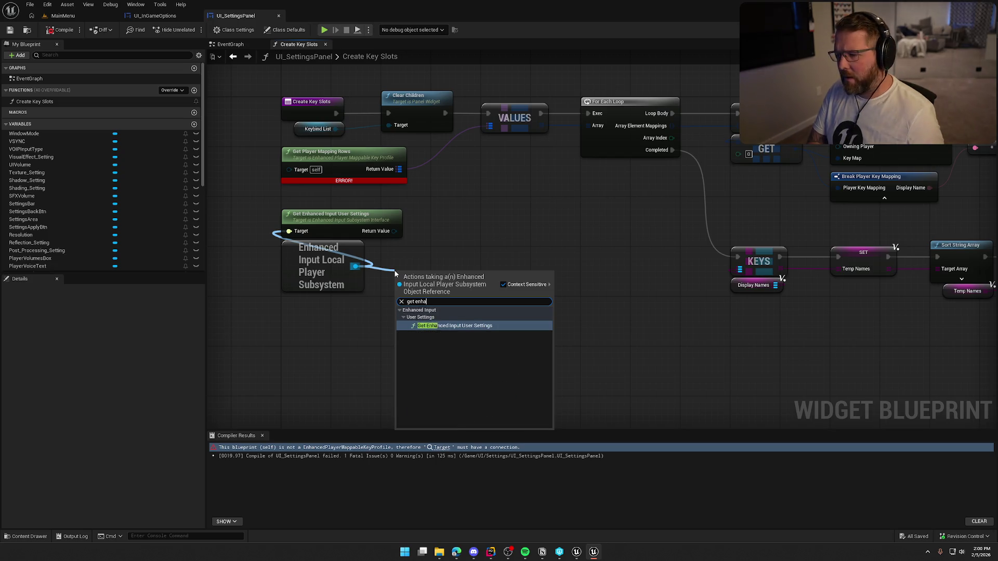
key(Return)
drag(506, 287, 540, 290)
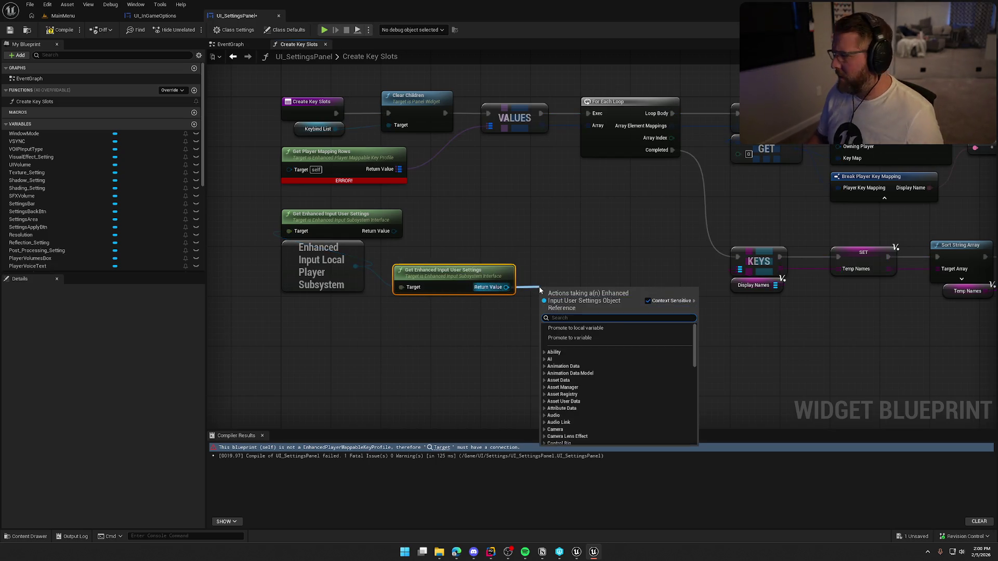
text(get curr)
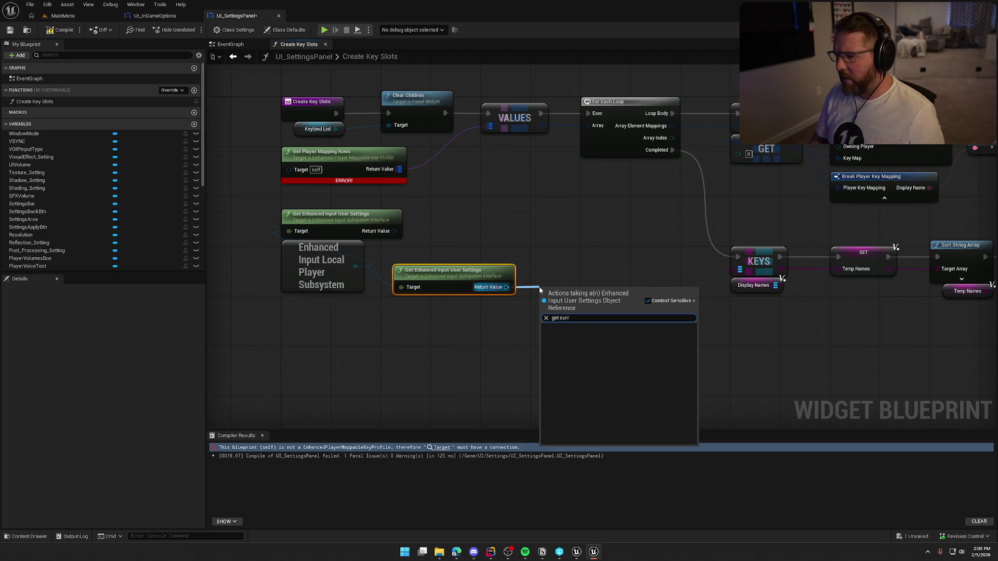
key(Escape)
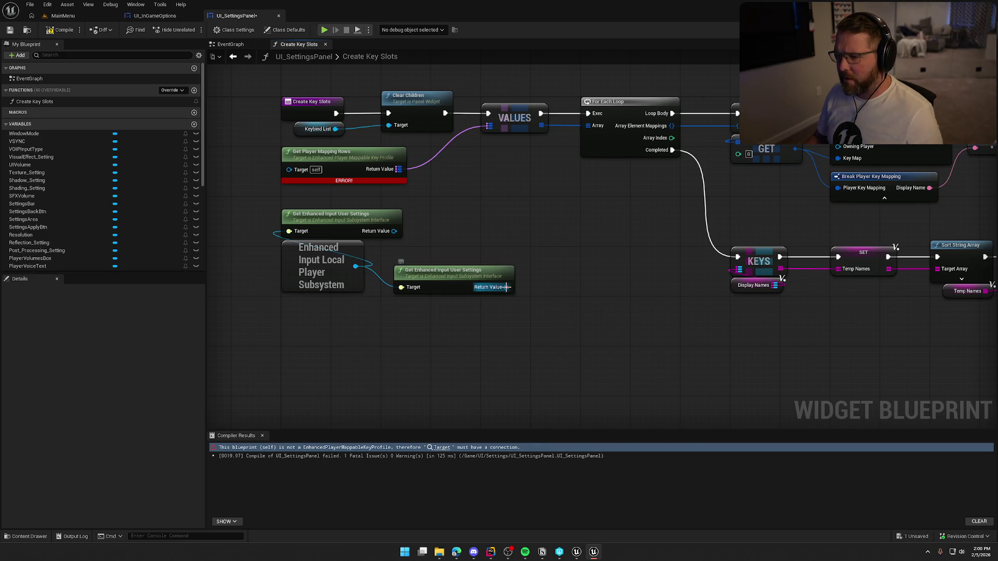
drag(505, 287, 534, 293)
text(get player)
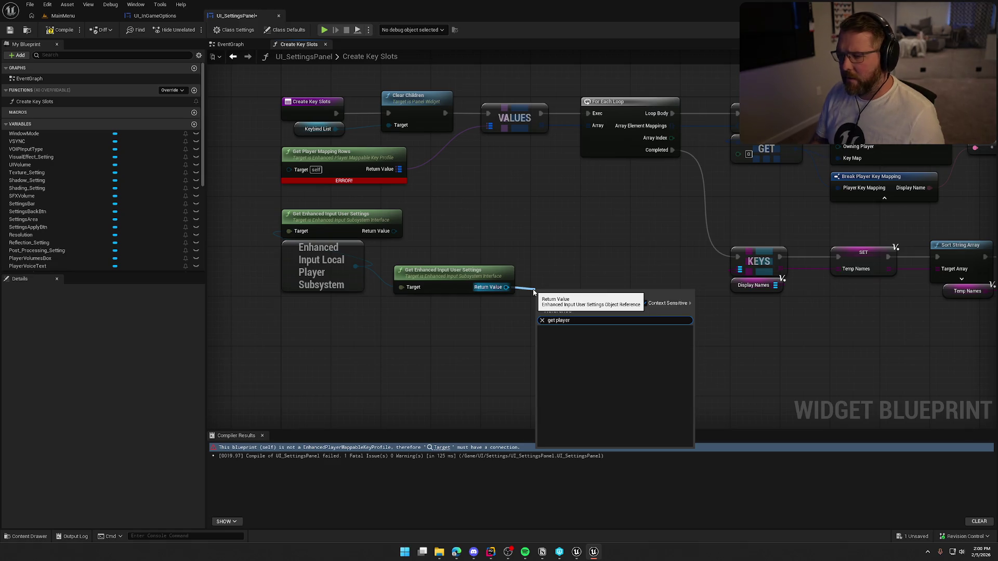
key(Escape)
click(501, 271)
key(Delete)
drag(464, 249, 513, 267)
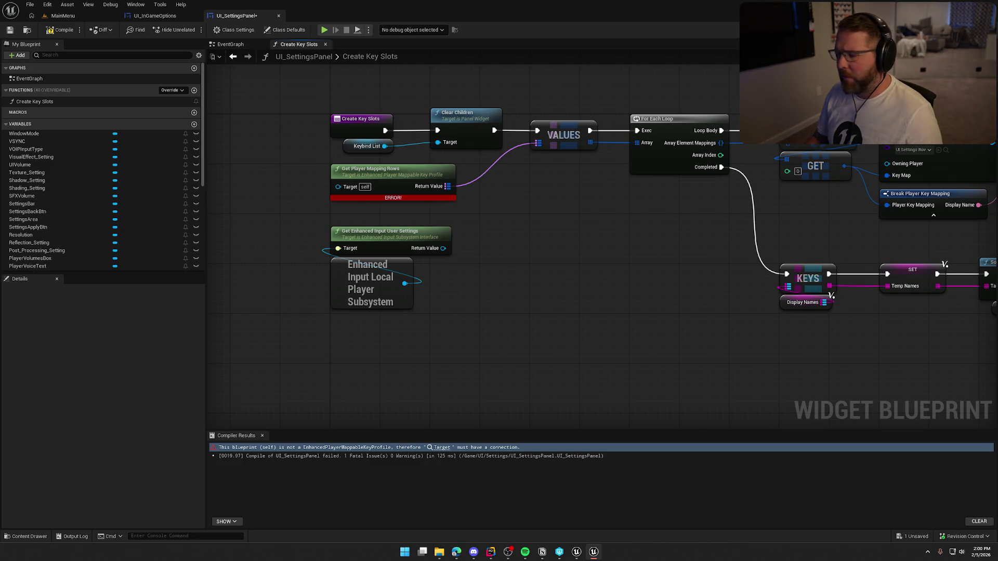
drag(443, 247, 482, 252)
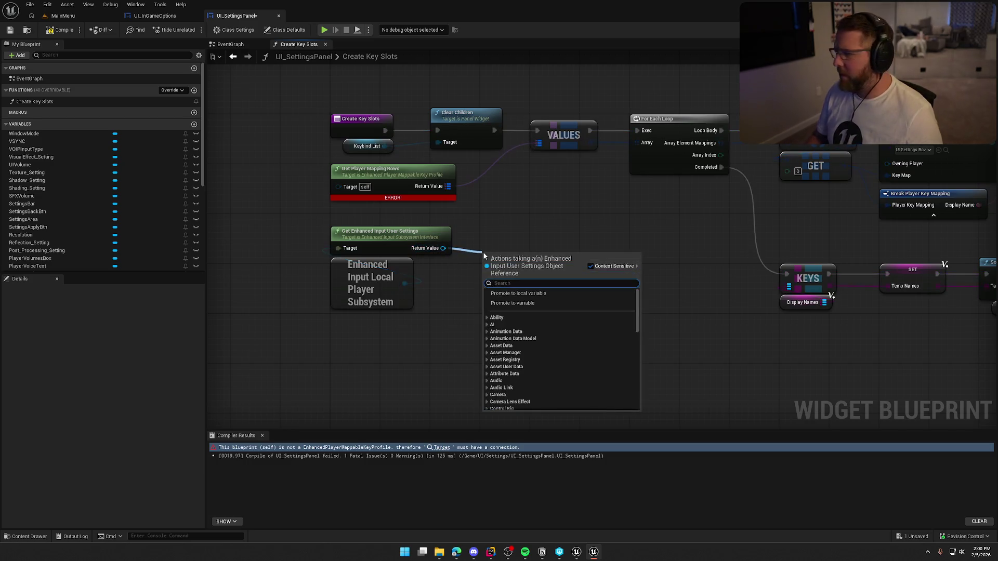
text(get curr)
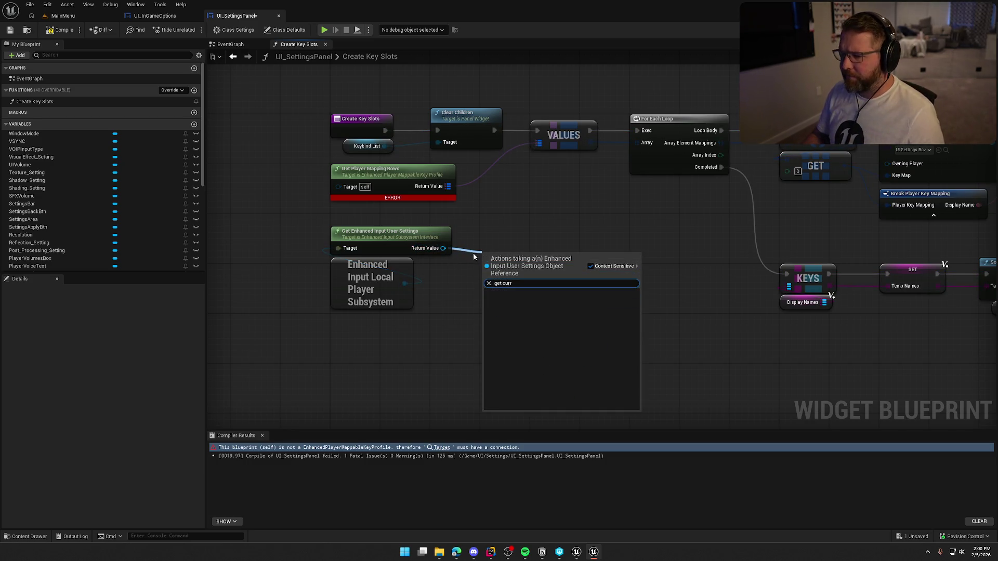
click(591, 266)
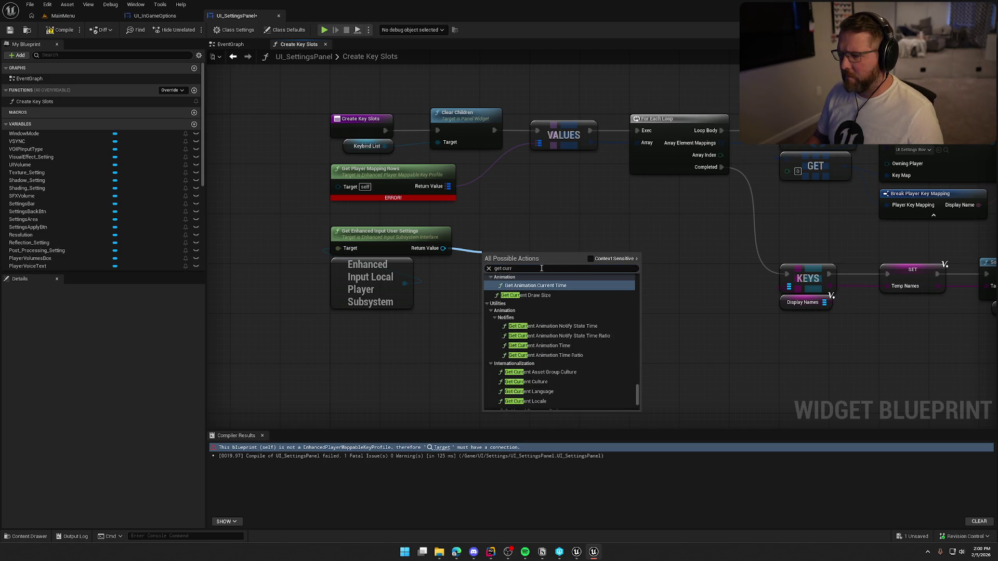
text(ent)
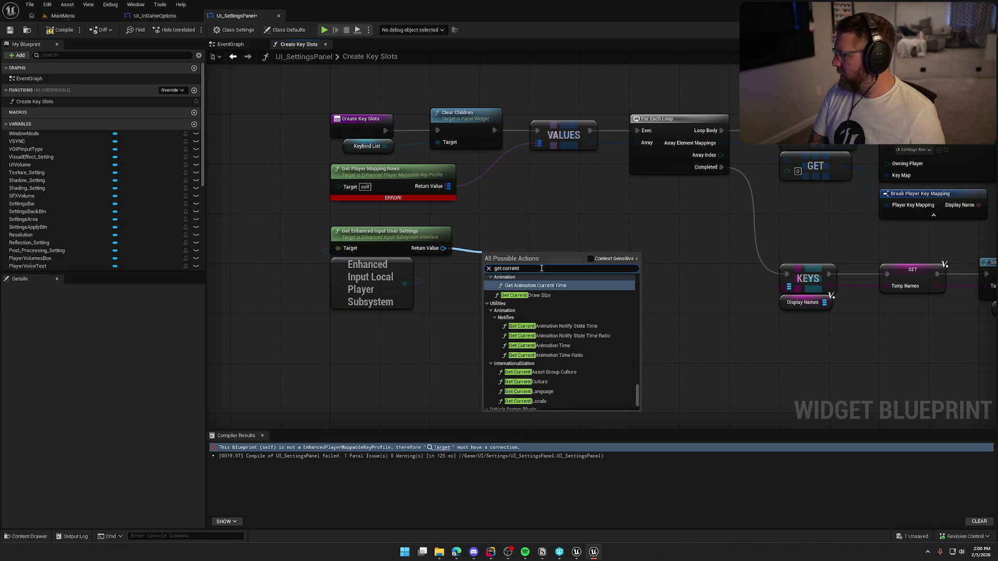
text( key)
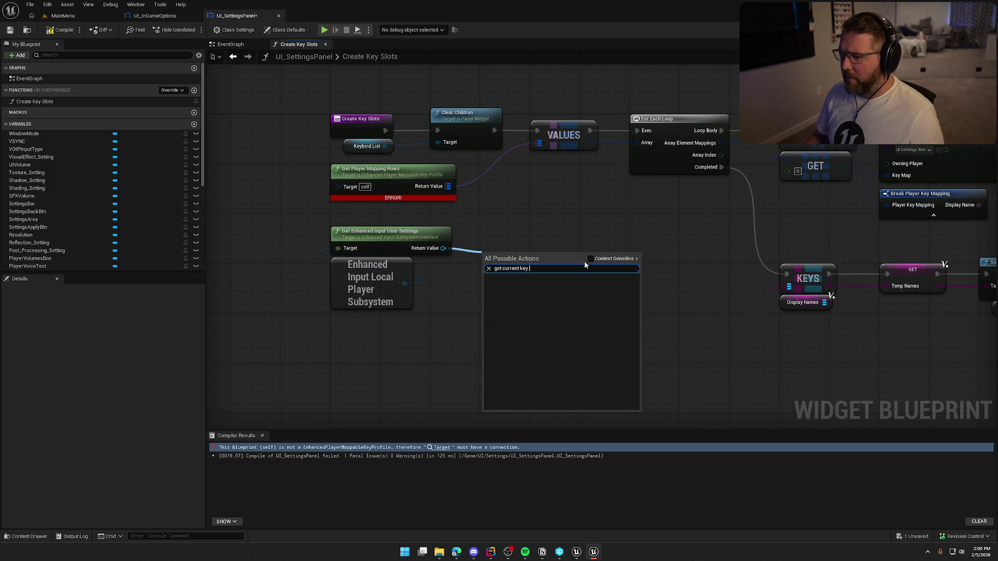
click(578, 233)
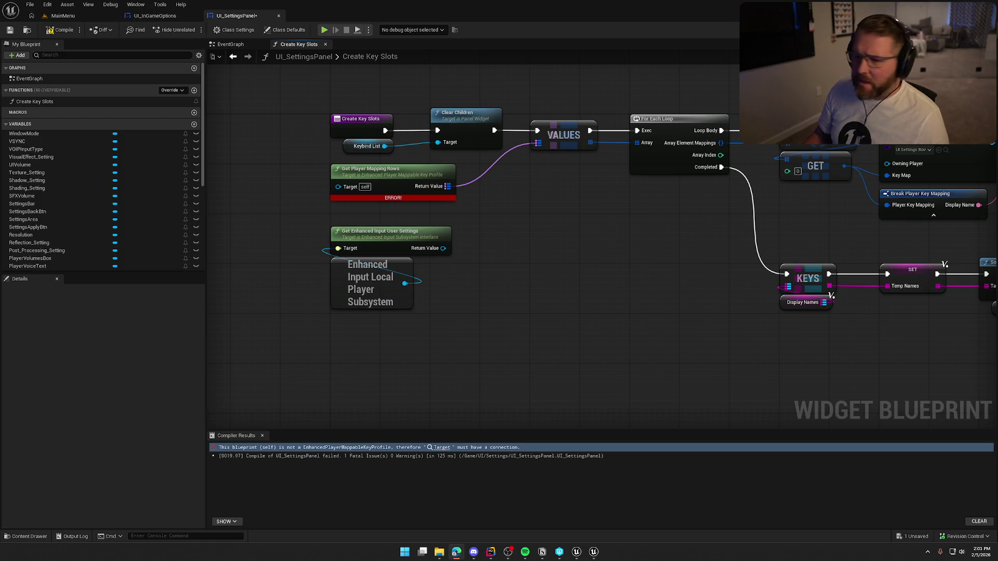
click(63, 31)
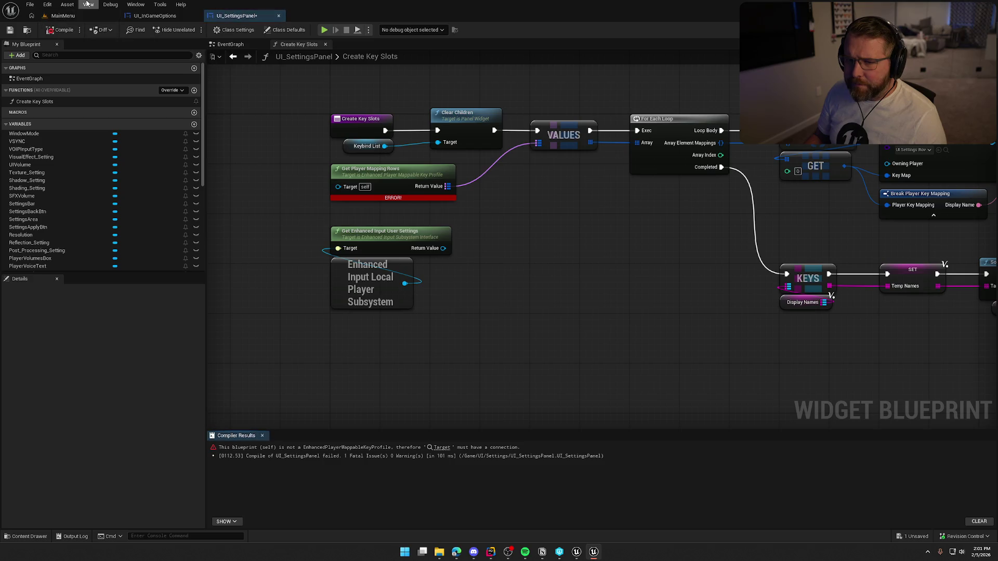
click(67, 4)
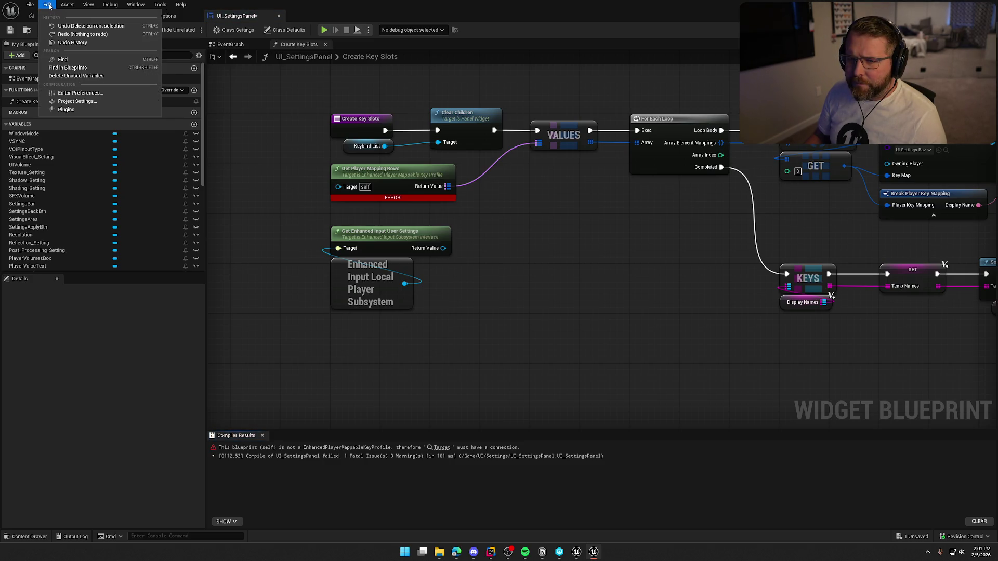
click(47, 4)
click(93, 16)
click(47, 4)
click(77, 125)
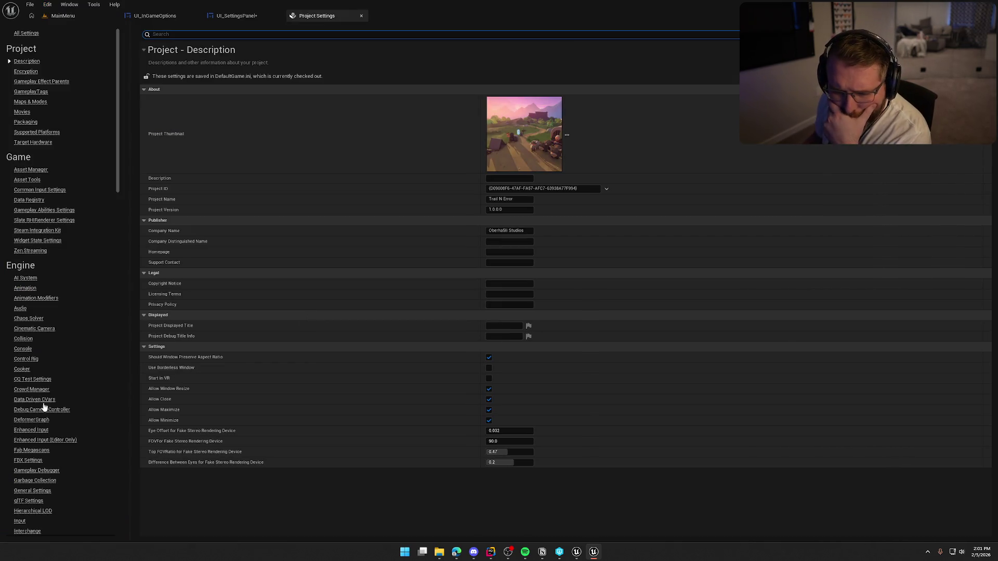
click(36, 430)
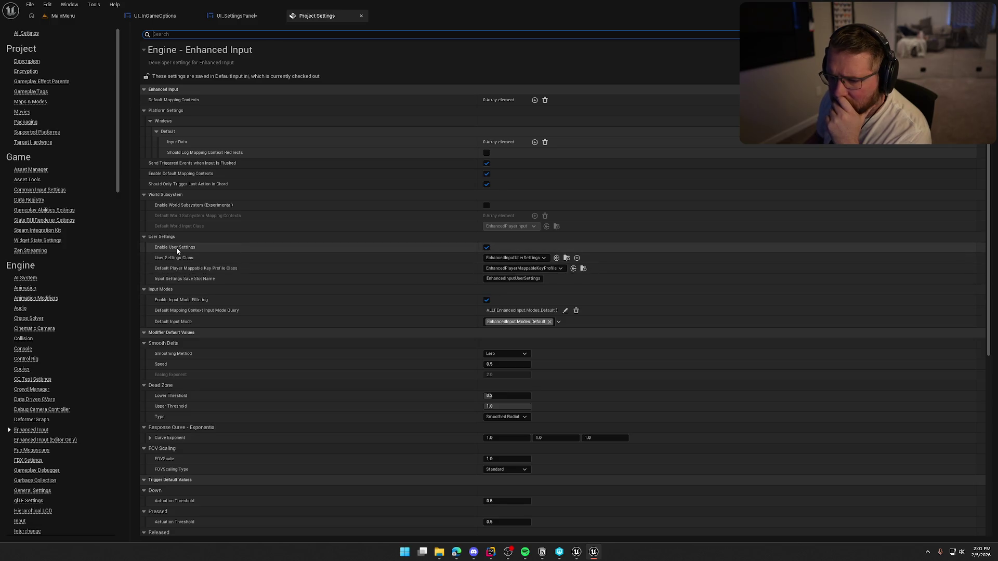
mouse_move(177, 251)
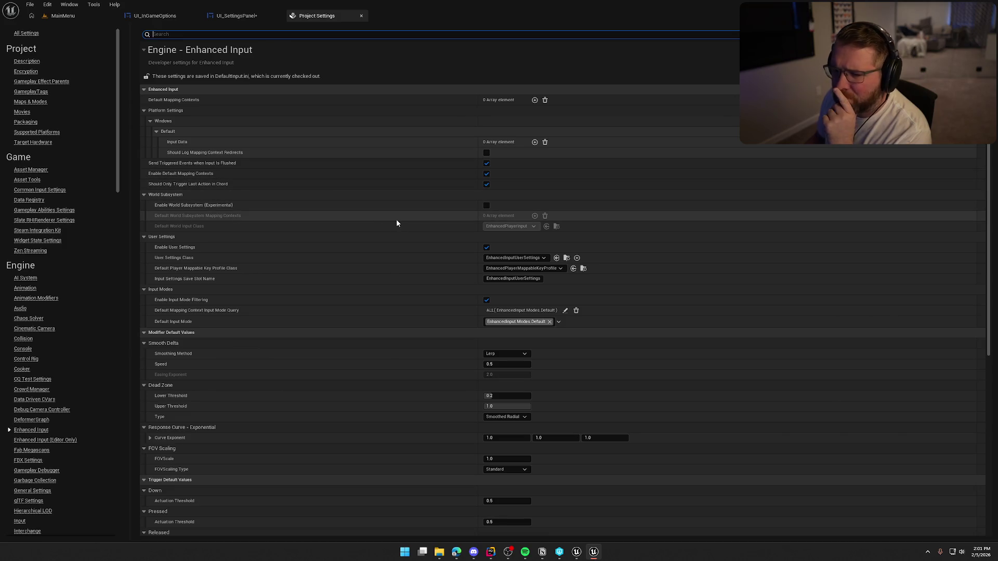
scroll(319, 316, down, 1)
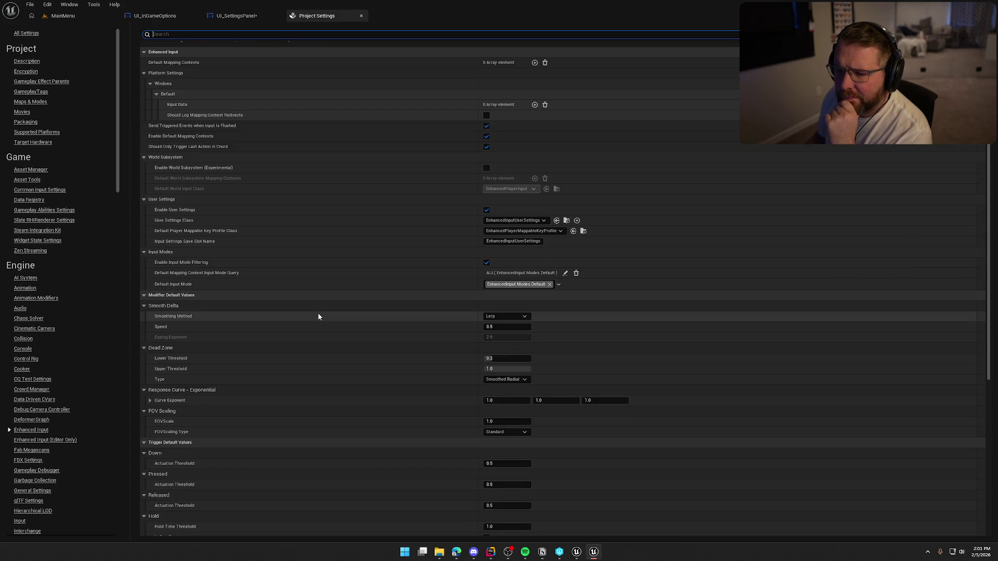
scroll(318, 317, down, 5)
scroll(318, 316, down, 2)
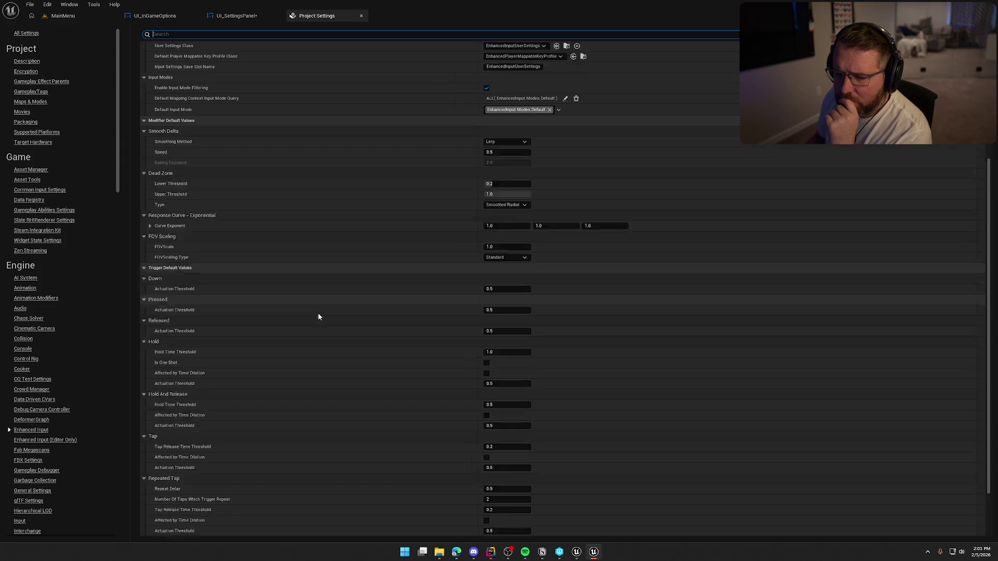
scroll(319, 312, up, 7)
click(252, 16)
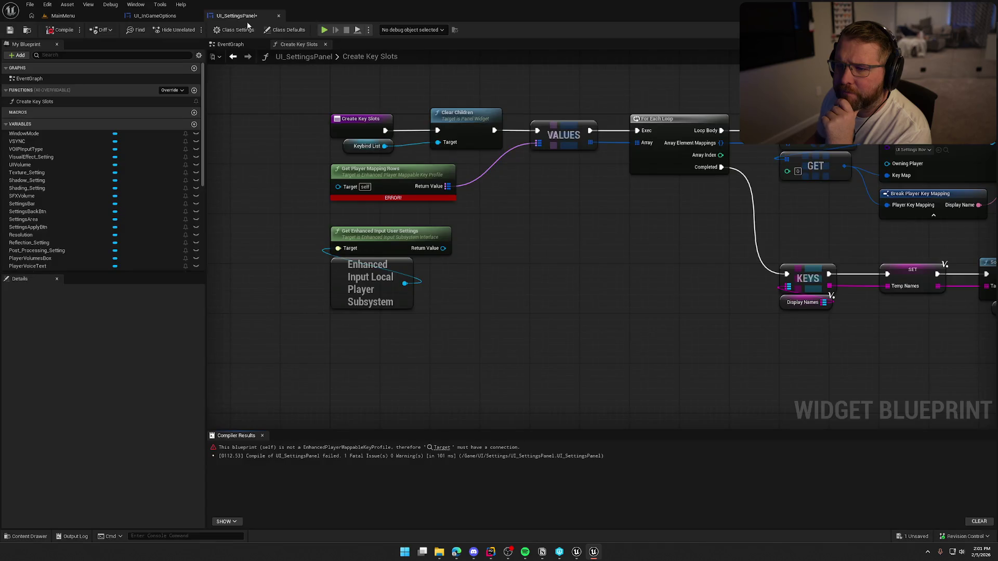
Step: Recompile and save UI_SettingsPanel, then cancel a 'get cur' search for the mapping rows Target
click(60, 30)
click(10, 30)
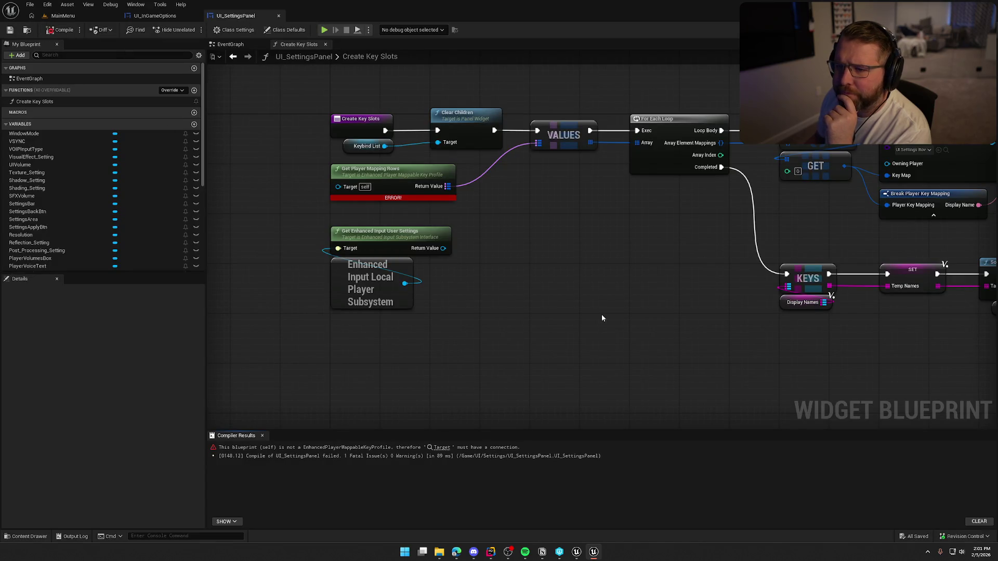
drag(559, 346, 493, 346)
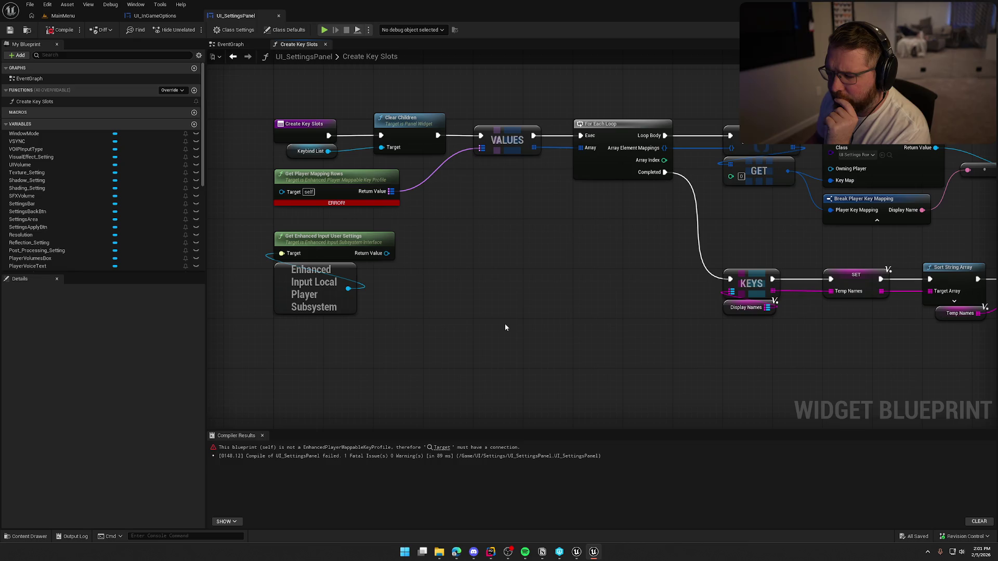
drag(281, 191, 443, 222)
text(get cur)
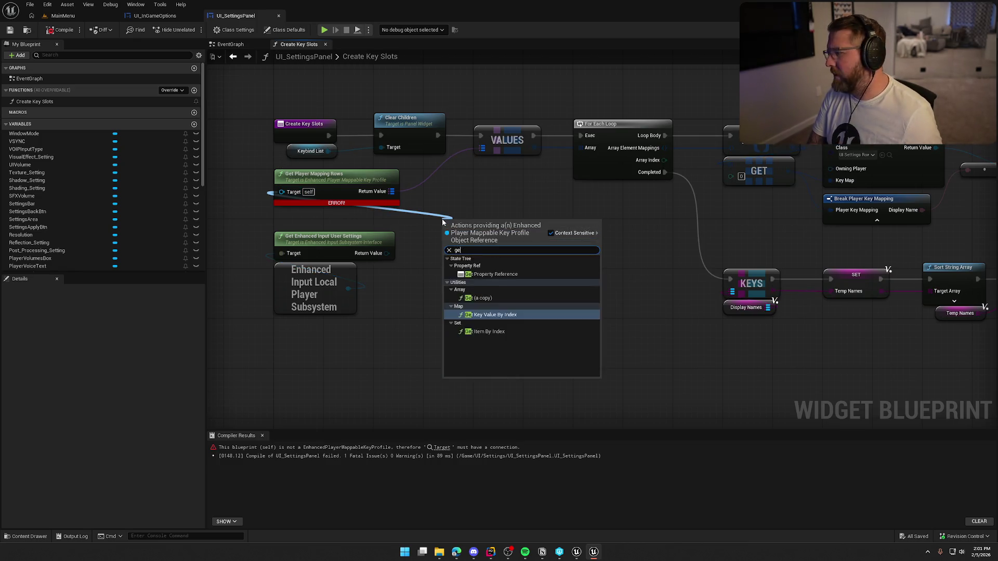
key(Escape)
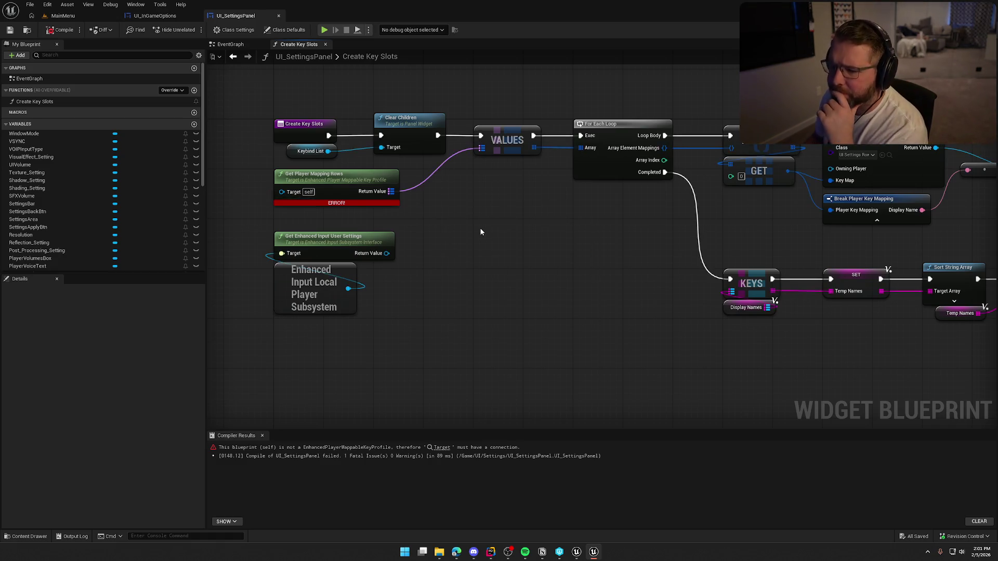
drag(476, 224, 491, 249)
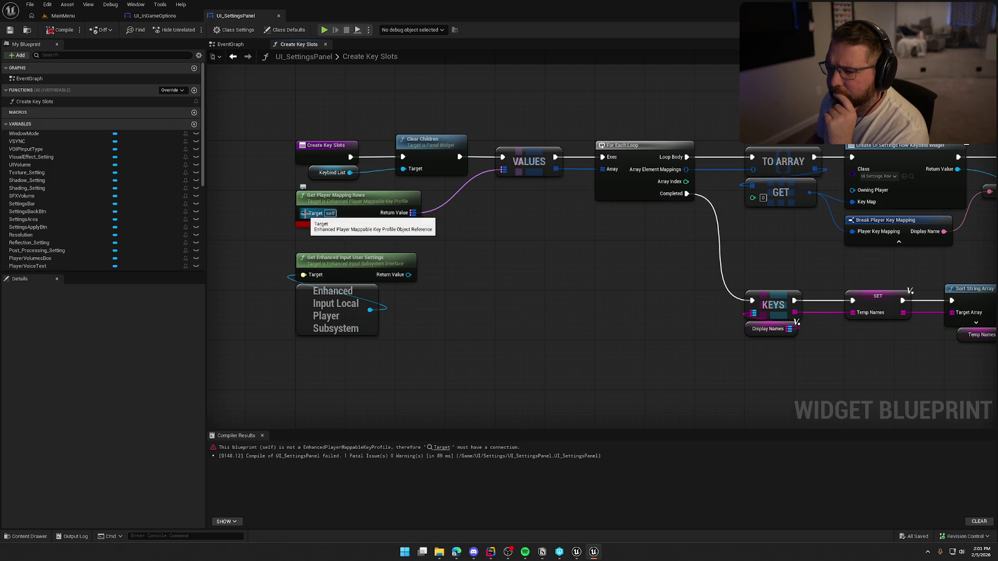
Step: Review the KEYS, Sort String Array and FIND nodes, then switch to the keybind remapping tutorial
drag(303, 213, 271, 230)
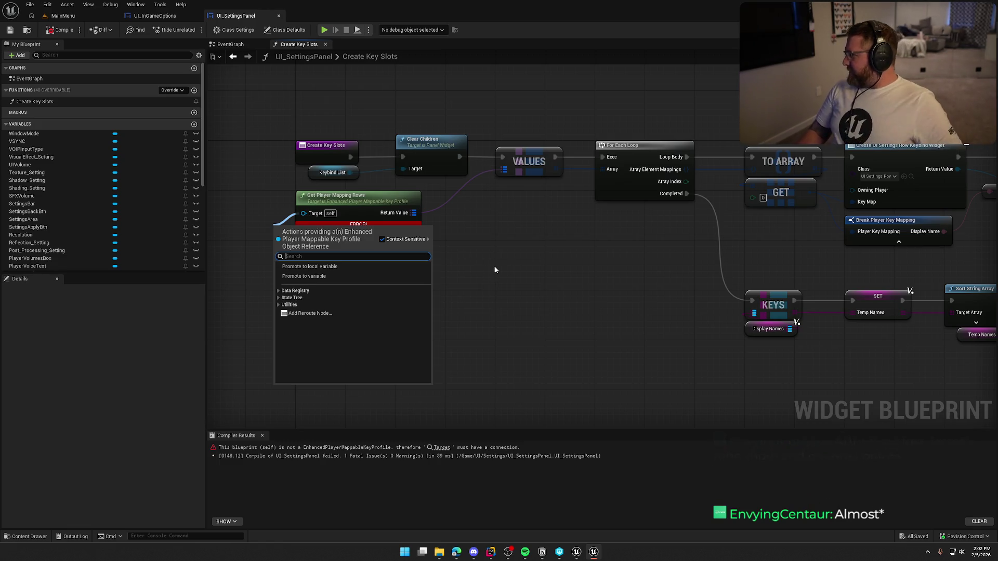
click(495, 270)
mouse_move(529, 254)
mouse_down()
mouse_move(551, 248)
mouse_move(499, 234)
mouse_up()
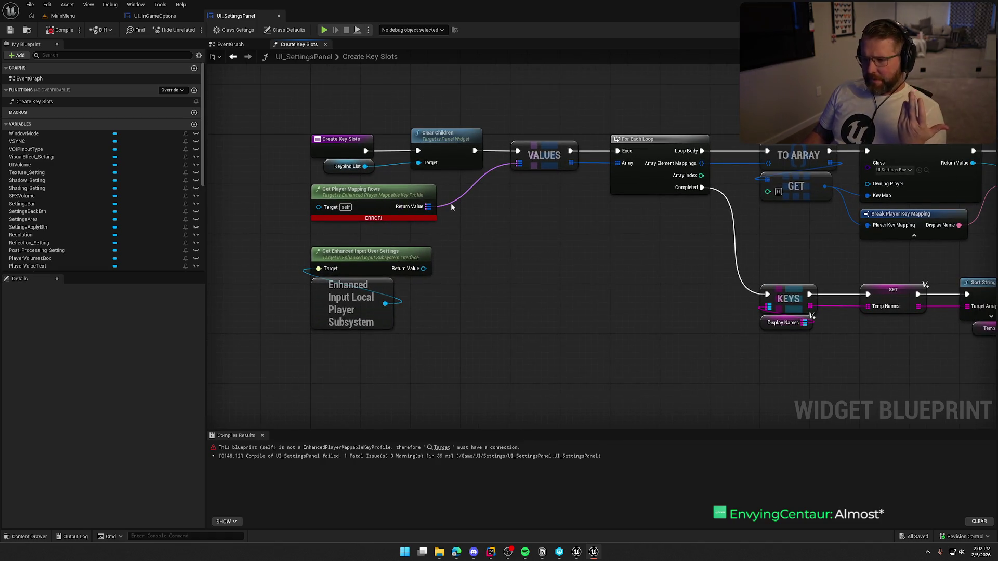
mouse_move(550, 258)
mouse_down()
mouse_move(503, 238)
mouse_move(428, 252)
mouse_move(236, 241)
mouse_move(616, 266)
mouse_move(603, 266)
mouse_up()
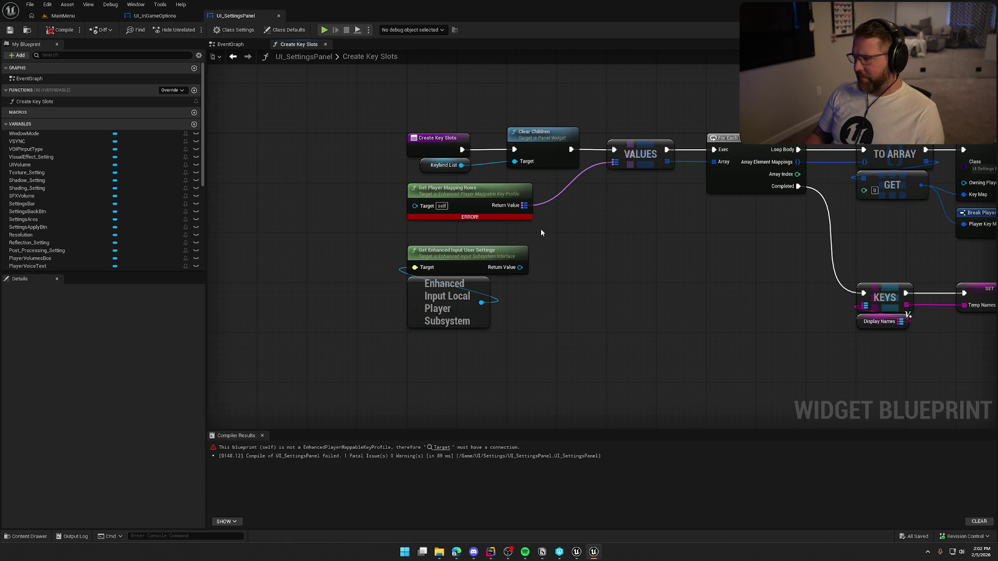
mouse_move(659, 267)
mouse_down()
mouse_move(339, 238)
mouse_move(486, 325)
mouse_up()
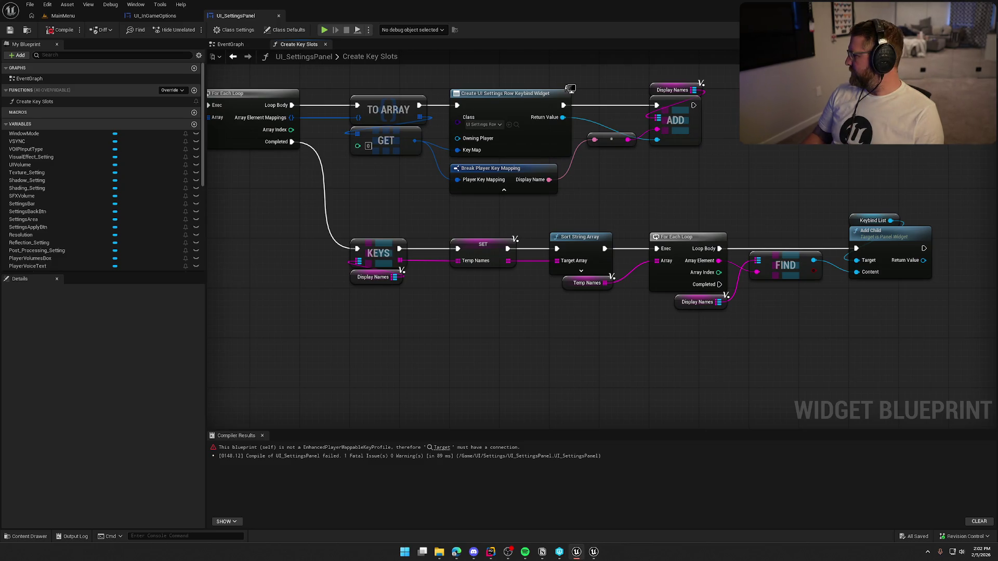
mouse_move(448, 297)
mouse_down()
mouse_move(625, 322)
mouse_move(622, 278)
mouse_move(578, 273)
mouse_up()
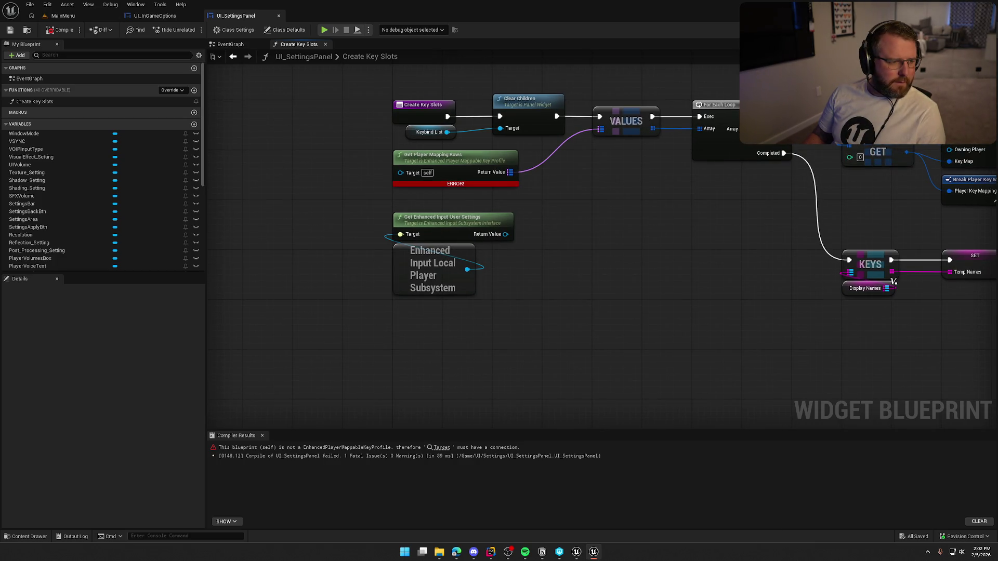
key(alt+Tab)
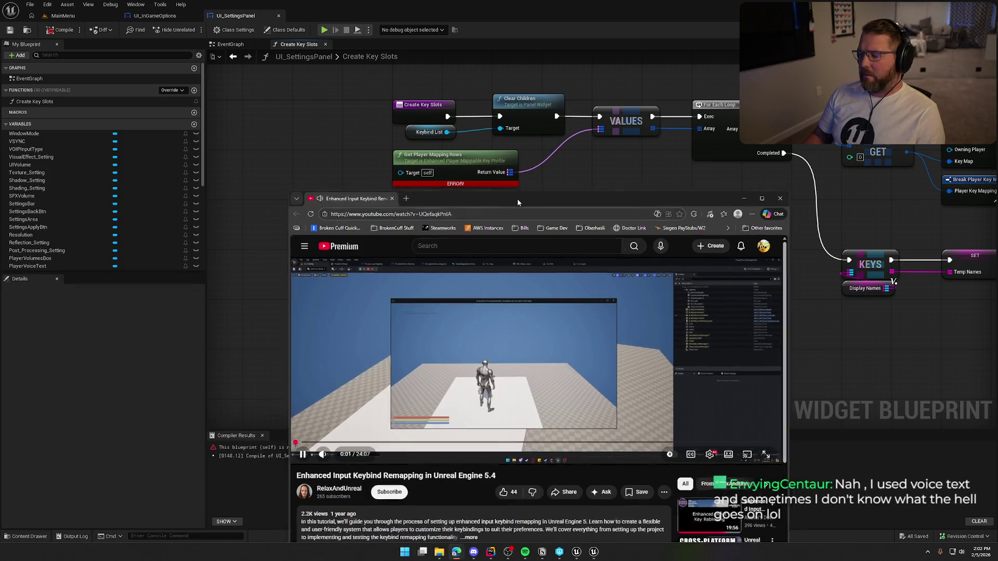
Step: Make the Enhanced Input tutorial full screen and skip ahead to the IA_Jump details
double_click(517, 199)
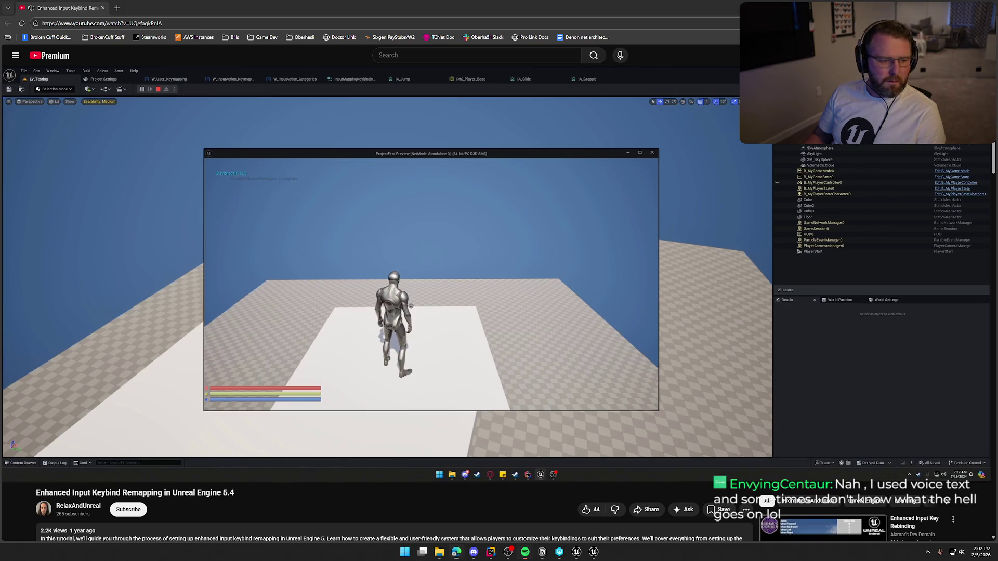
key(Right)
key(Right)
key(Right)
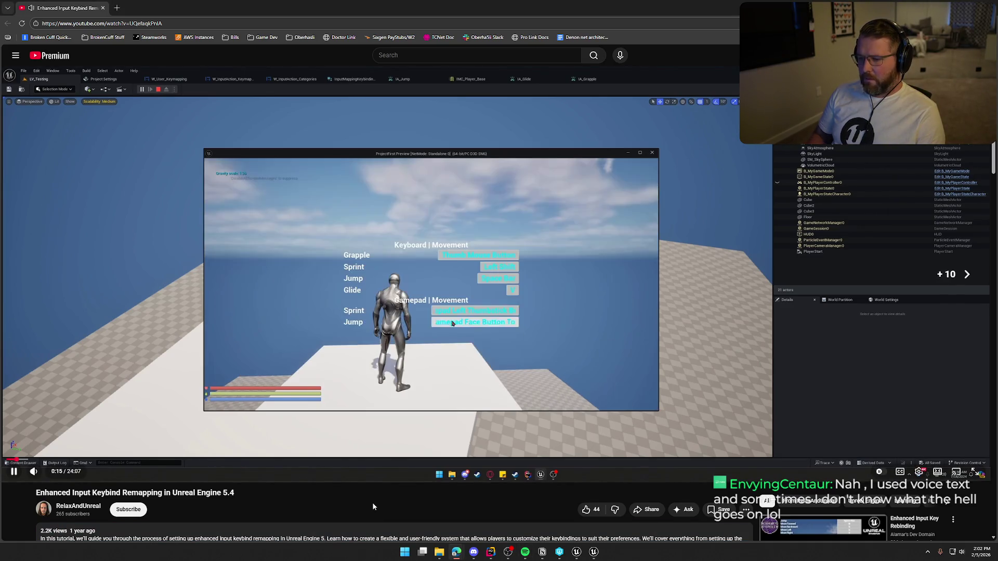
key(Right)
key(Right)
key(Right)
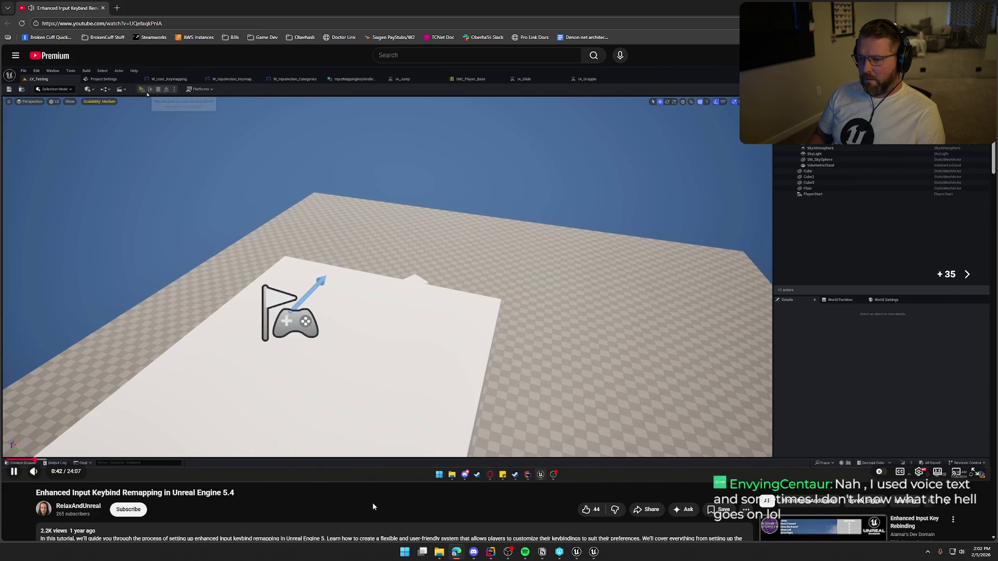
key(Right)
key(Right)
key(Right)
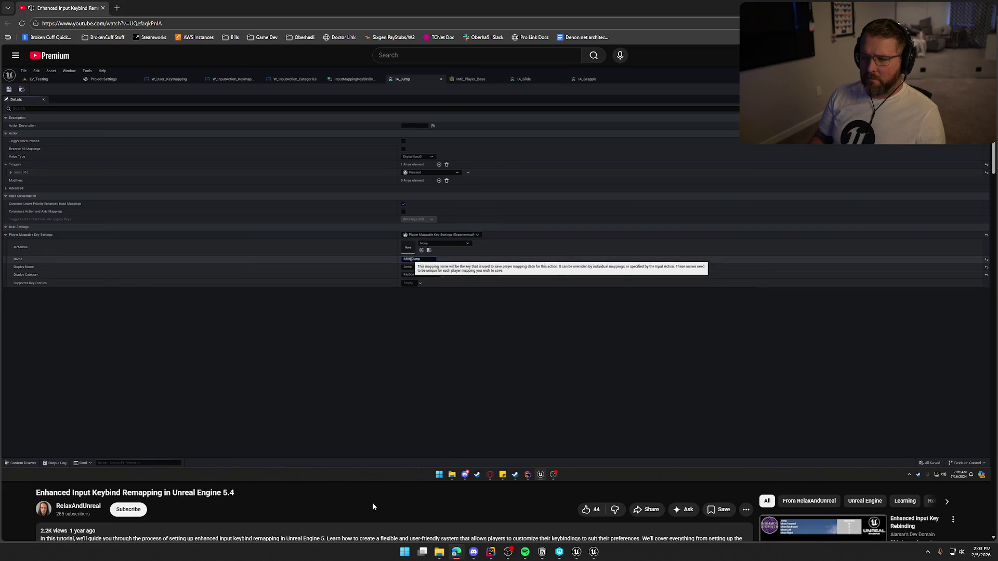
key(Right)
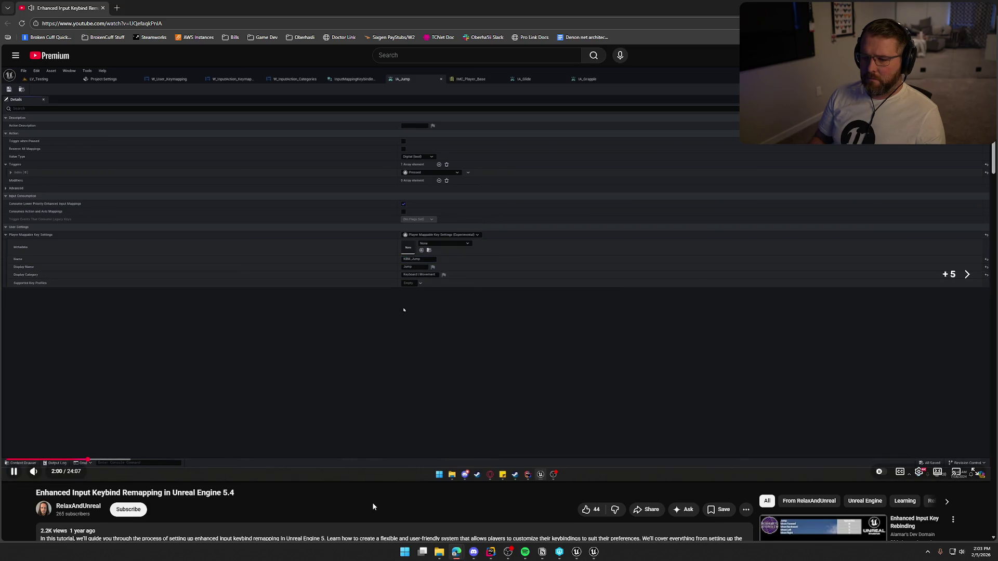
key(Right)
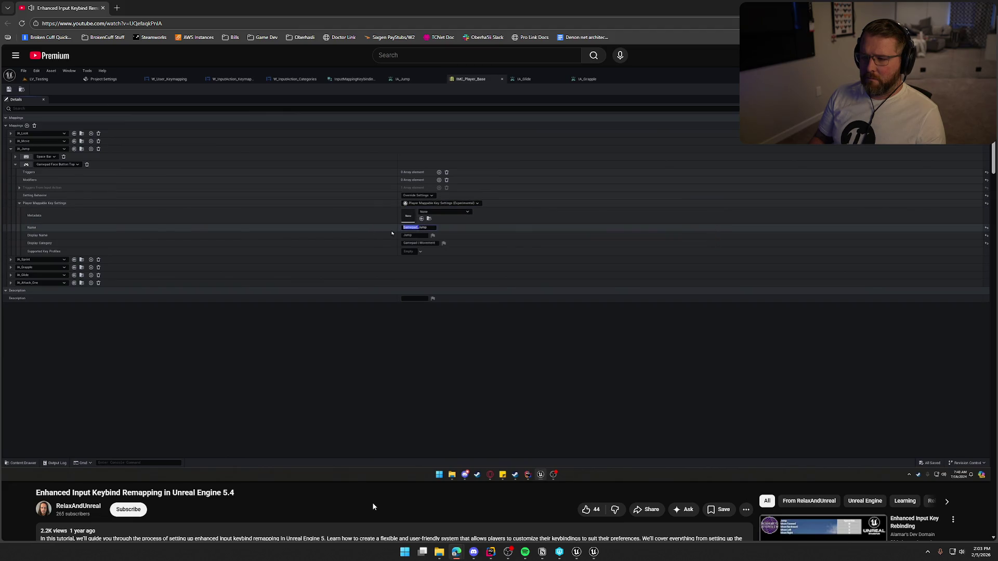
key(Left)
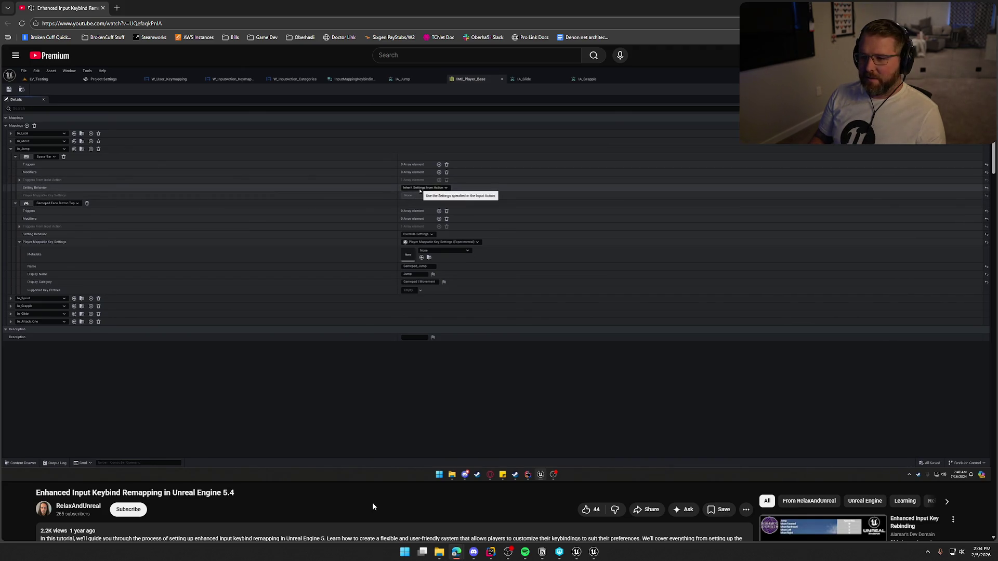
key(Right)
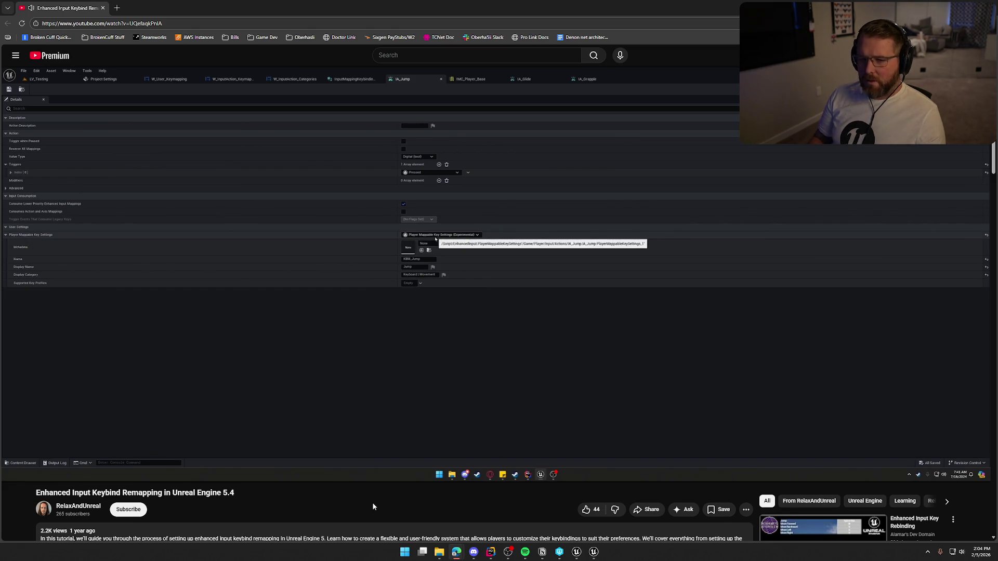
key(Right)
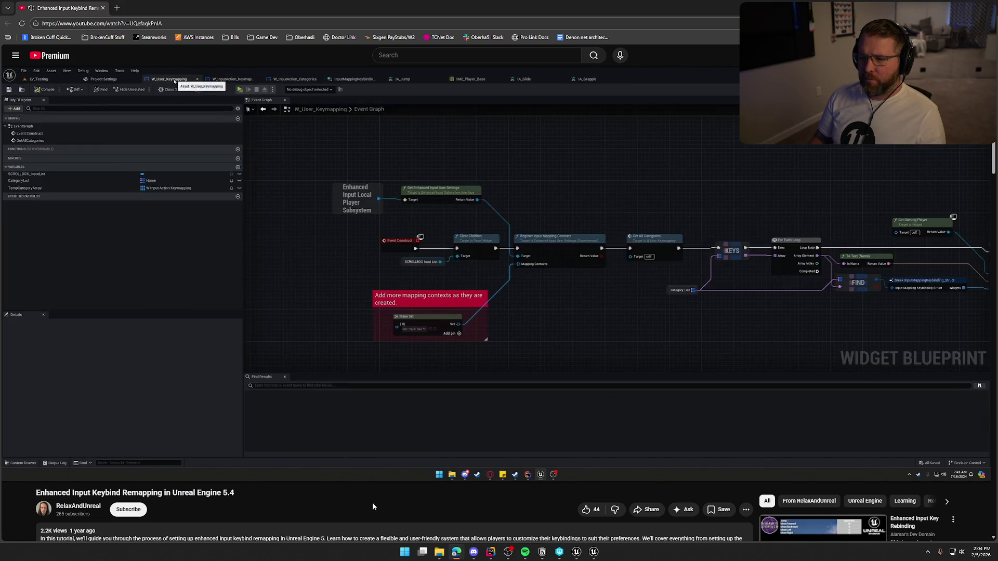
Step: Skip past the key selector and KeyMappings sections to about 7:09, then return to Unreal
key(l)
key(l)
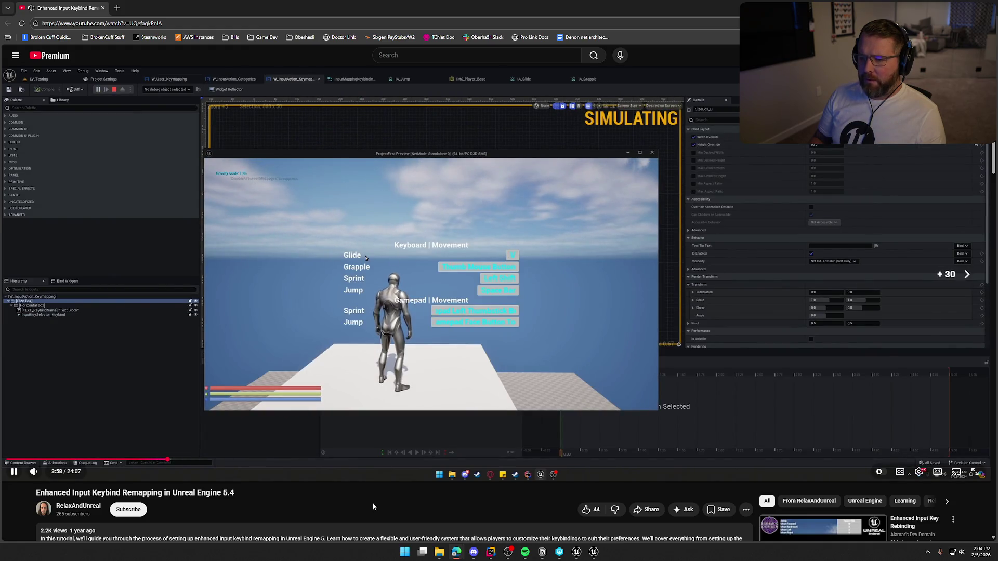
key(l)
key(l)
key(l)
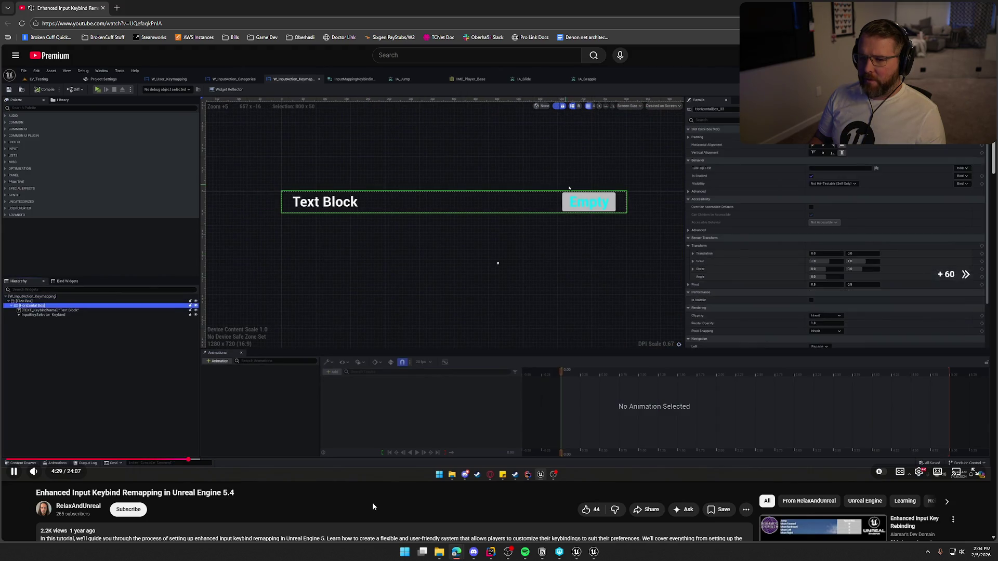
key(Right)
key(Right)
key(Right)
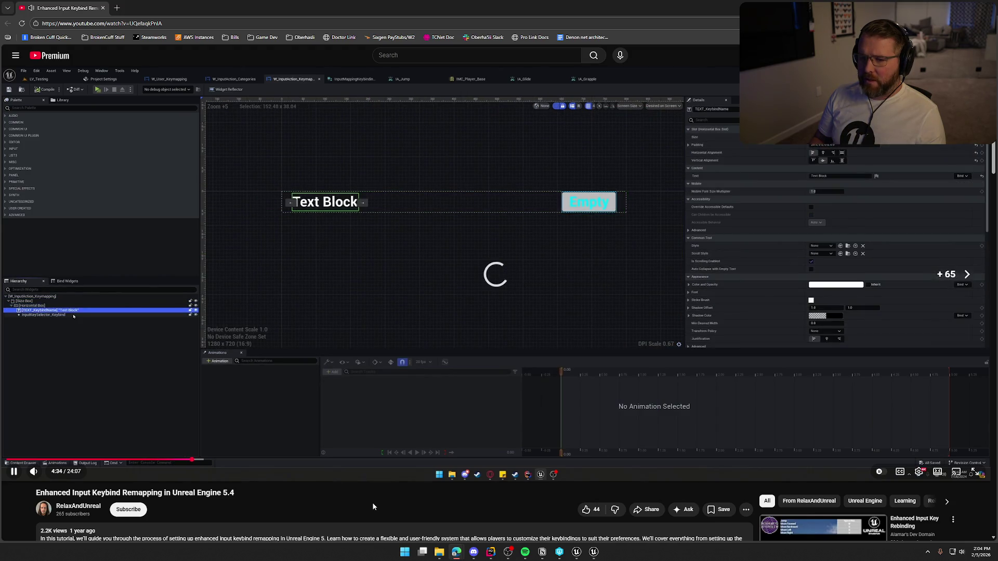
key(Right)
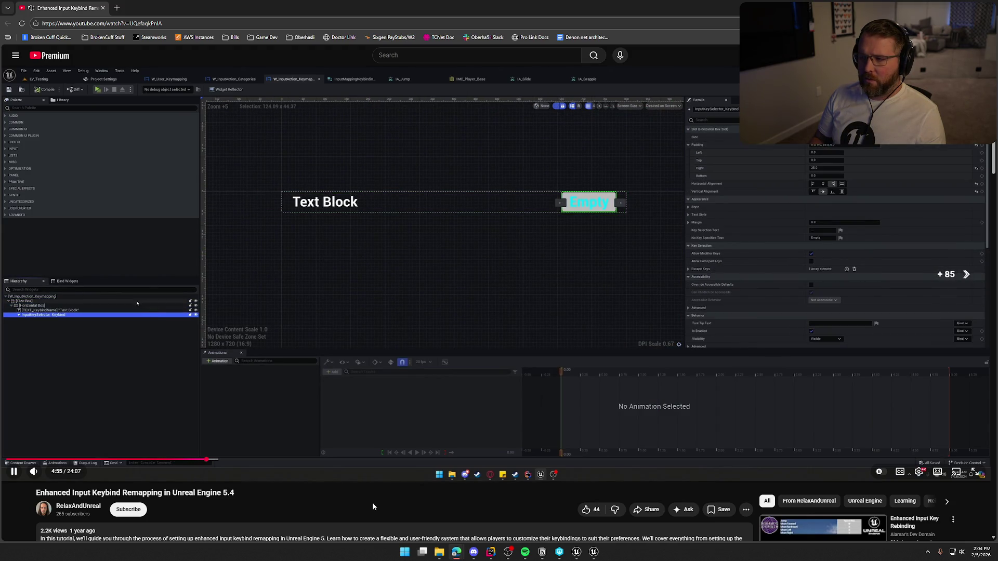
key(Right)
key(Right)
key(Right)
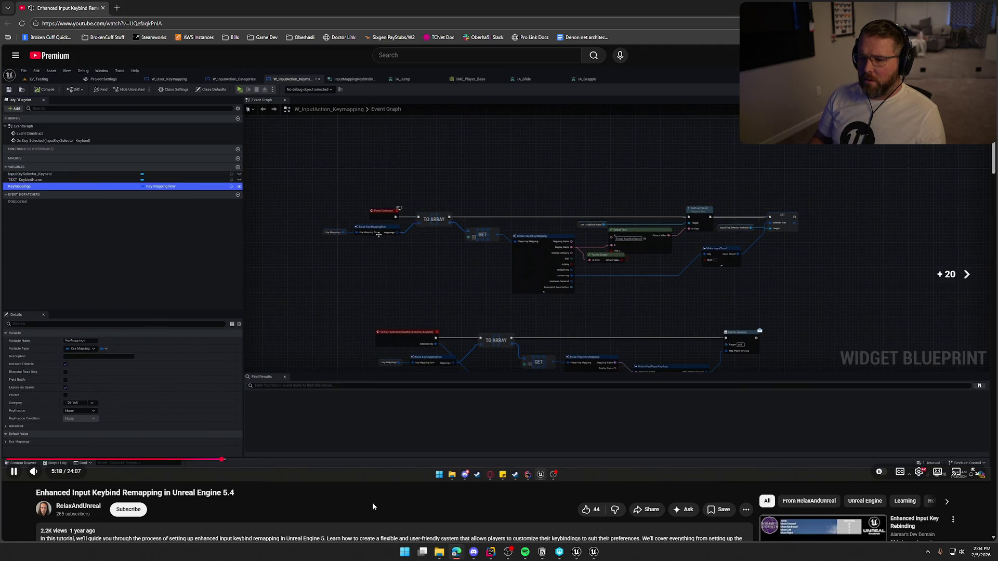
key(Right)
key(Right)
key(Right)
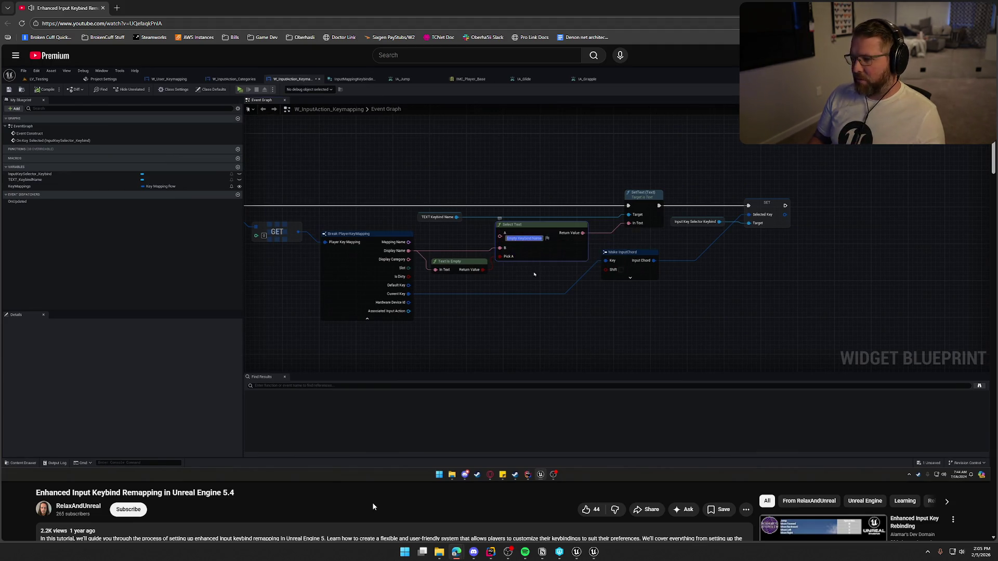
key(Right)
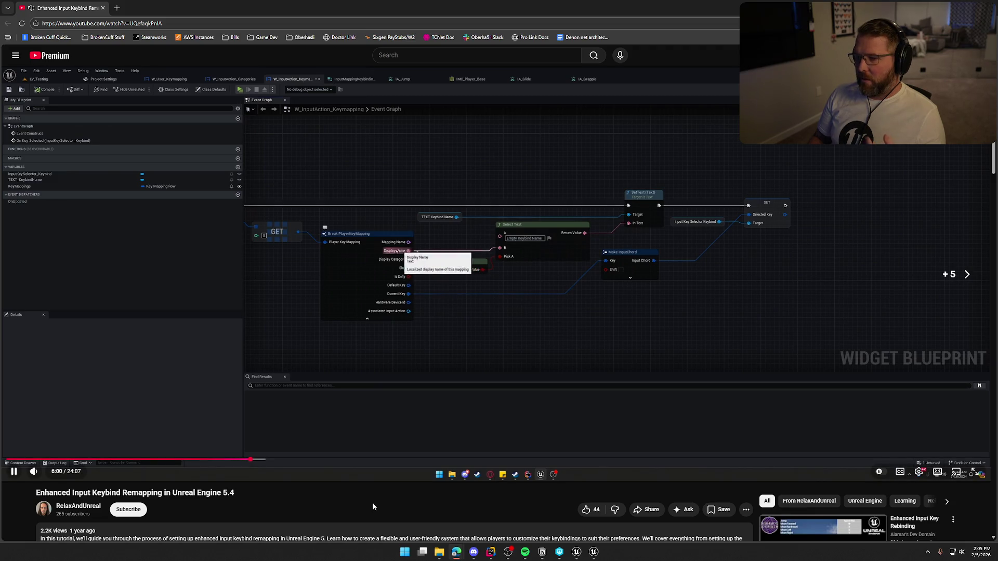
key(Right)
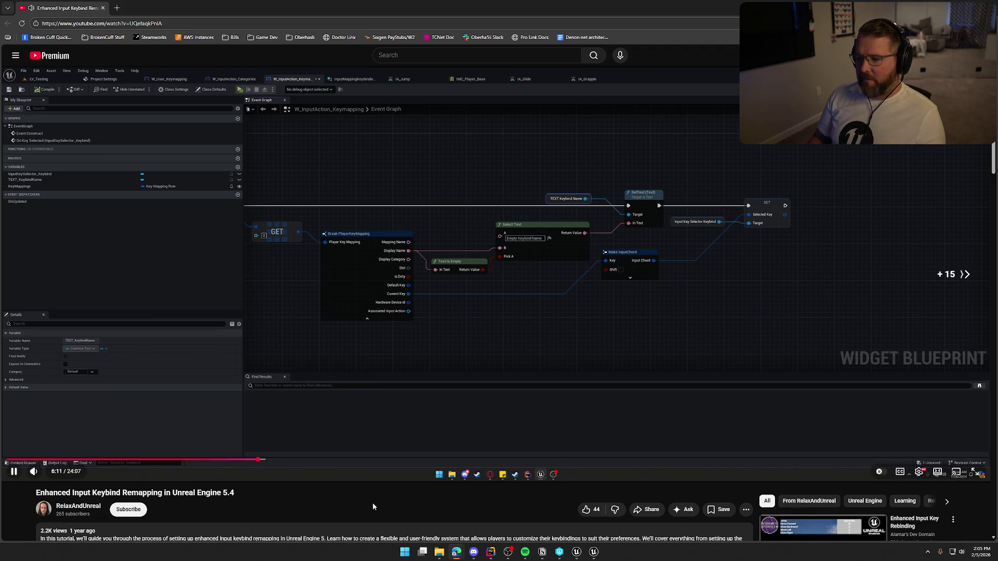
key(Right)
key(Right)
key(Right)
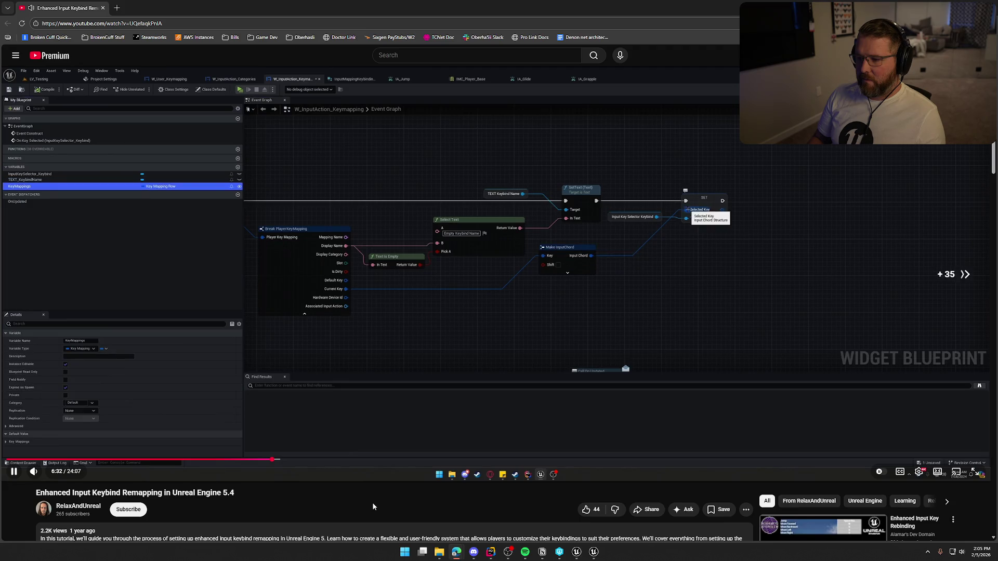
key(Right)
key(Right)
key(Right)
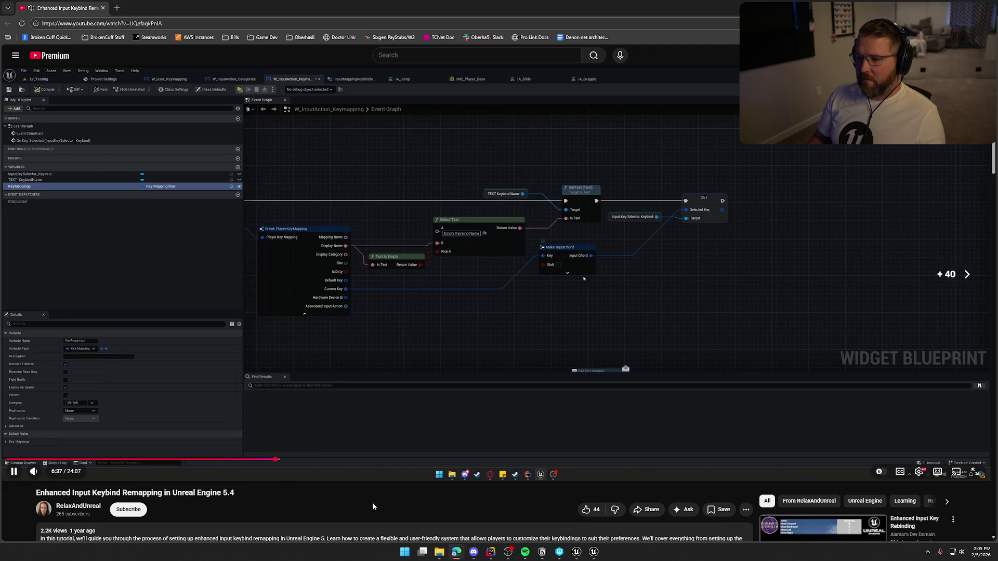
key(Right)
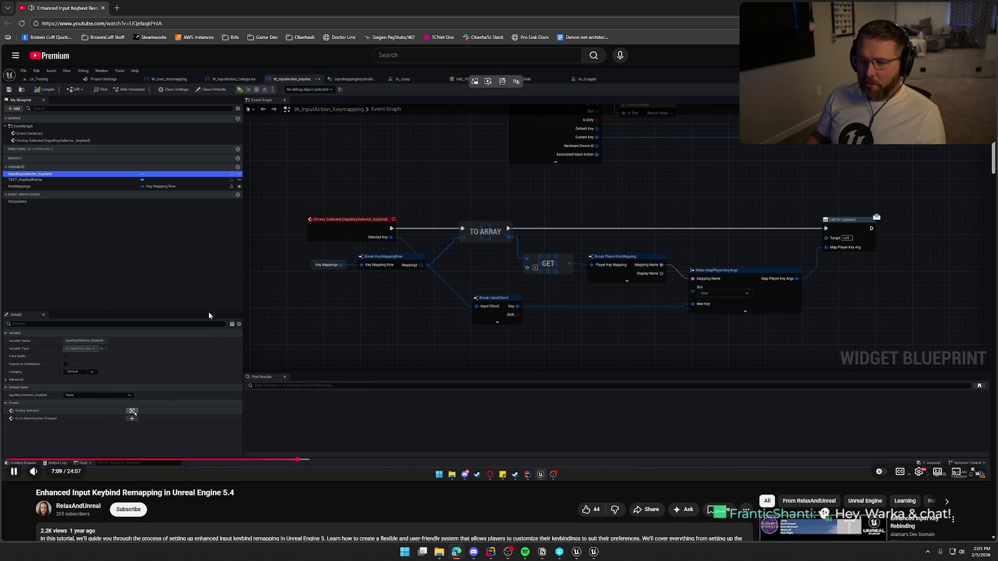
key(alt+Tab)
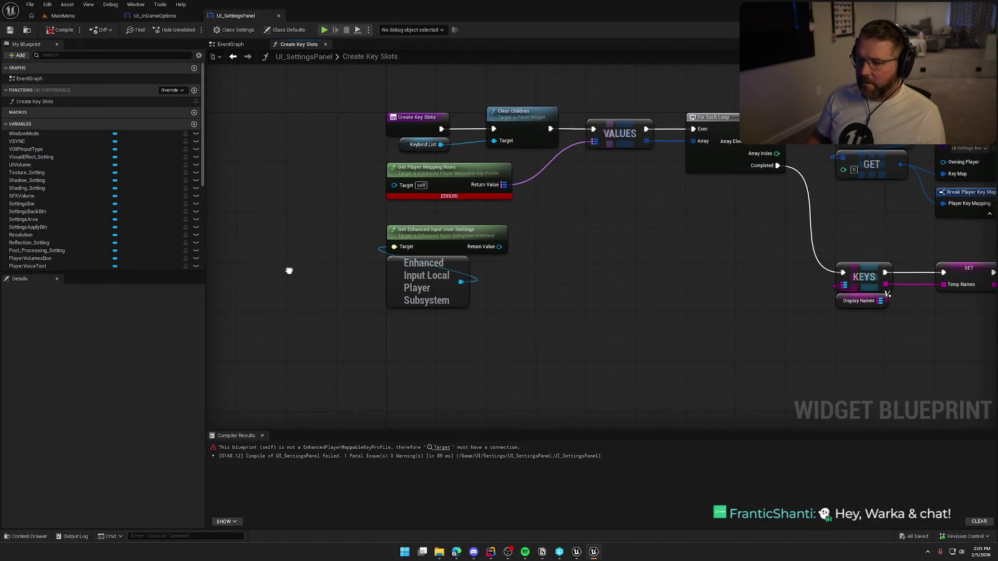
drag(436, 280, 462, 292)
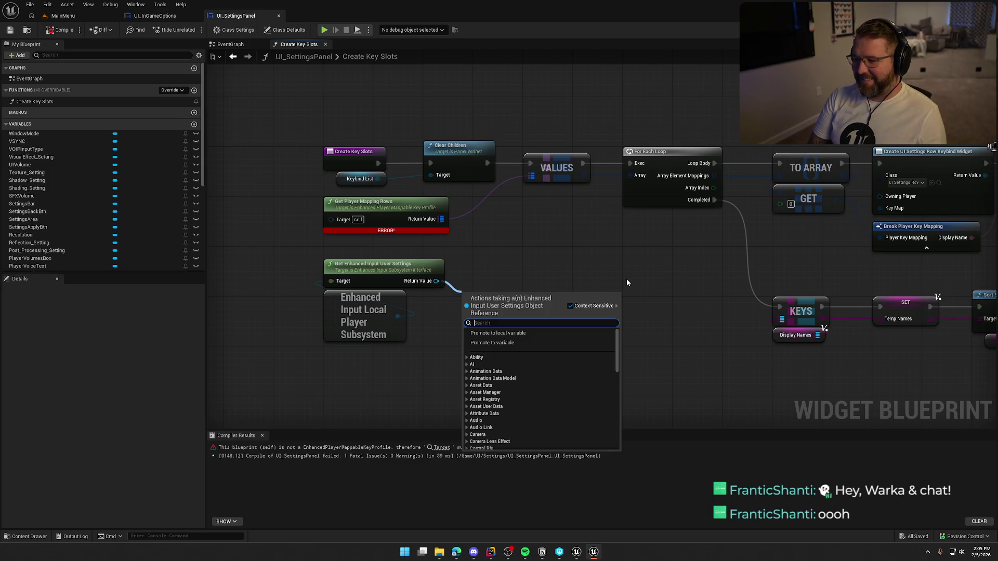
text(get curr)
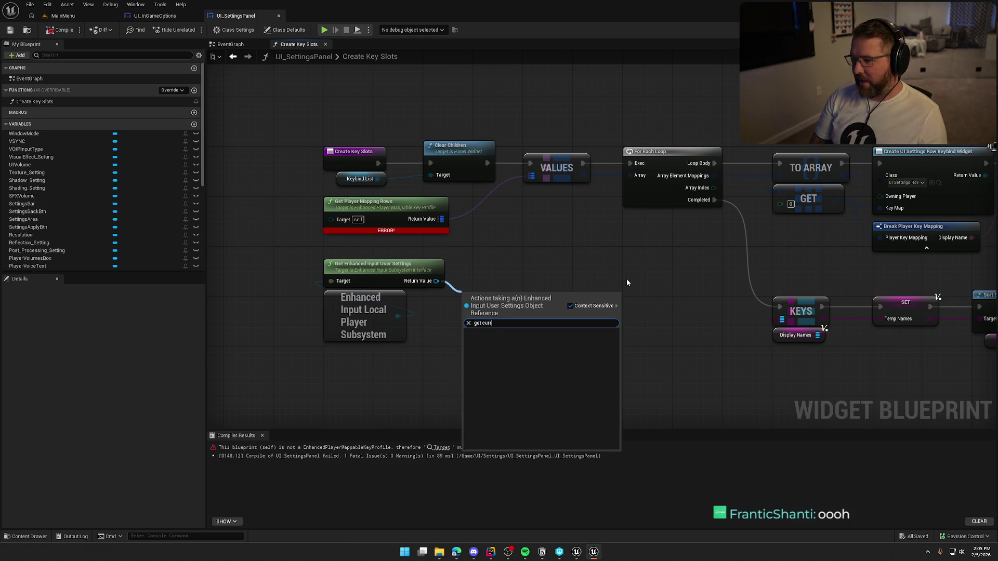
key(Escape)
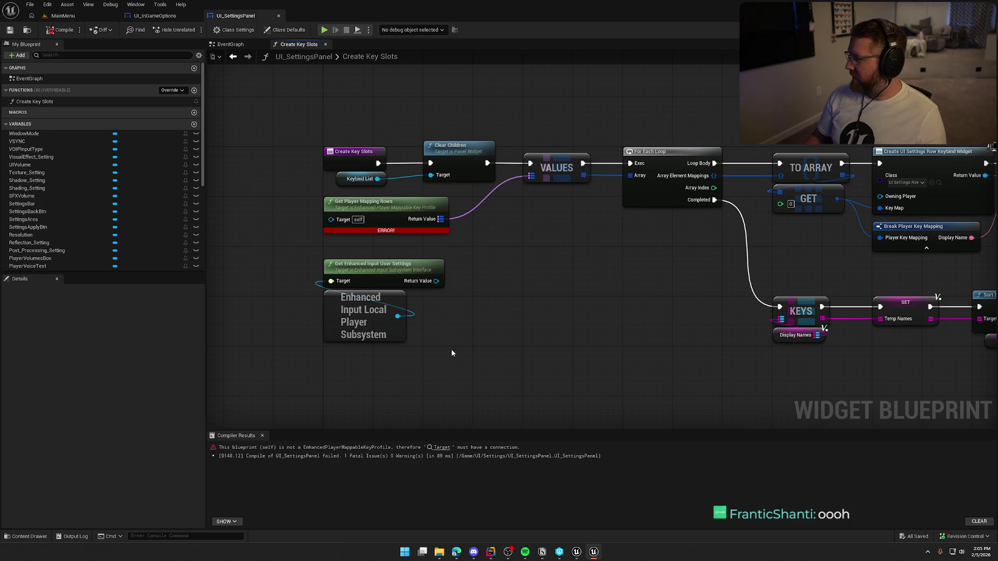
mouse_move(397, 316)
mouse_down()
mouse_move(457, 336)
mouse_move(445, 326)
mouse_up()
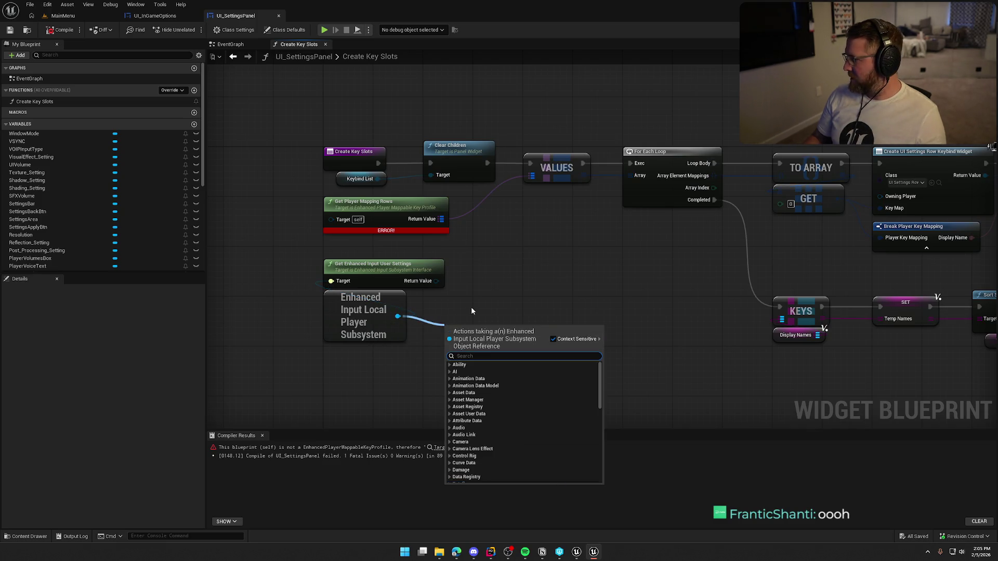
text(get player)
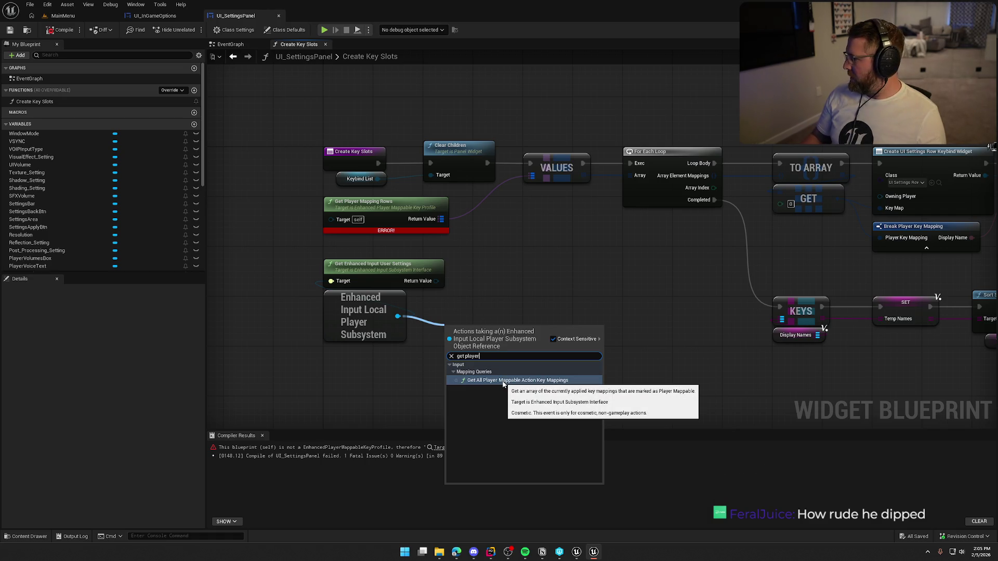
click(503, 380)
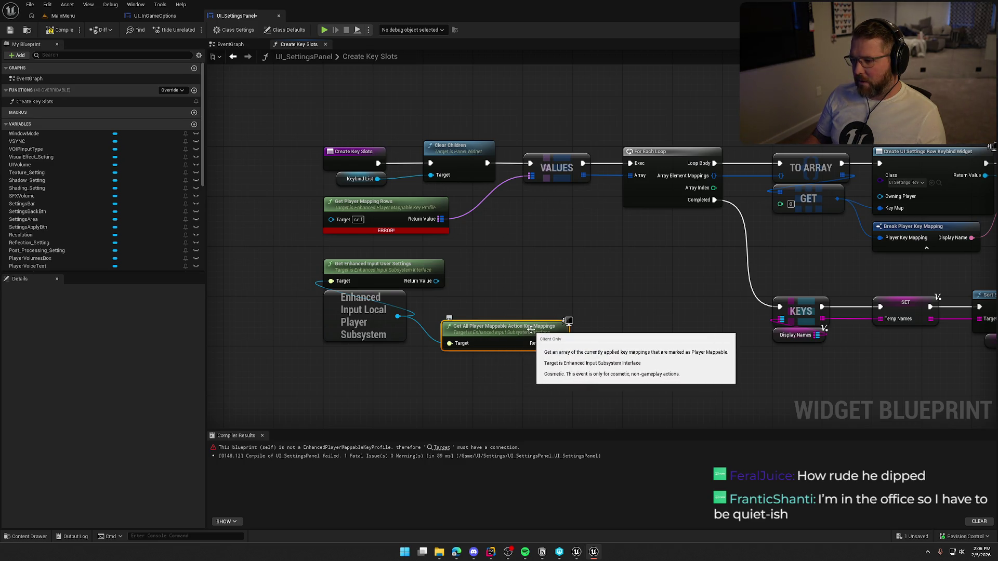
mouse_move(531, 330)
mouse_down()
mouse_move(543, 267)
mouse_move(522, 311)
mouse_up()
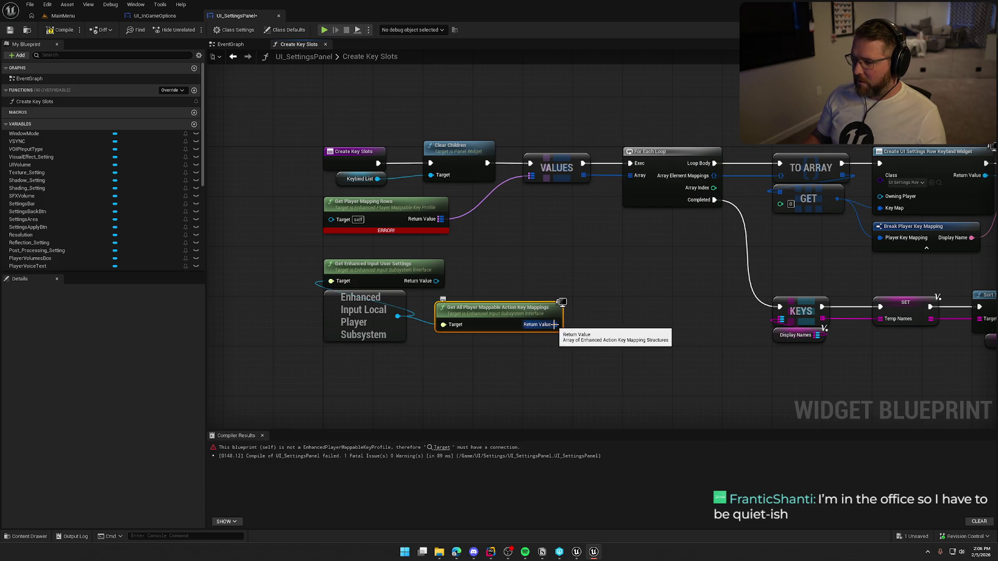
drag(554, 324, 605, 289)
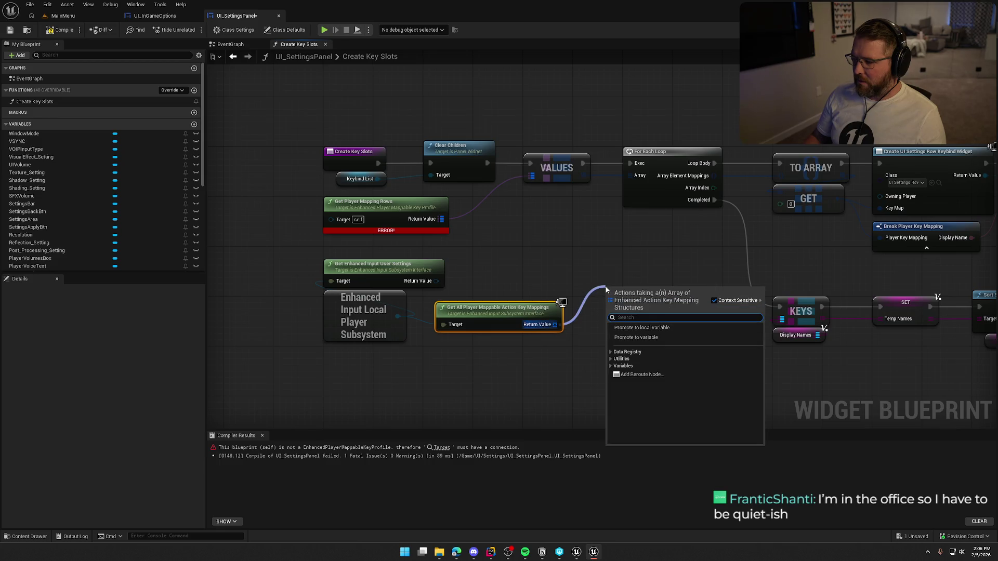
text(get)
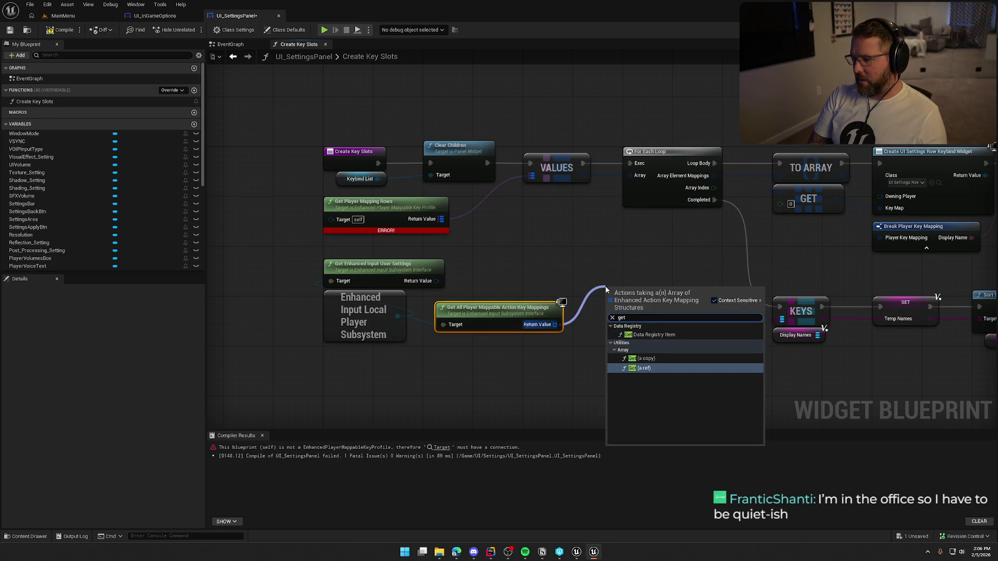
key(Return)
right_click(669, 300)
click(691, 340)
mouse_move(694, 353)
mouse_down()
mouse_move(521, 341)
mouse_move(646, 322)
mouse_up()
shift+click(457, 276)
key(Delete)
mouse_move(454, 256)
mouse_down()
mouse_move(541, 252)
mouse_move(598, 275)
mouse_up()
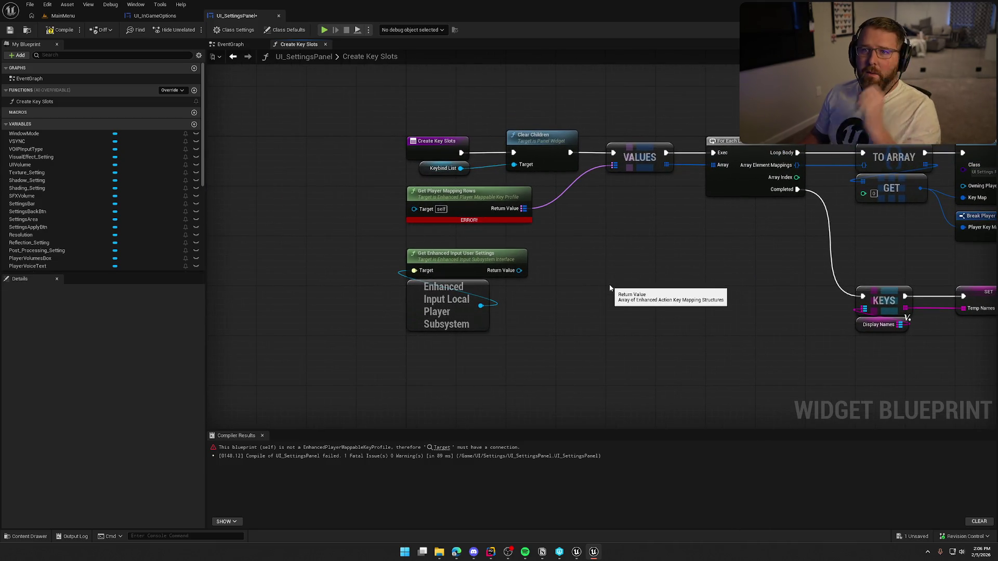
Step: Recompile UI_SettingsPanel, then bring up the GameStop Power Packs page maximized
click(50, 34)
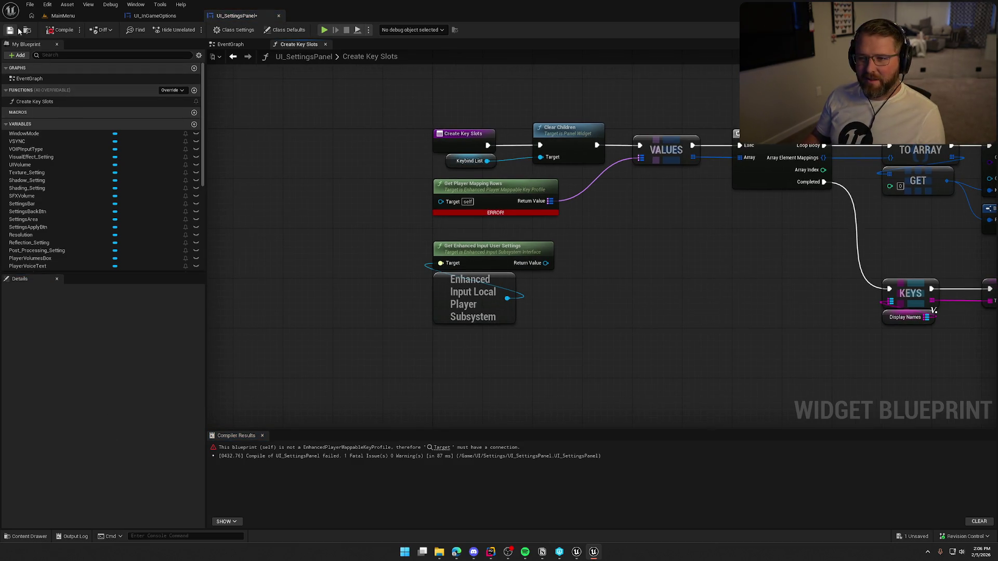
mouse_move(292, 230)
mouse_down()
mouse_move(263, 278)
mouse_move(282, 251)
mouse_up()
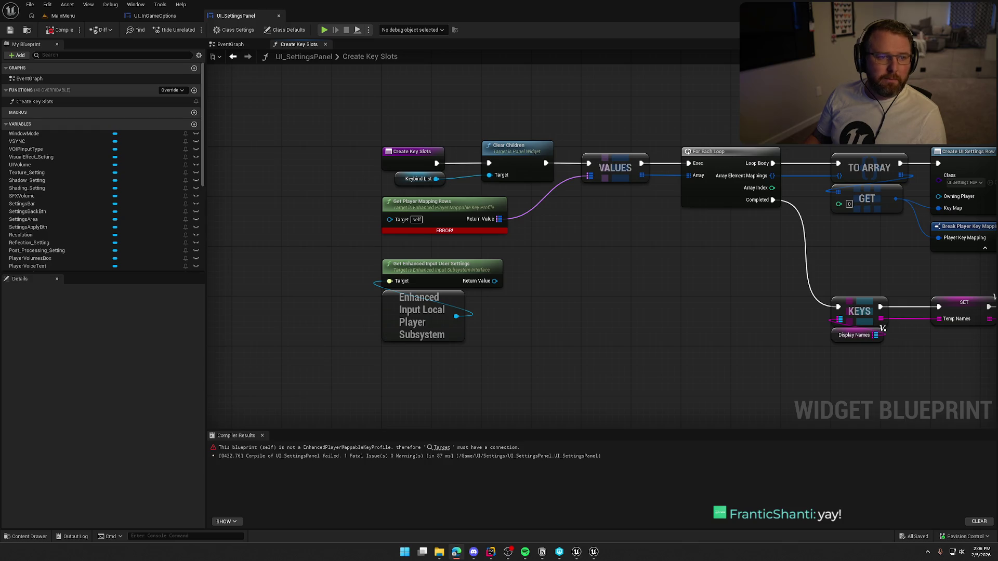
key(alt+Tab)
double_click(480, 123)
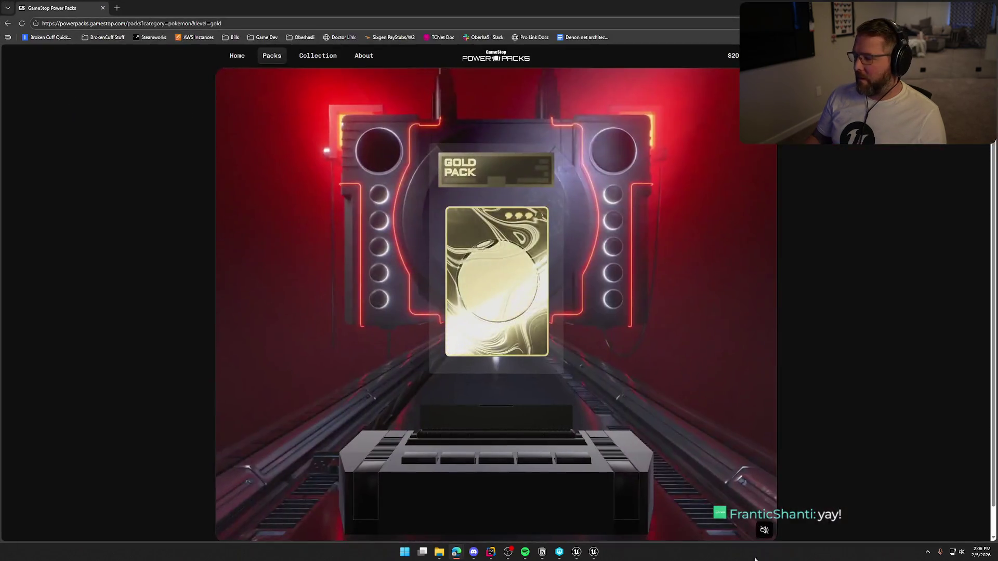
Step: Unmute the reveal, check the silver pack's 1.3% odds for $200-400, and open My Collection
click(764, 530)
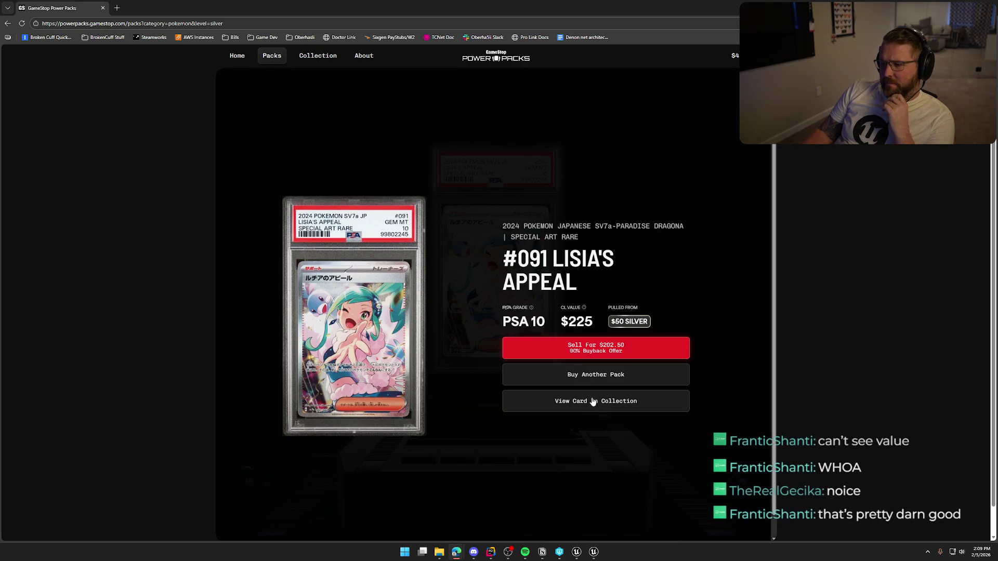
click(272, 55)
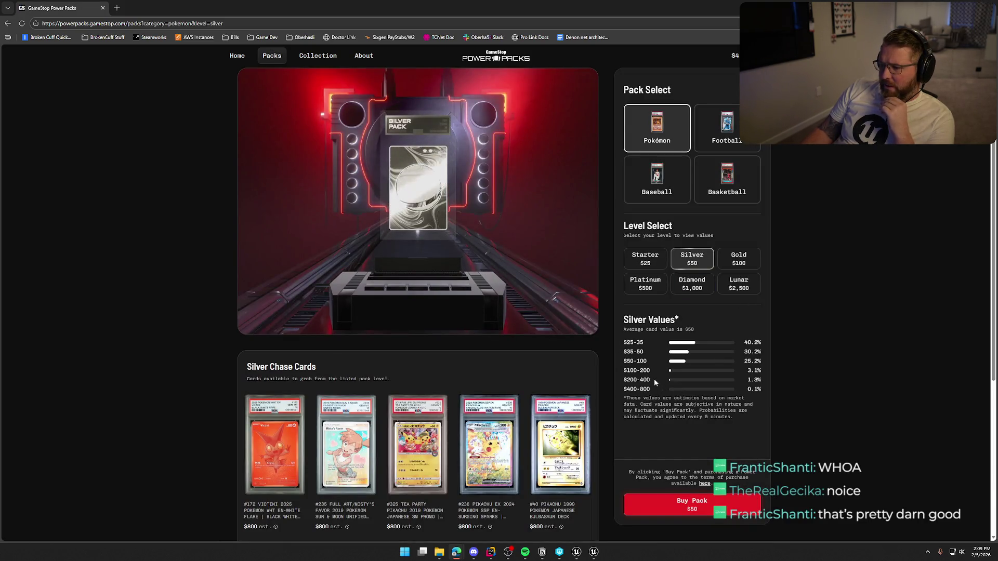
drag(740, 381, 762, 380)
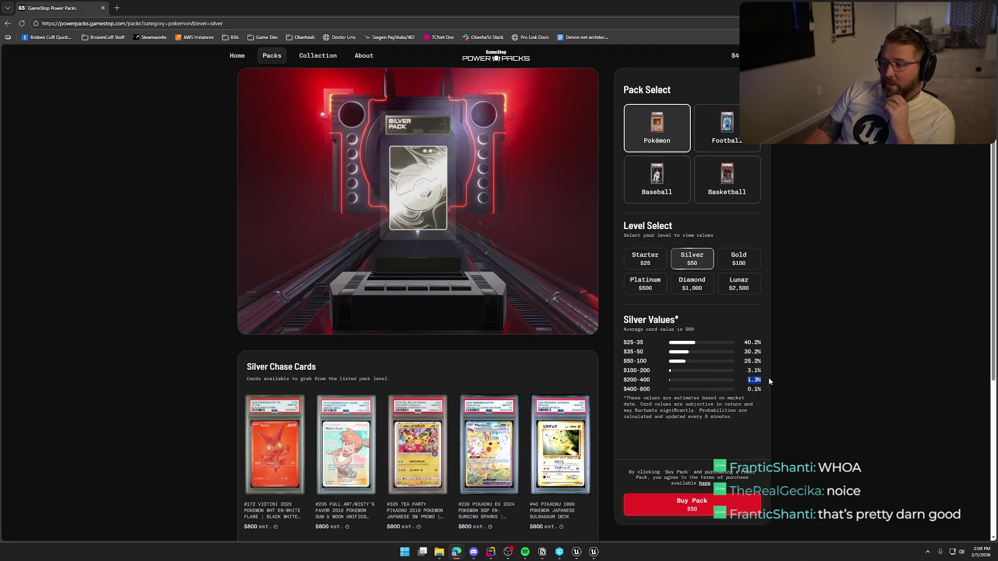
click(867, 361)
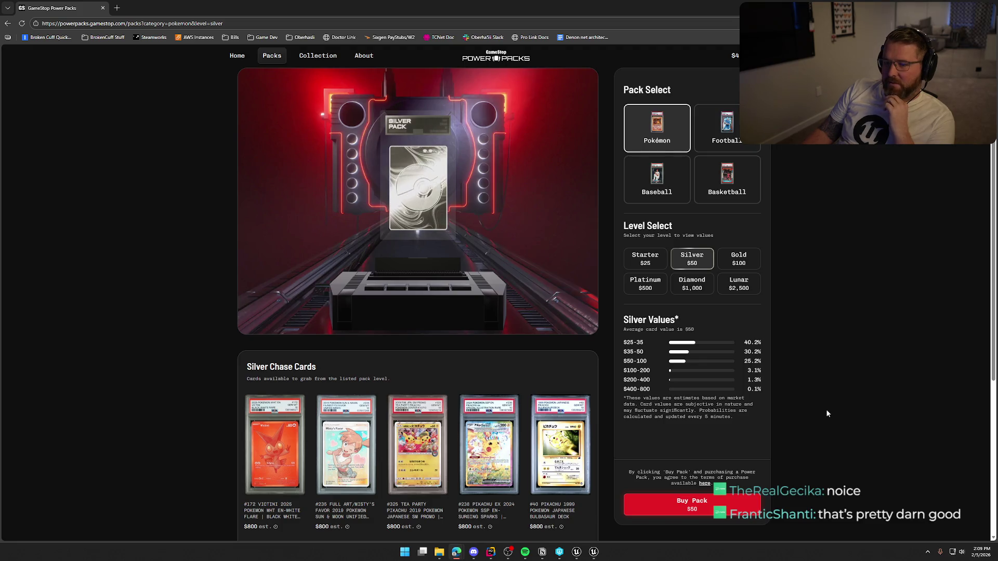
scroll(826, 413, down, 3)
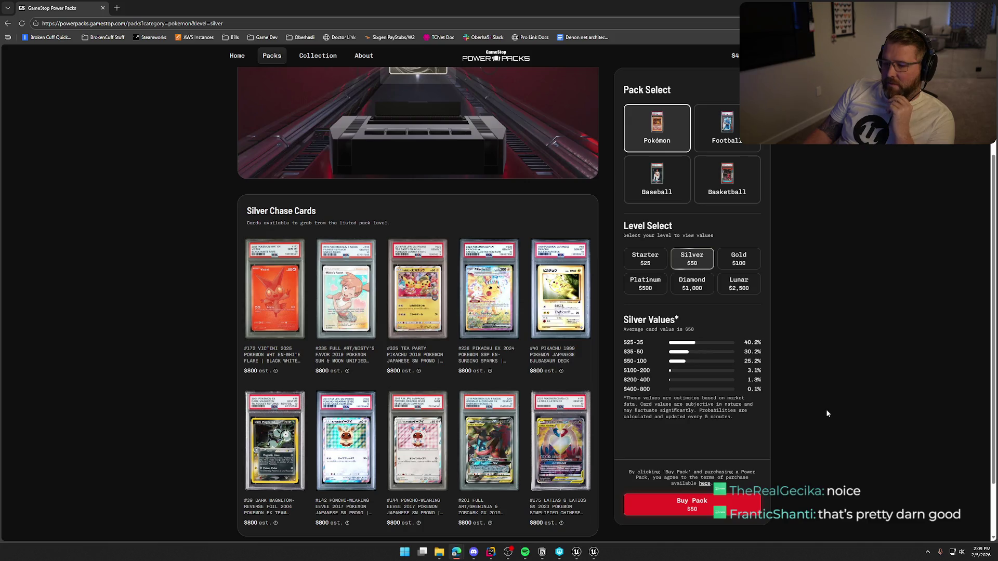
scroll(827, 413, up, 3)
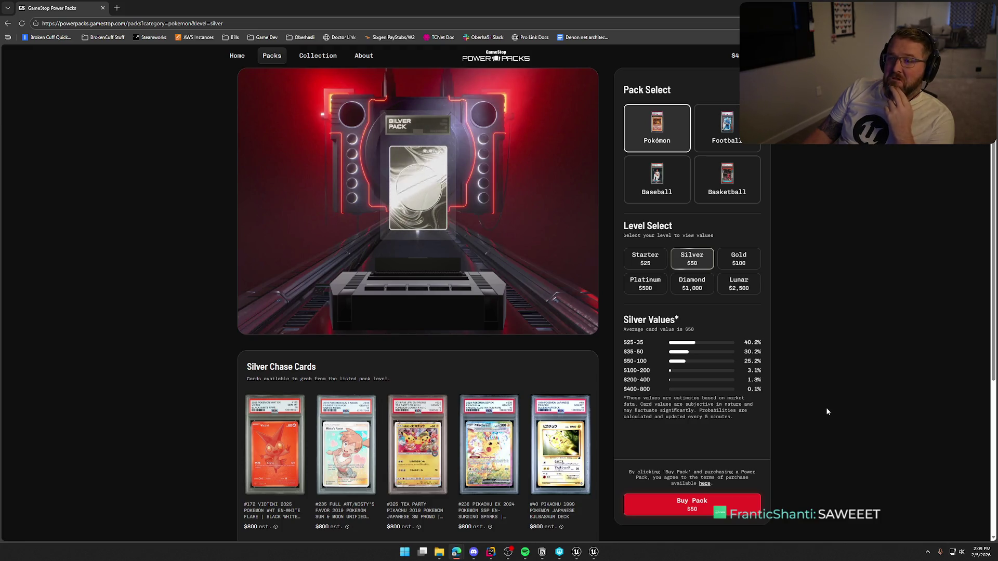
click(318, 56)
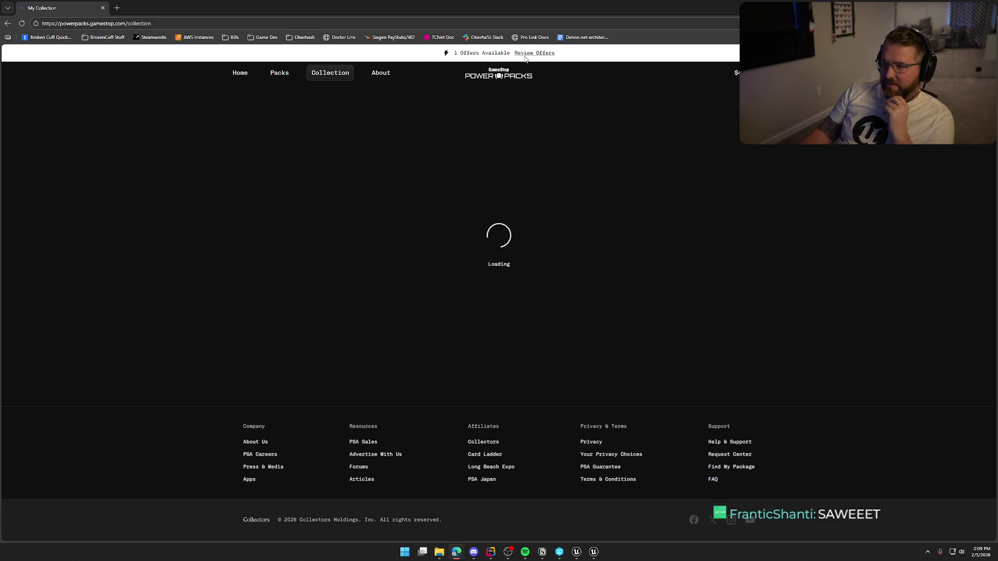
Step: Open the #091 Lisia's Appeal details showing a $202.50 offer against $225, then return to Unreal
click(534, 53)
click(281, 165)
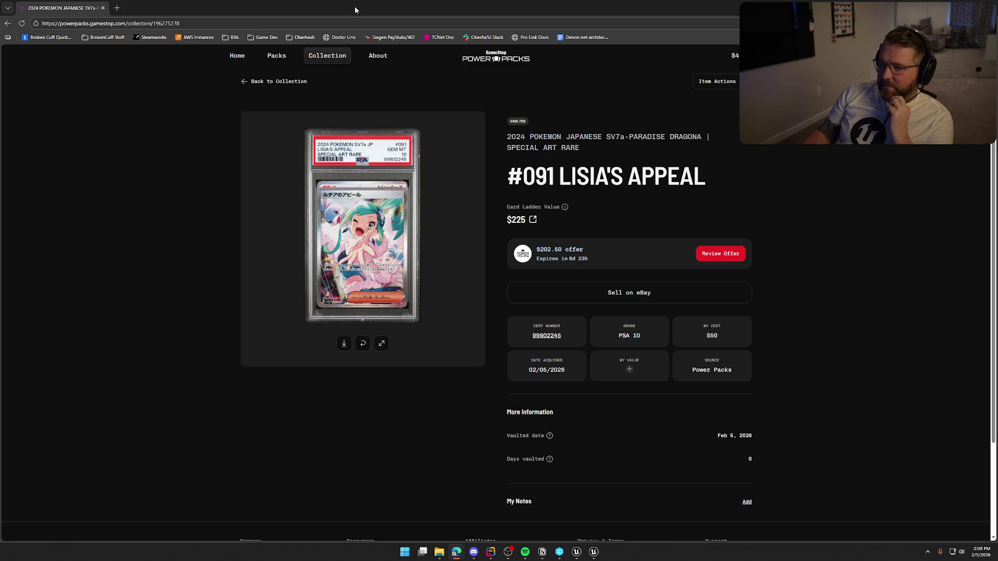
key(alt+Tab)
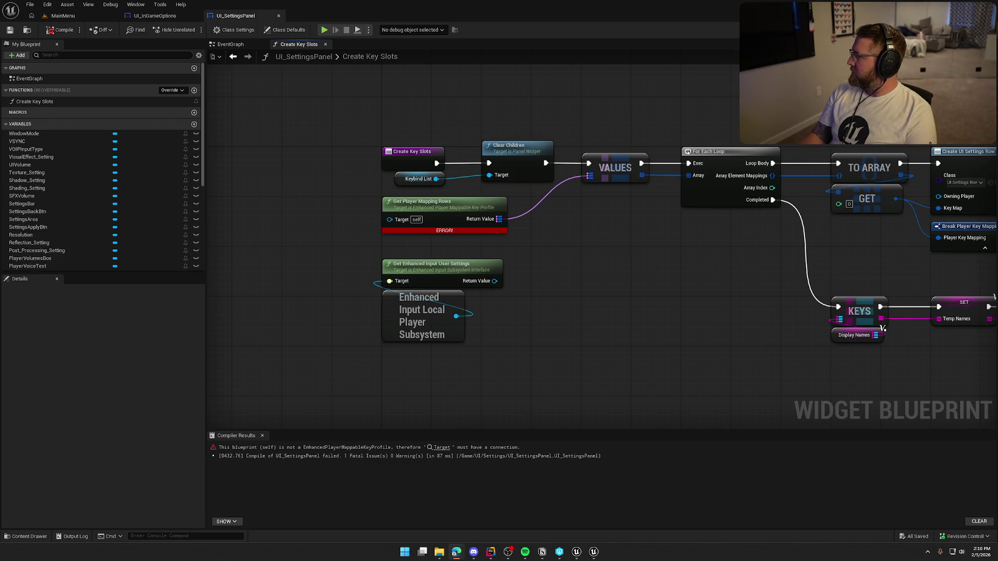
Step: Maximize the Power Packs browser and bring the gold pack page in front of the editor again
key(alt+Tab)
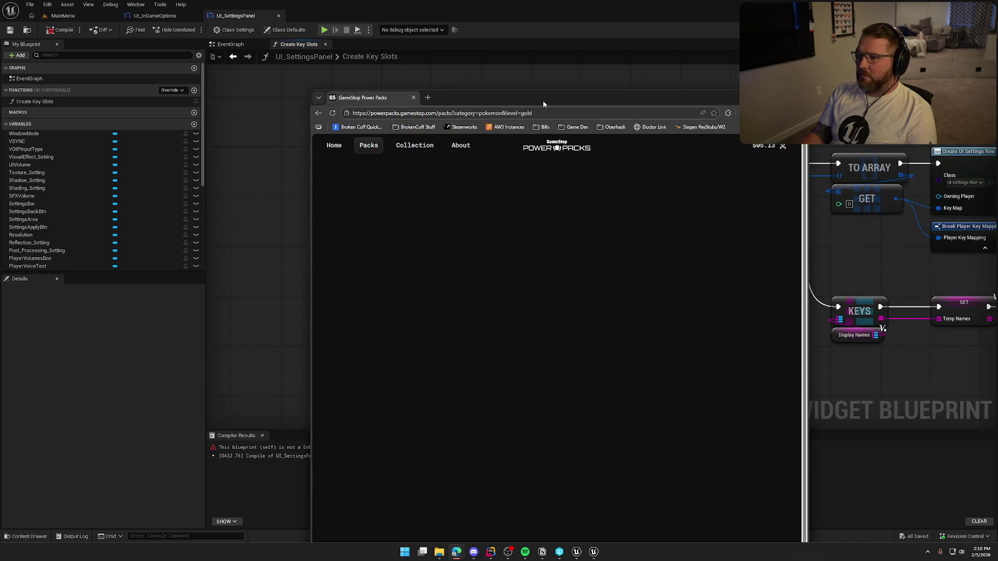
double_click(542, 100)
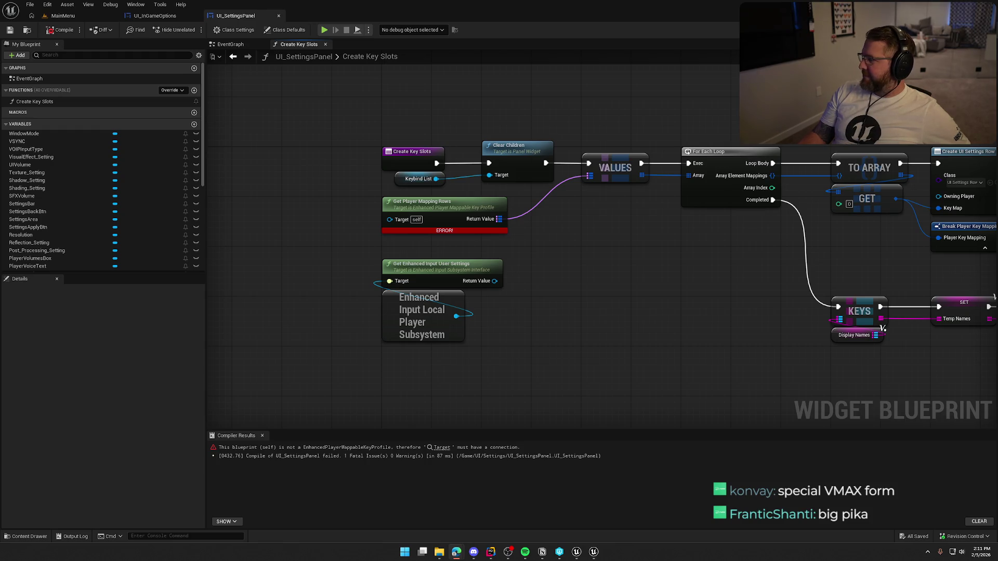
key(alt+Tab)
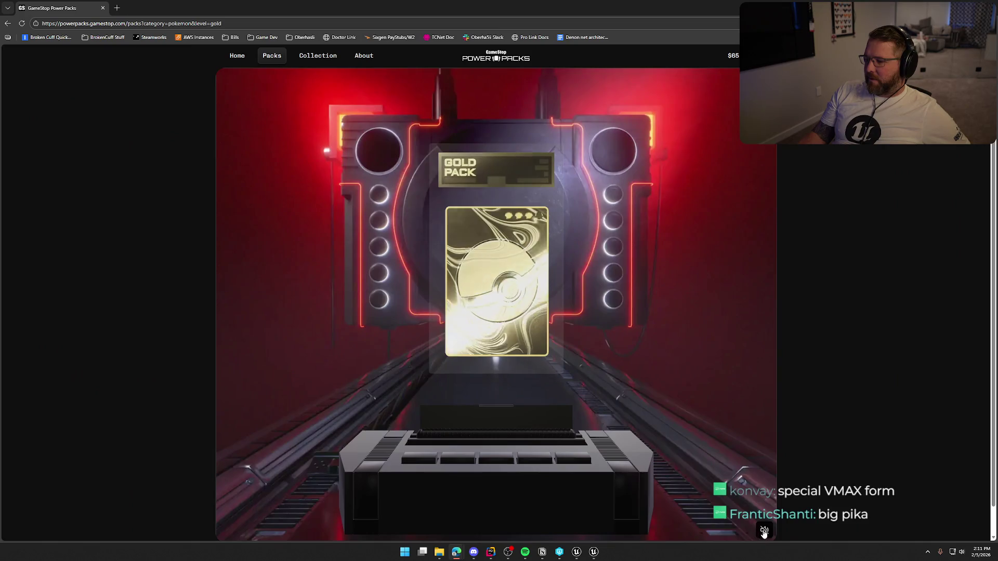
Step: Open a gold pack with sound on, revealing a PSA 9 #172 Machamp V worth $180
click(763, 531)
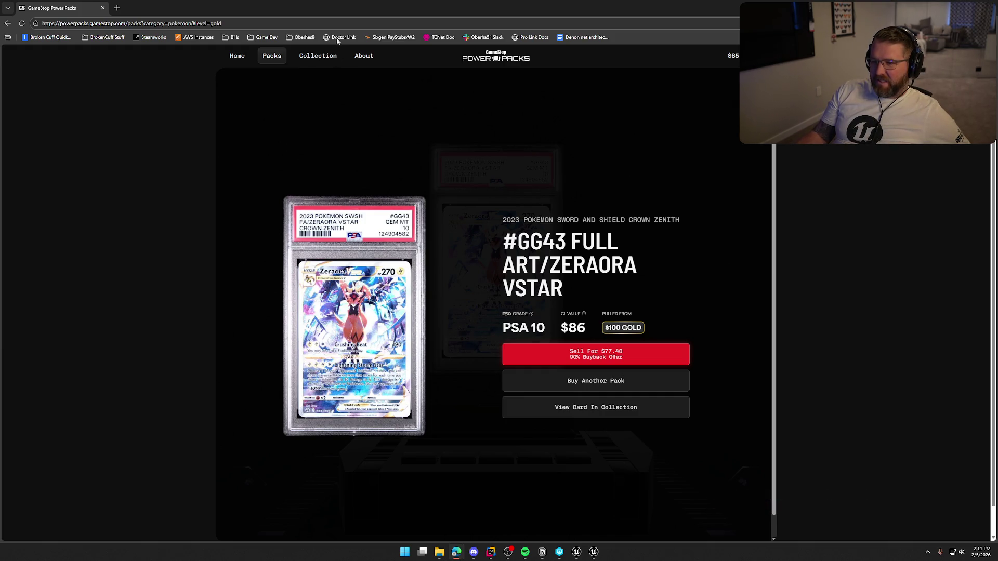
key(alt+Tab)
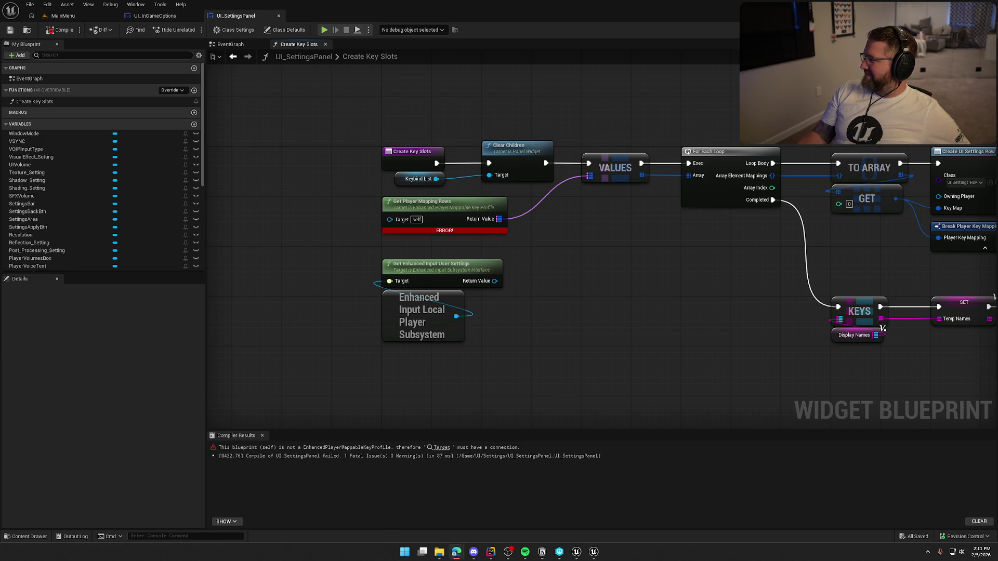
key(alt+Tab)
double_click(513, 61)
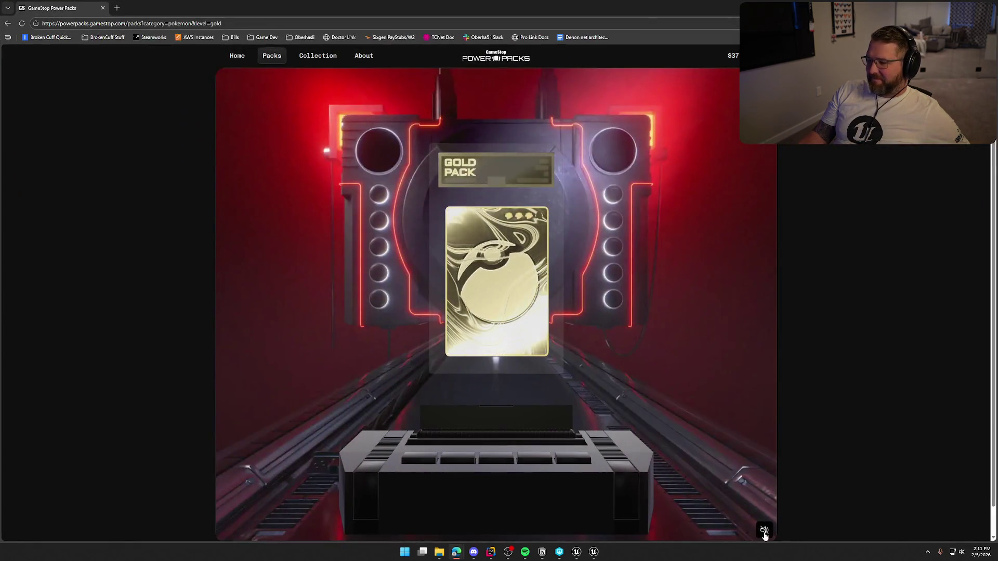
click(764, 531)
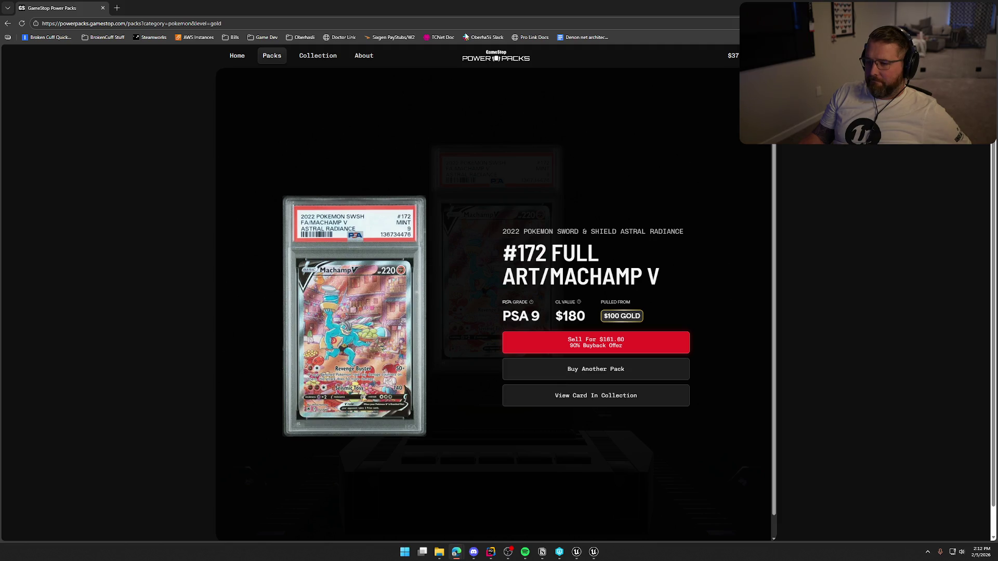
key(alt+Tab)
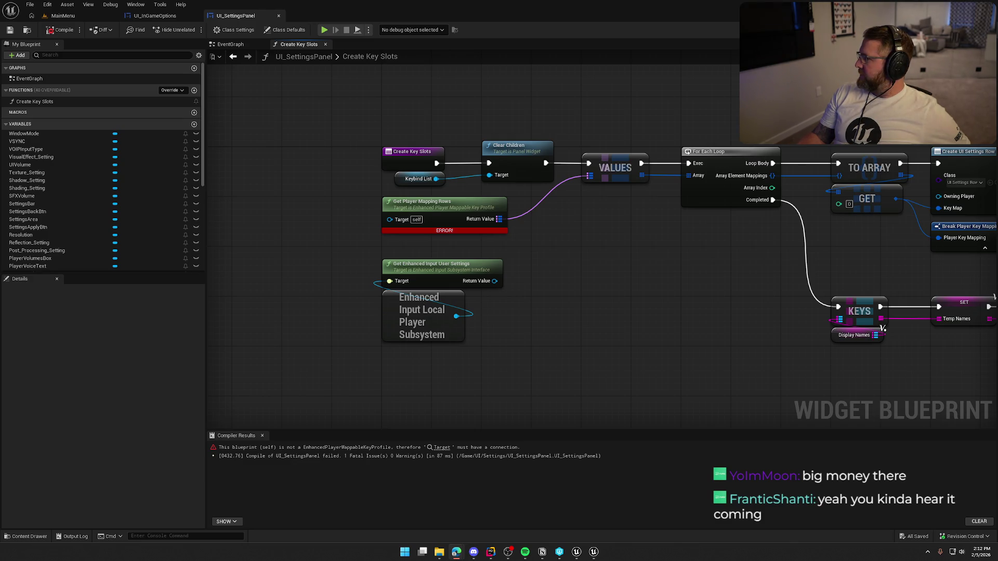
Step: Bring the Power Packs gold pack reveal forward again
key(alt+Tab)
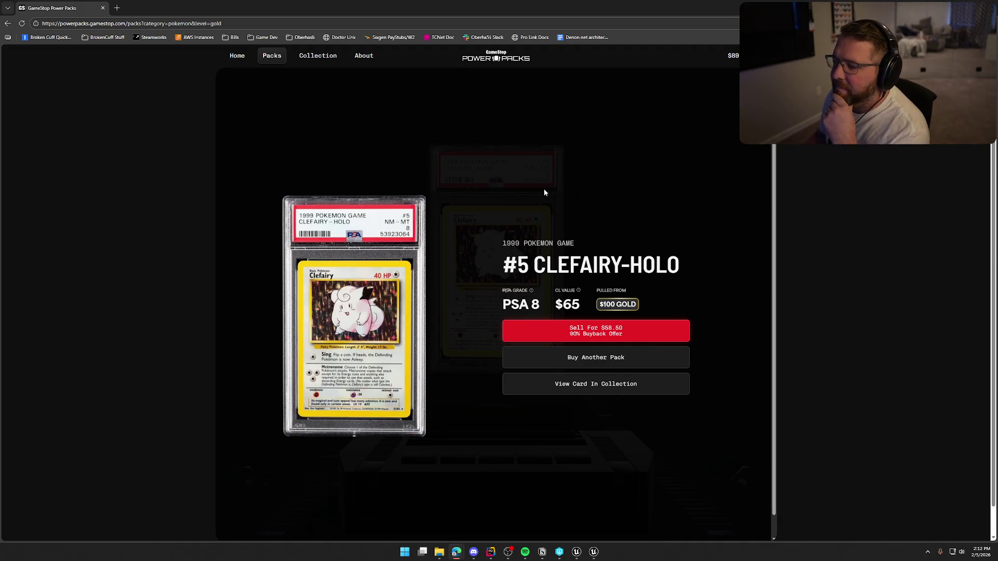
Step: Leave the PSA 8 #5 Clefairy-Holo pull and return to the Create Key Slots graph
key(alt+Tab)
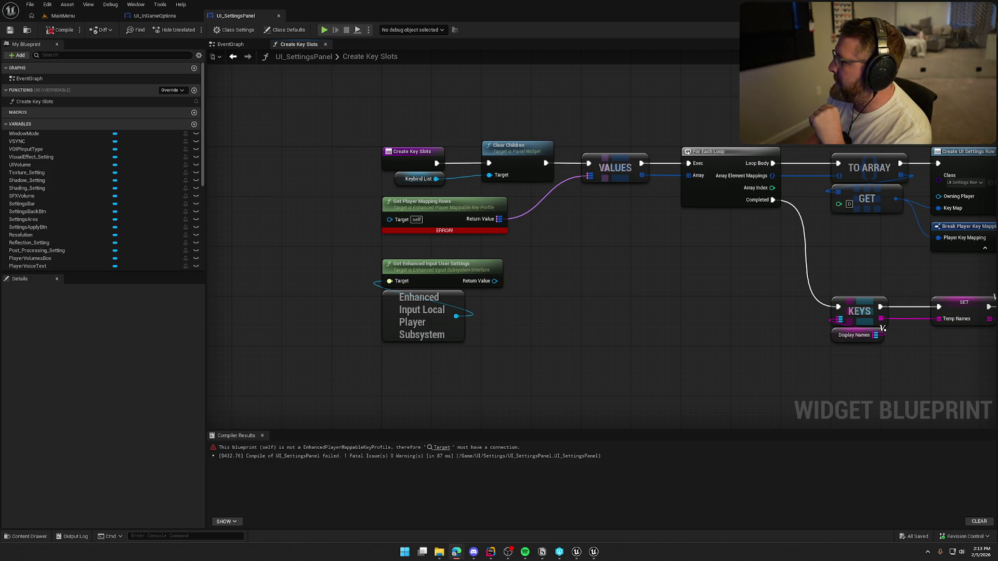
key(alt+Tab)
double_click(615, 69)
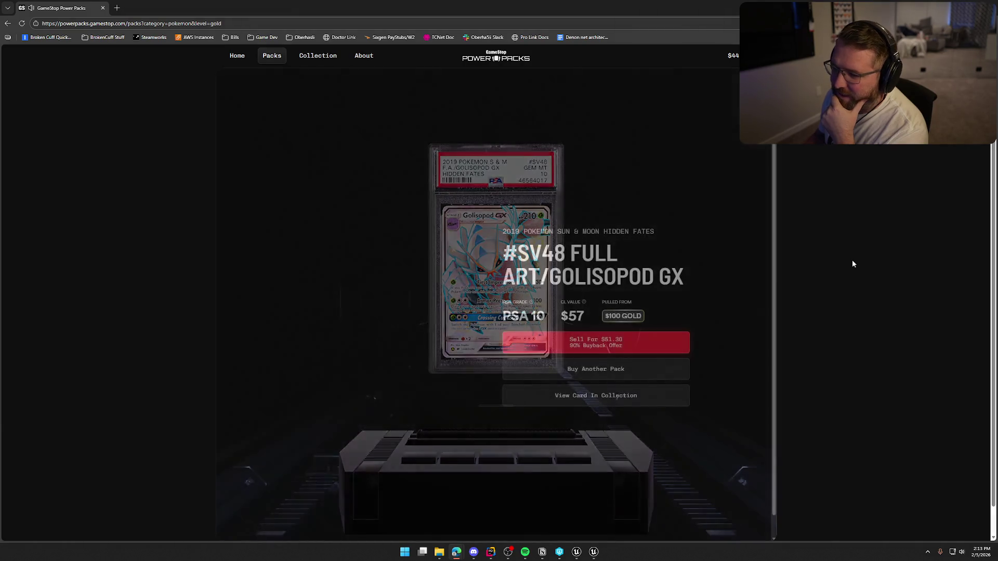
key(alt+Tab)
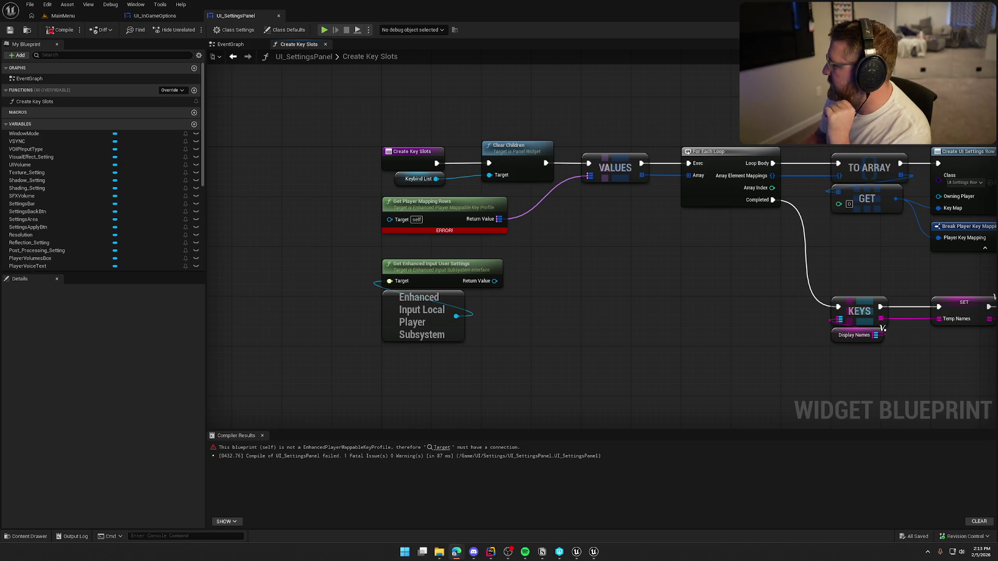
click(629, 272)
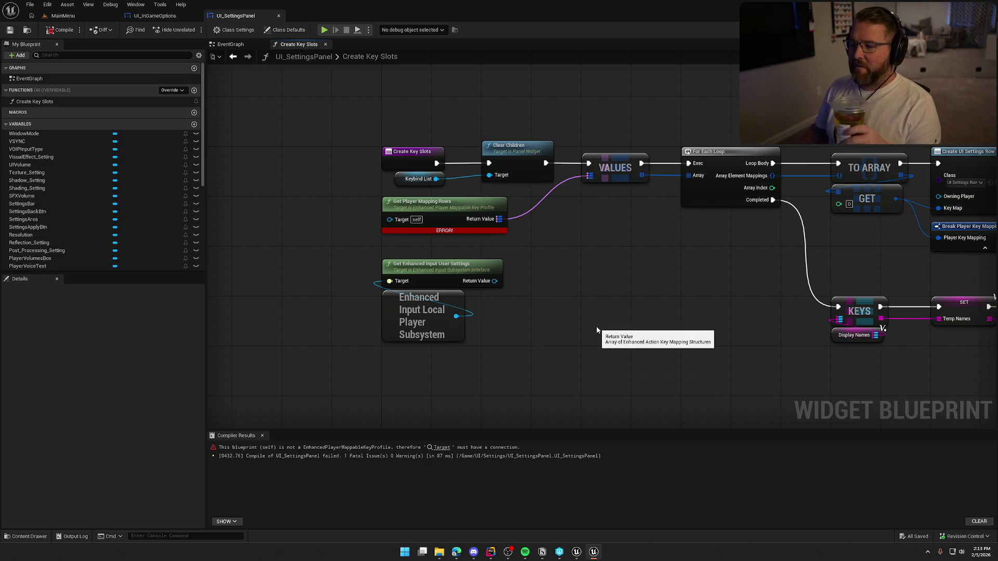
mouse_move(644, 306)
mouse_down()
mouse_move(481, 307)
mouse_move(504, 253)
mouse_up()
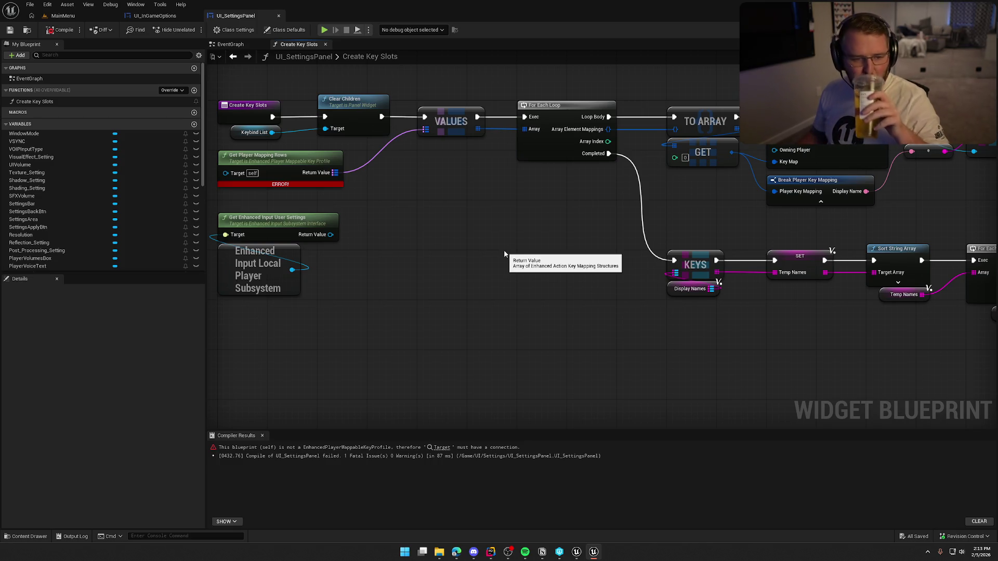
drag(411, 304, 460, 283)
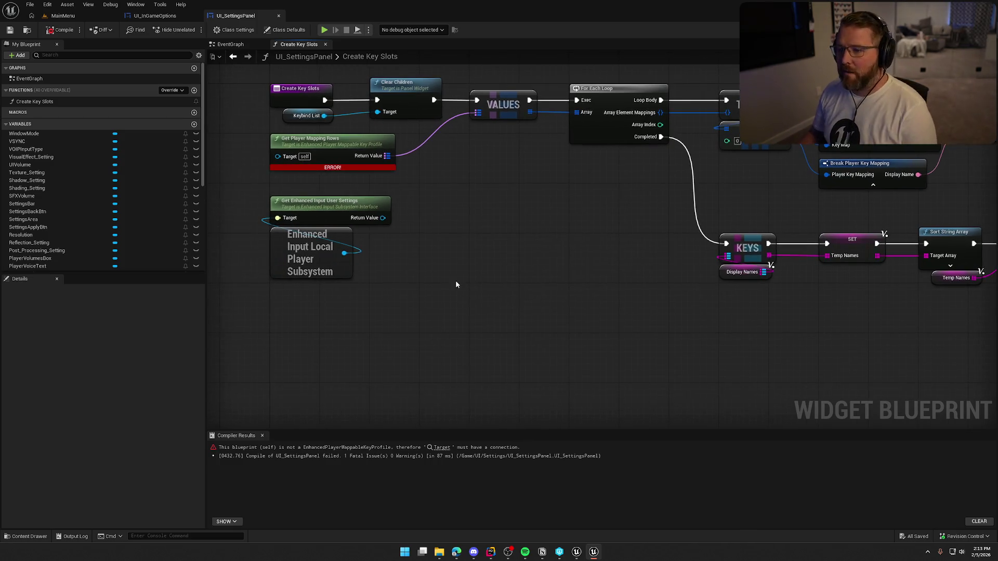
drag(377, 221, 417, 227)
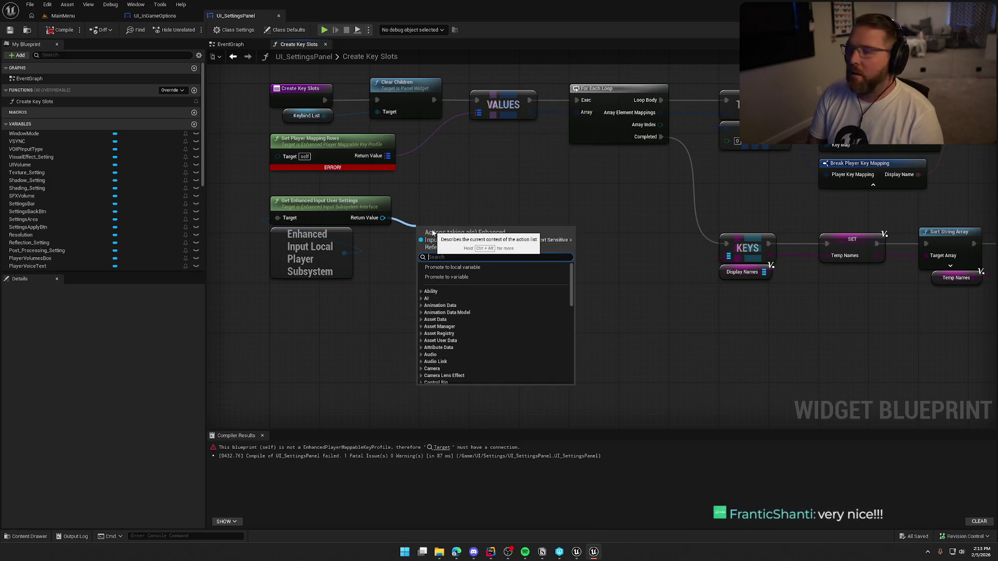
text(get cur)
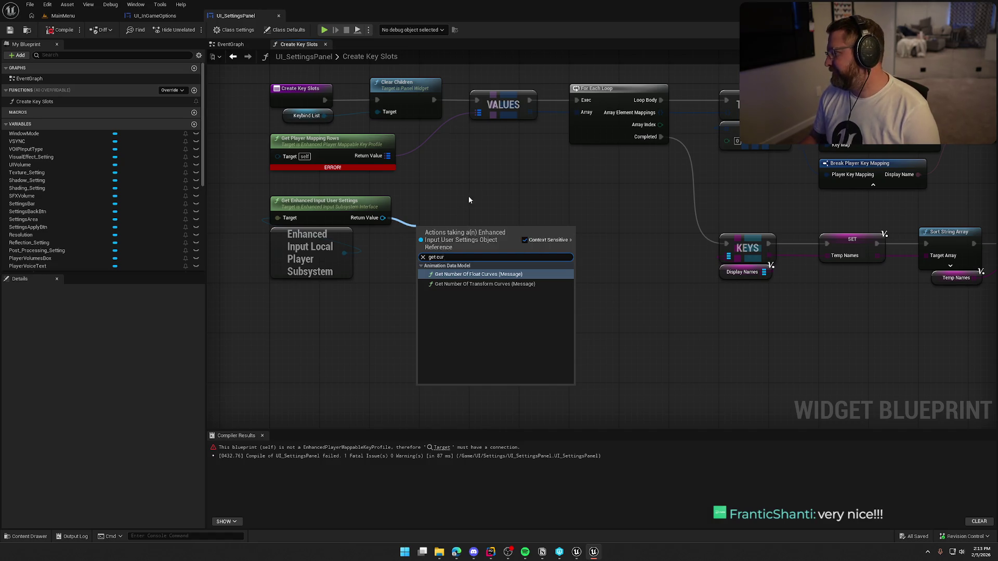
click(506, 180)
key(alt+Tab)
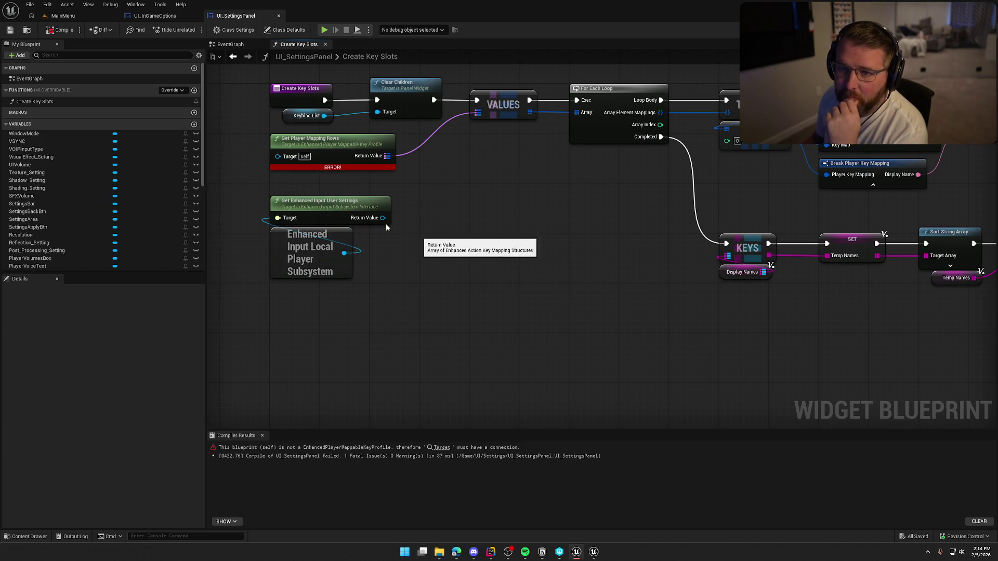
click(68, 16)
Step: Open Project Settings and review Engine > Enhanced Input, including the key profile class
click(47, 4)
click(72, 130)
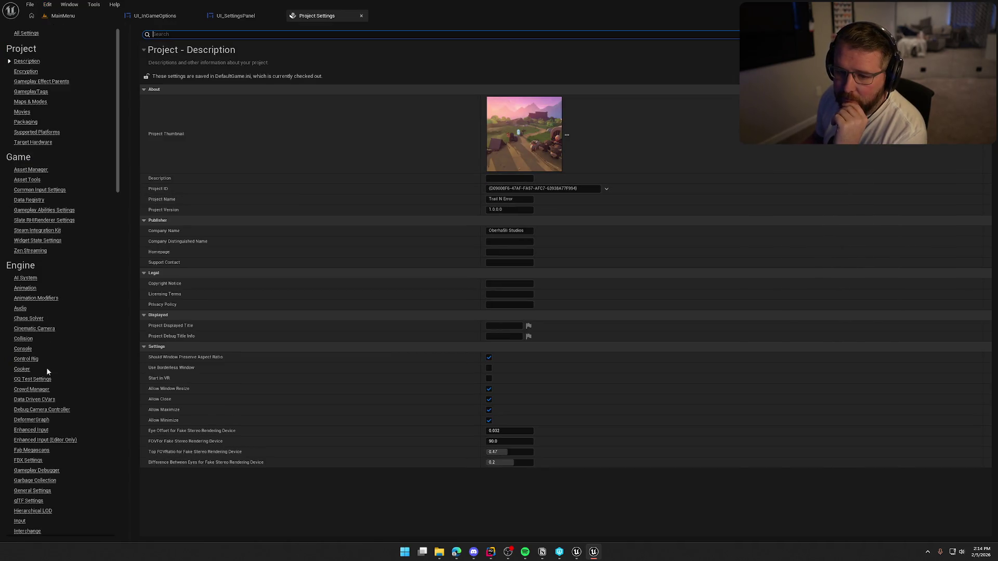
scroll(51, 418, down, 2)
click(34, 393)
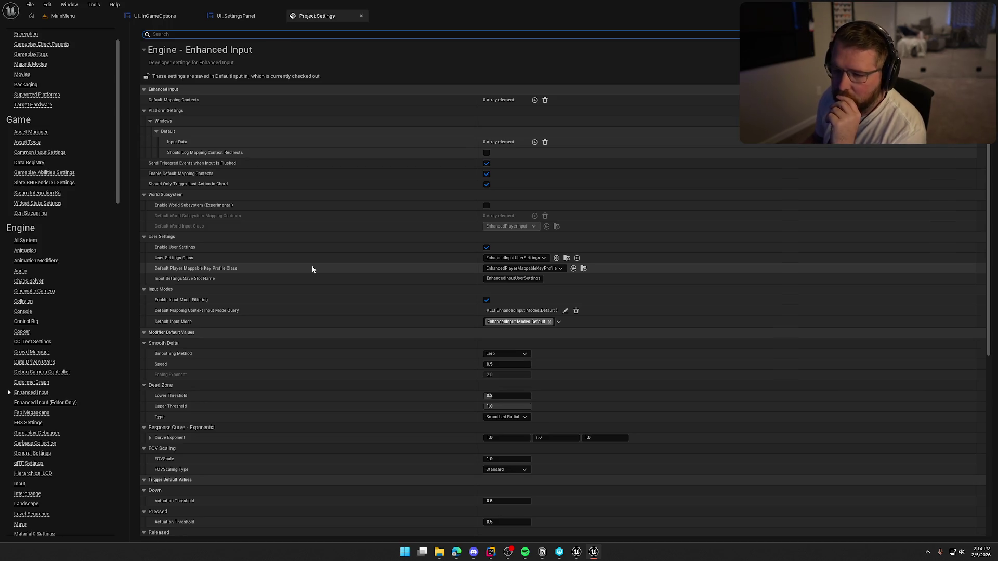
scroll(314, 262, down, 5)
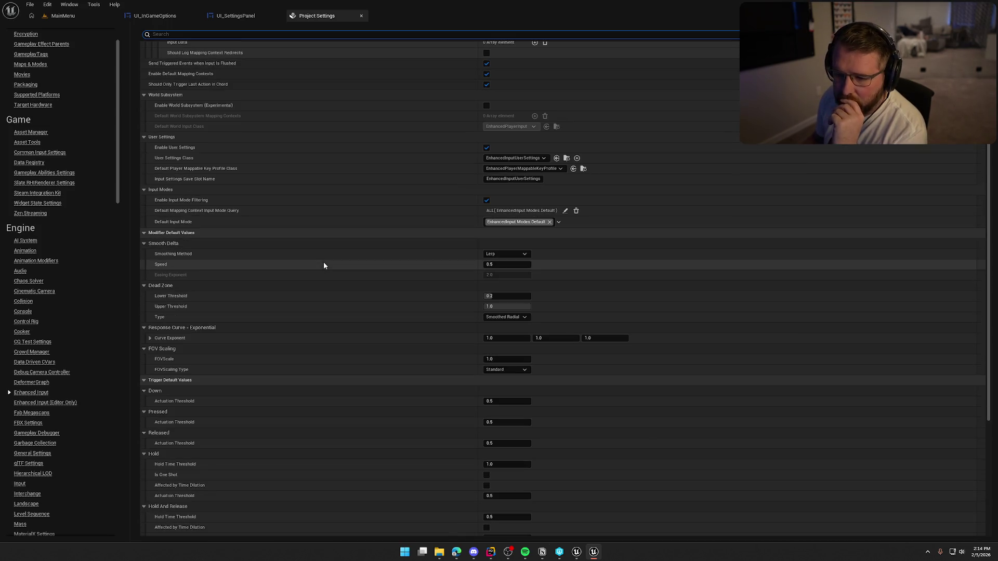
scroll(323, 263, up, 5)
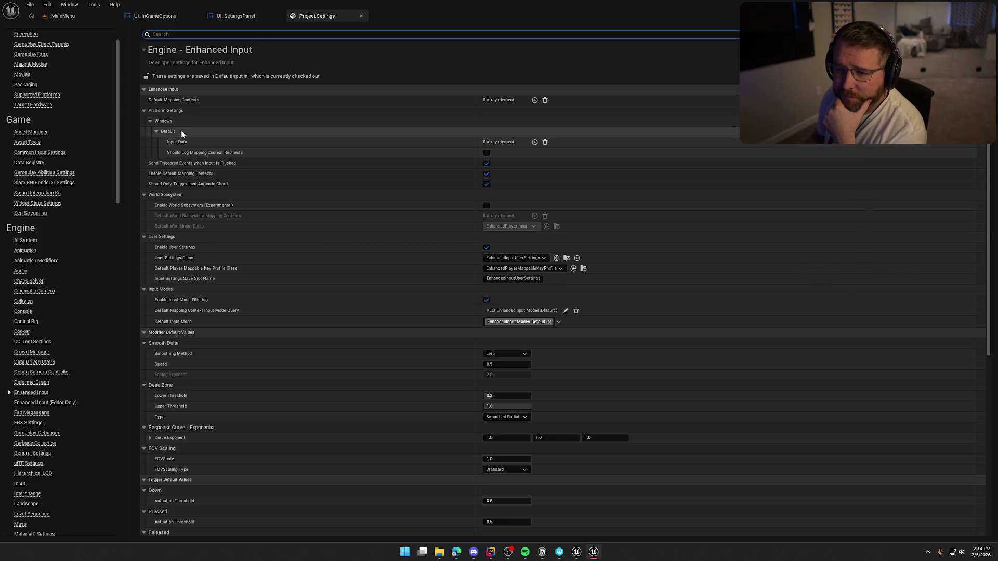
mouse_move(183, 102)
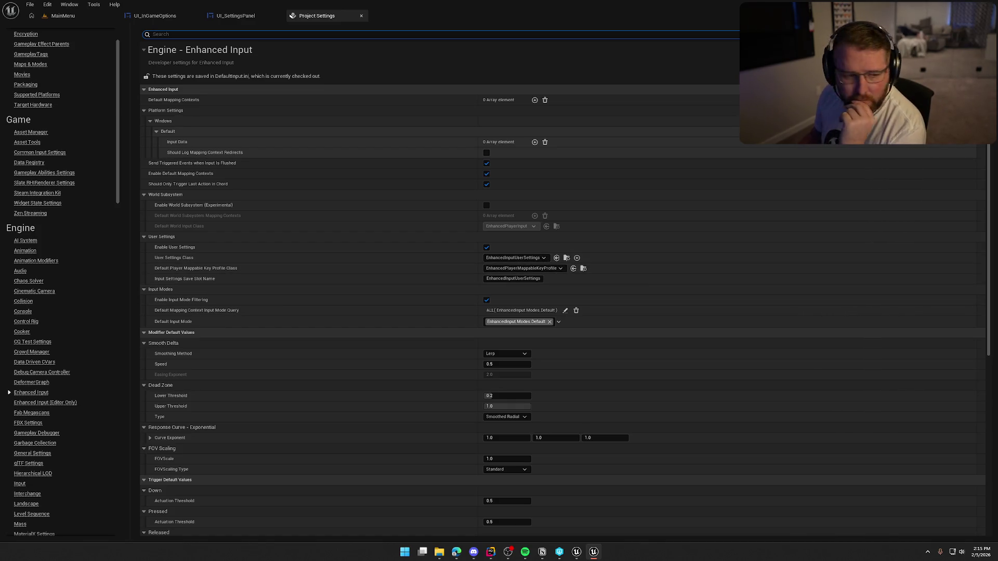
key(alt+Tab)
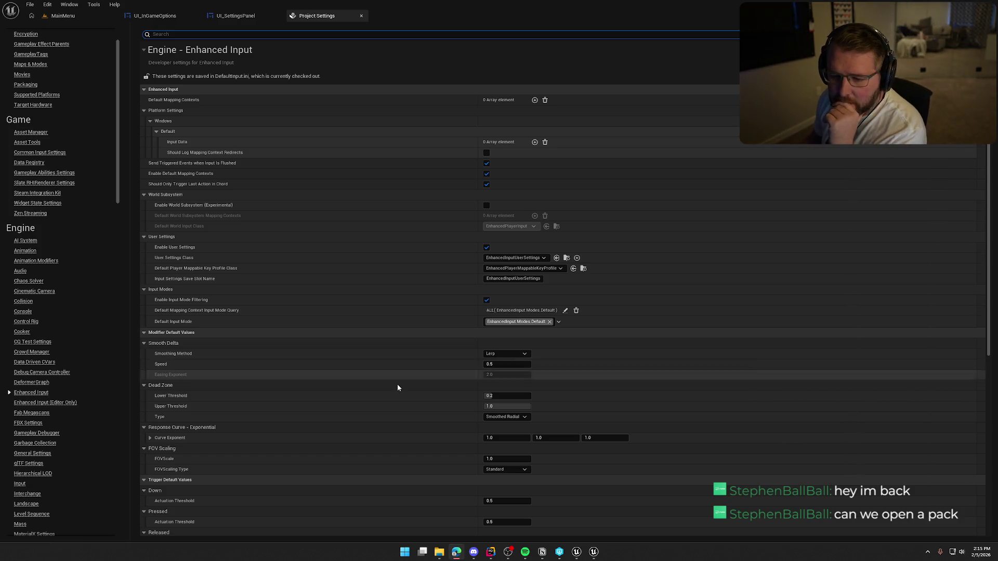
Step: Compare with Enhanced Input (Editor Only), then go back to the UI_SettingsPanel graph
click(61, 405)
click(61, 403)
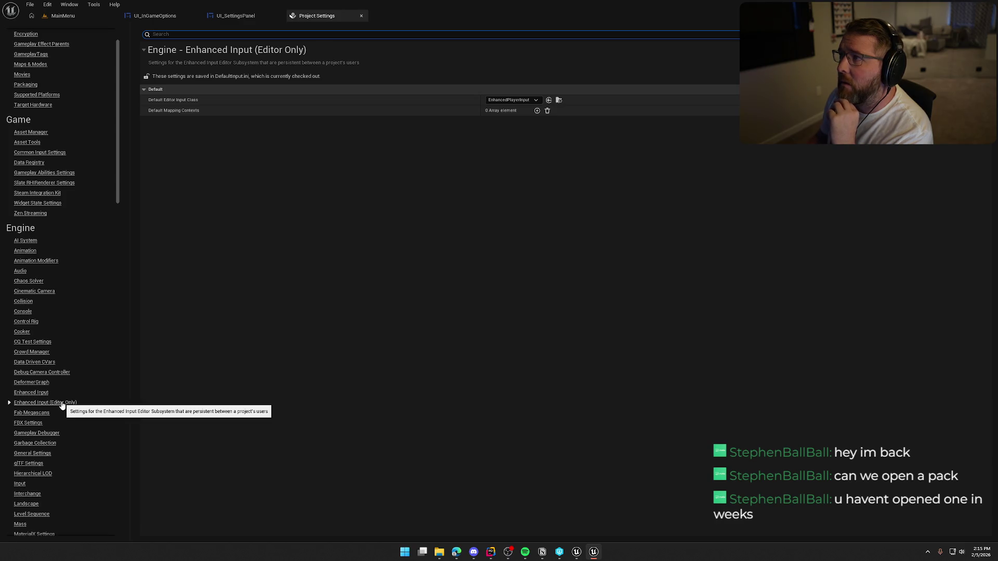
click(32, 393)
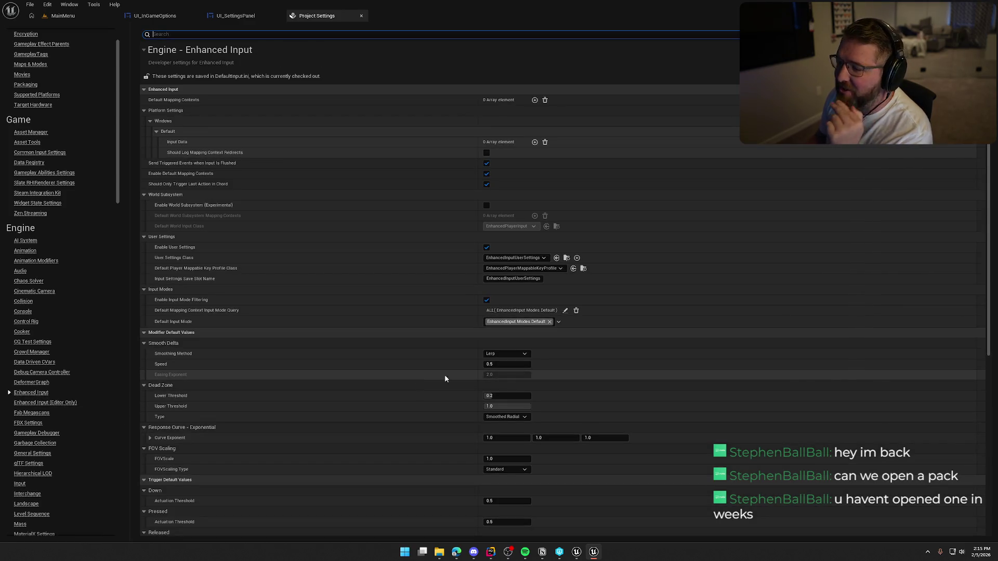
click(364, 62)
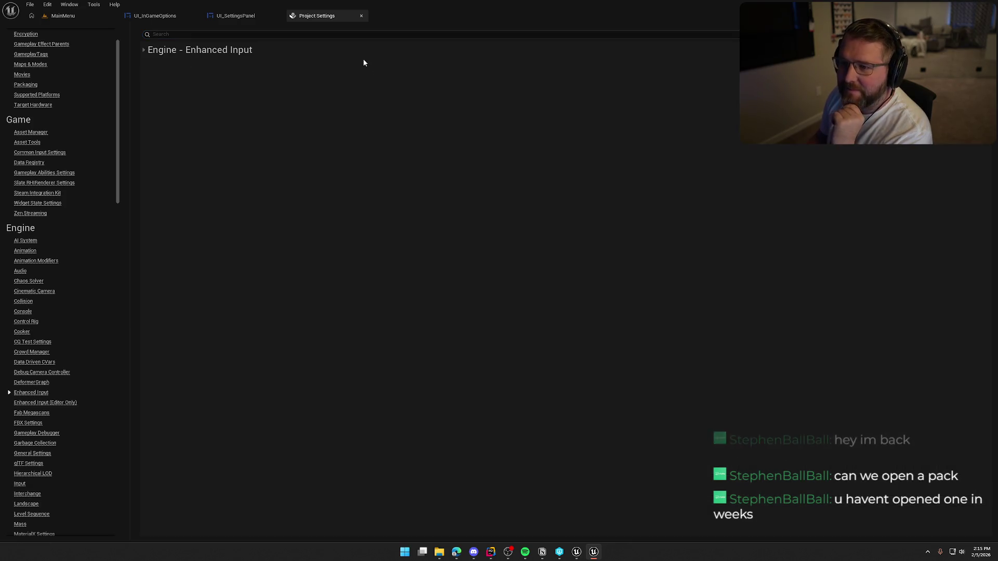
click(182, 60)
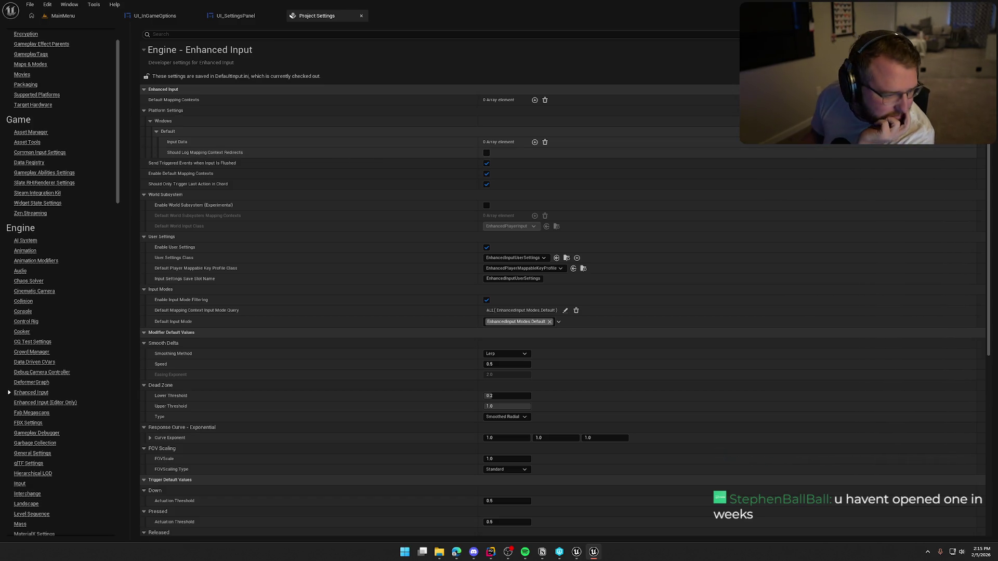
key(alt+Tab)
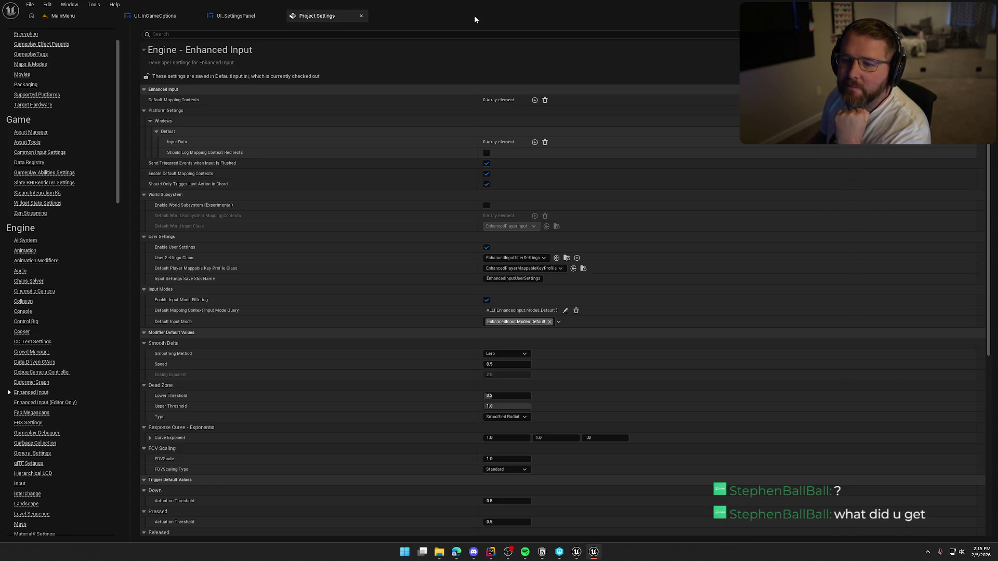
key(ctrl+Tab)
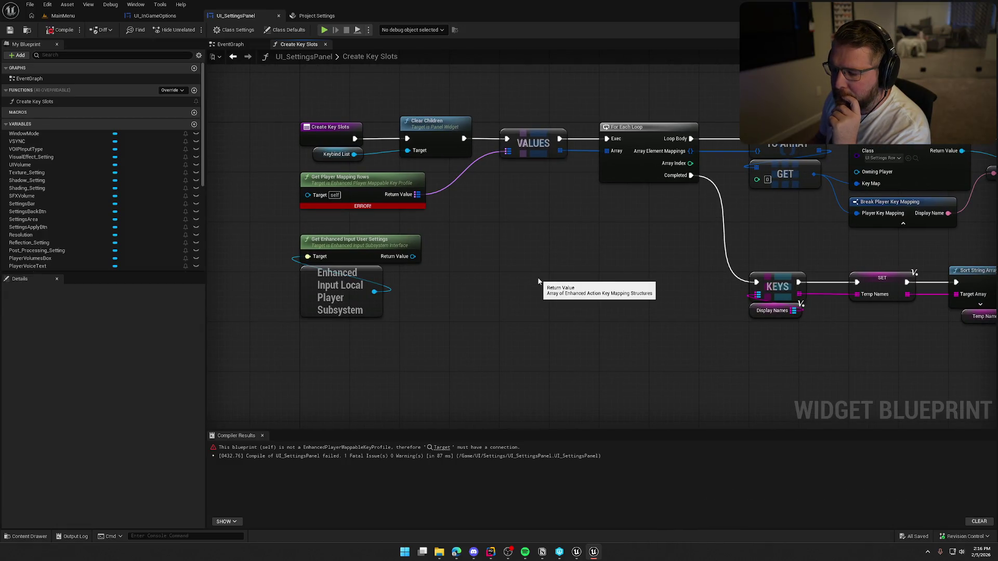
Step: Add a Get Active Key Profile node feeding the Target of Get Player Mapping Rows
drag(412, 256, 519, 265)
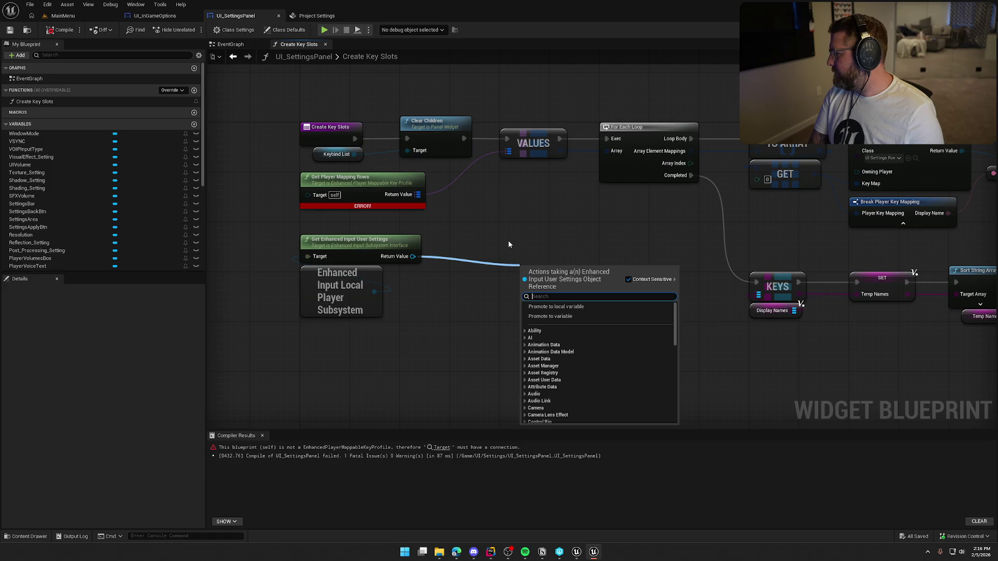
text(key pro)
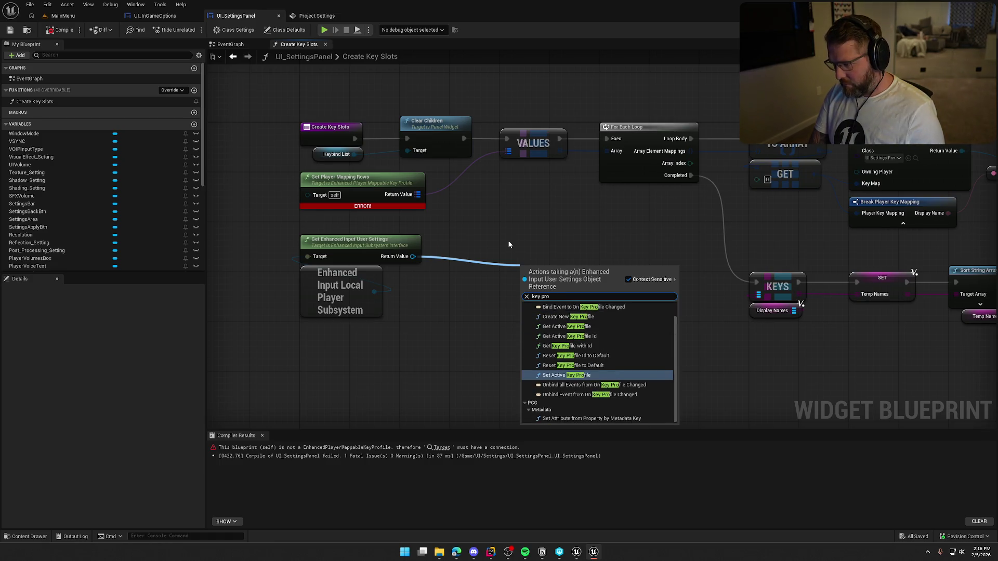
text(fil)
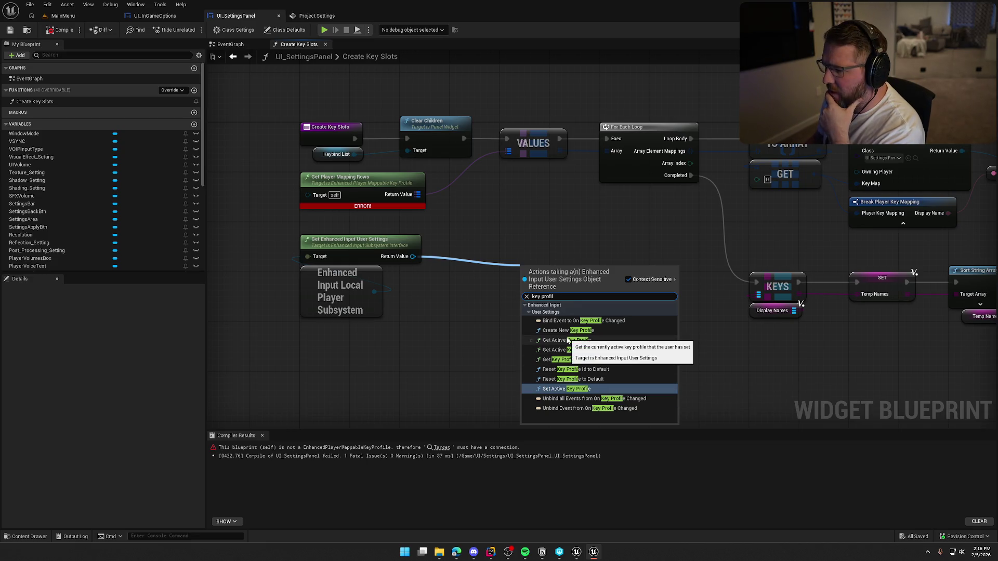
click(568, 339)
drag(615, 281, 314, 196)
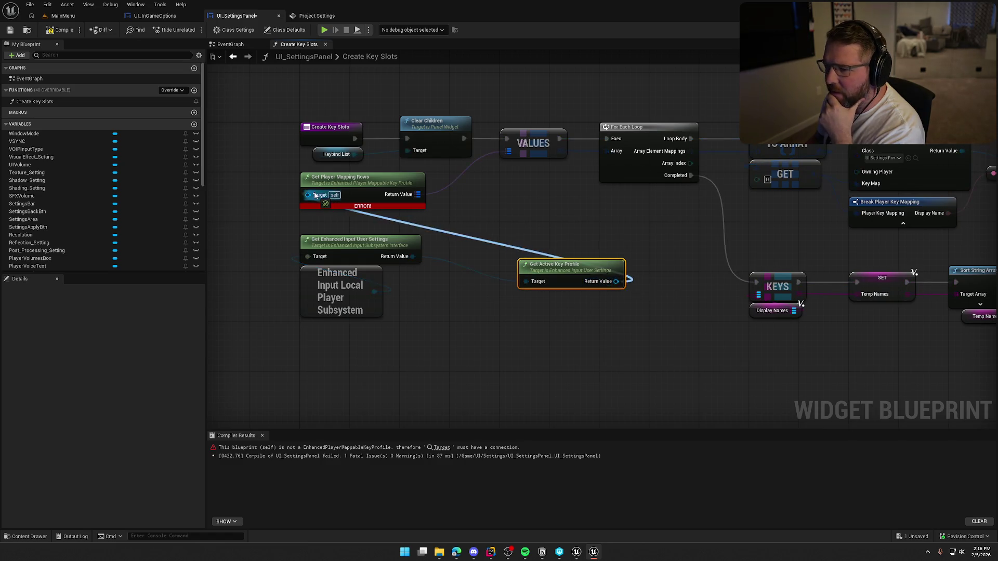
mouse_move(551, 267)
mouse_down()
mouse_move(383, 204)
mouse_move(333, 219)
mouse_move(353, 213)
mouse_up()
Step: Compile and save UI_SettingsPanel, clearing the error, and recenter the graph
click(58, 31)
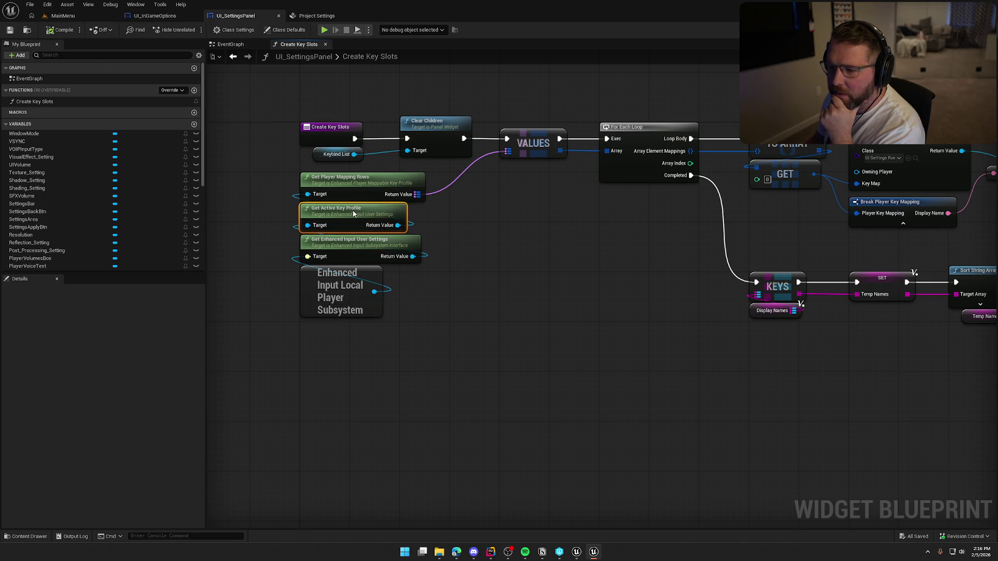
click(532, 232)
drag(531, 233, 559, 246)
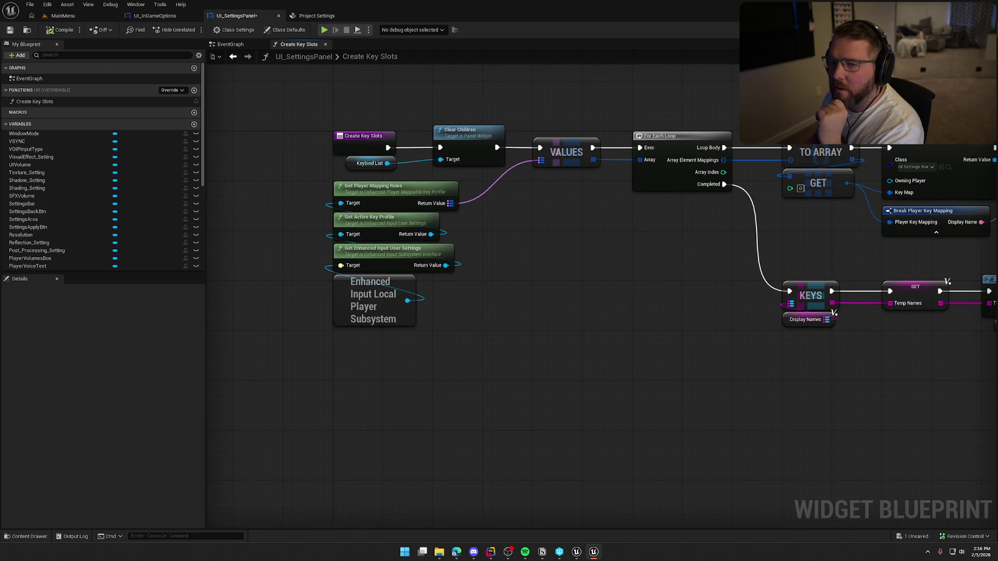
key(F7)
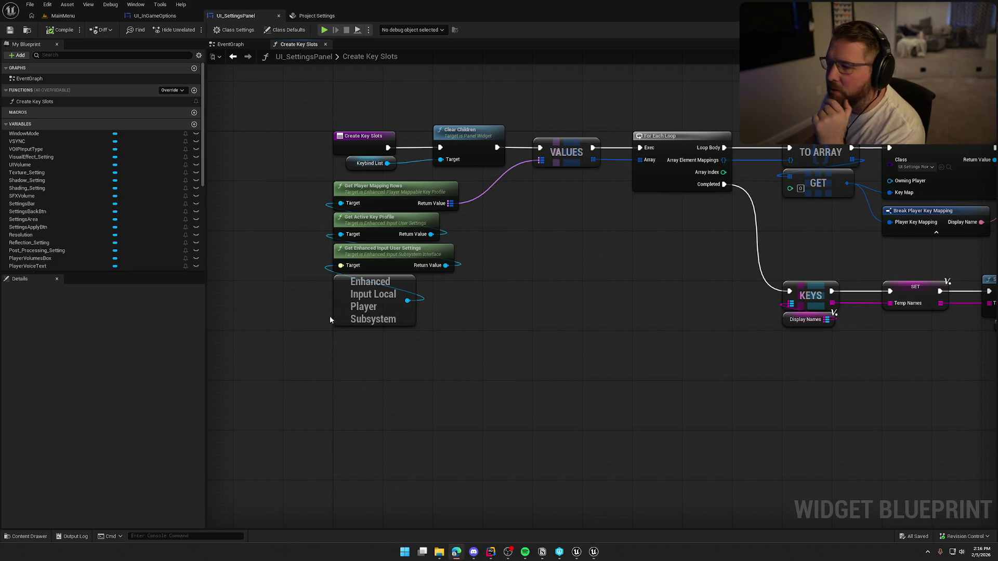
scroll(517, 308, right, 3)
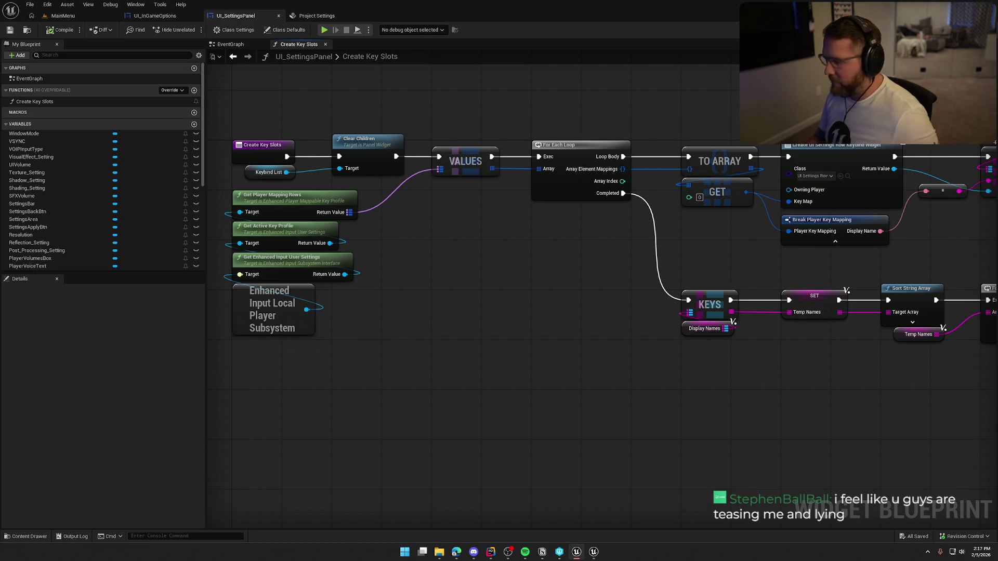
Step: Paste the PopulateVoiceVolumeControls function into UI_SettingsPanel
click(79, 341)
key(ctrl+v)
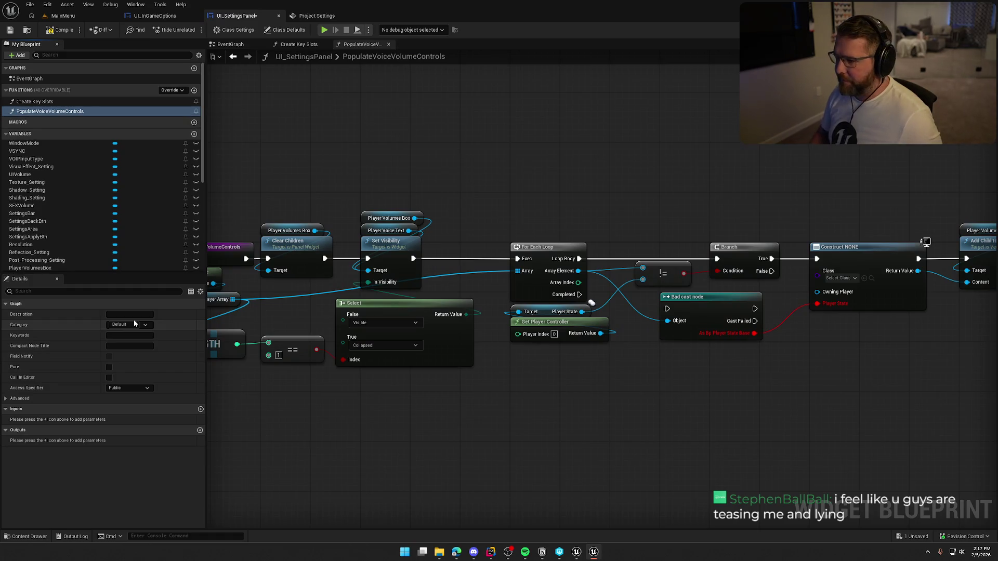
key(alt+Tab)
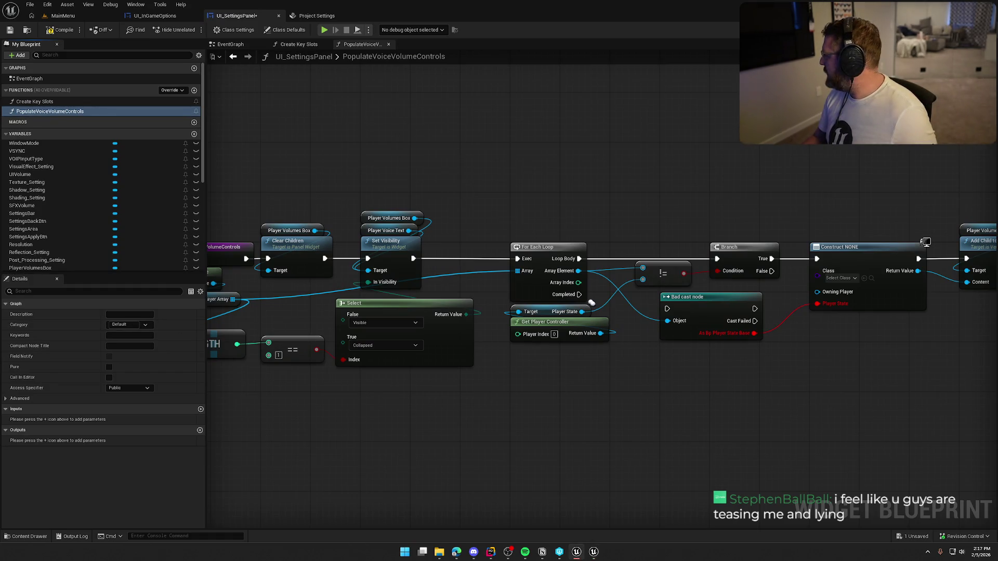
Step: Set the construct node's class to UI_SettingsRow_VOIP
drag(738, 461, 664, 371)
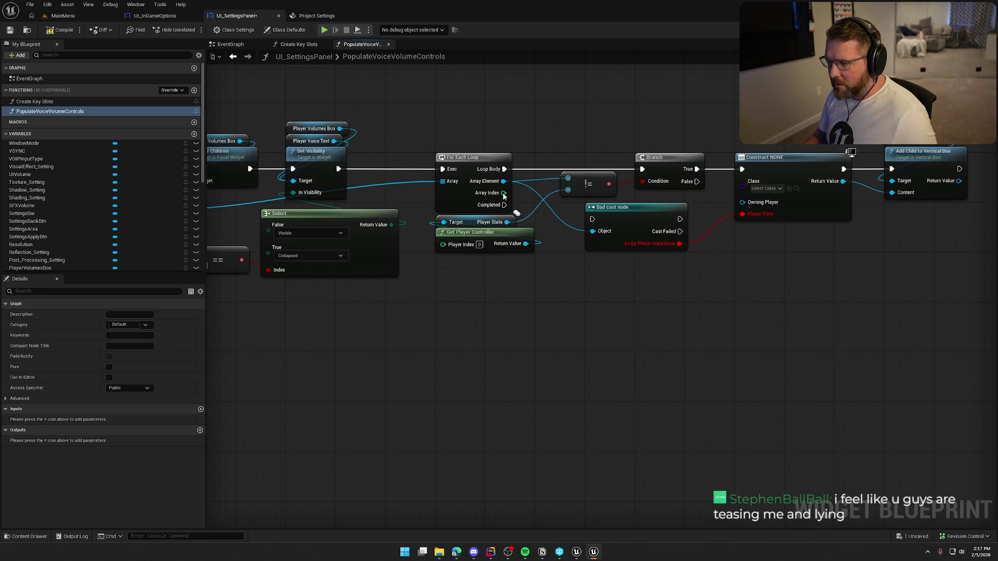
drag(503, 181, 593, 279)
click(741, 216)
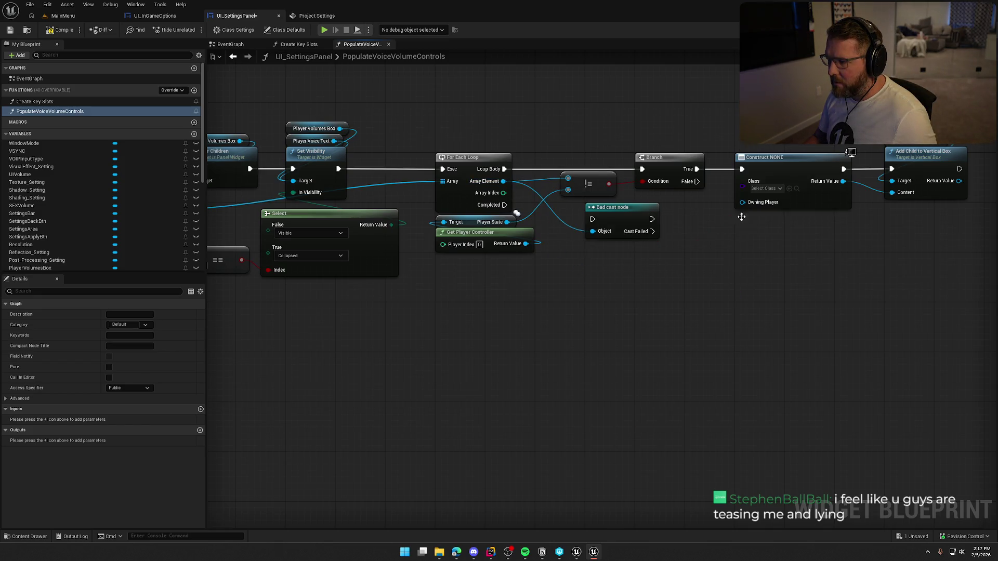
click(770, 189)
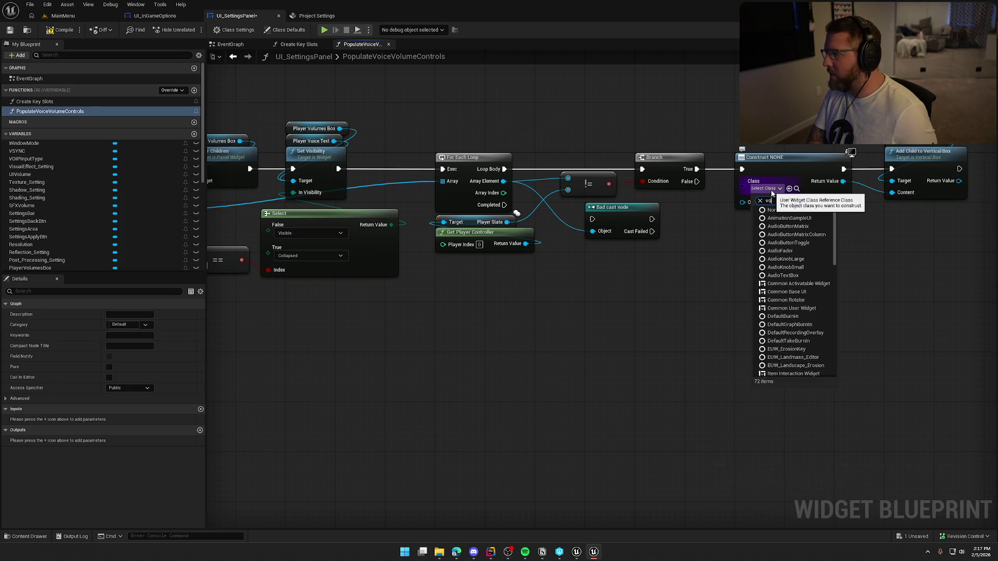
text(voip)
click(787, 218)
Step: Add a pure Cast To PlayerStateMain from Array Element, feeding its result into Player State
mouse_move(862, 301)
mouse_down()
mouse_move(743, 304)
mouse_move(793, 300)
mouse_up()
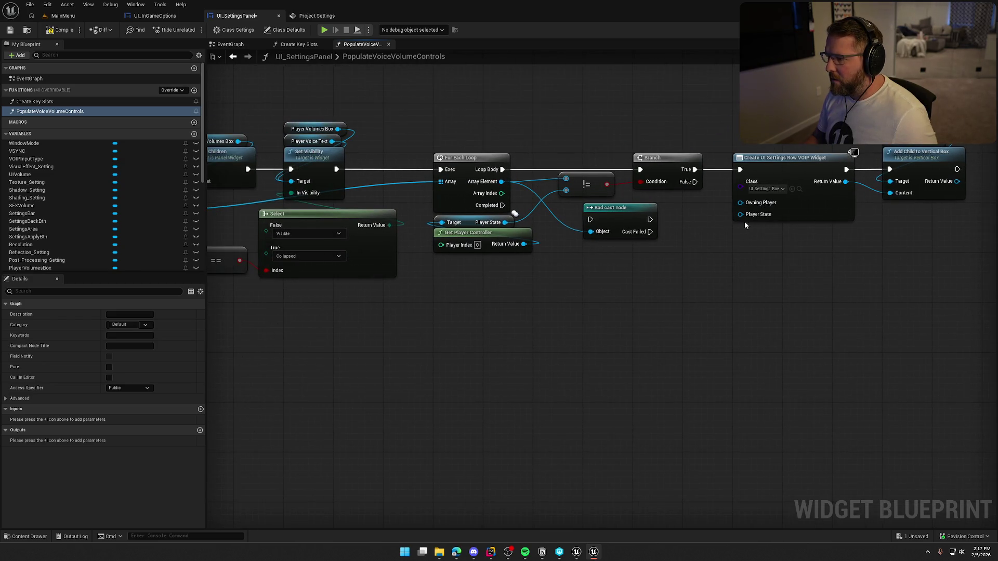
drag(502, 182, 586, 251)
text(cast to pol)
key(BackSpace)
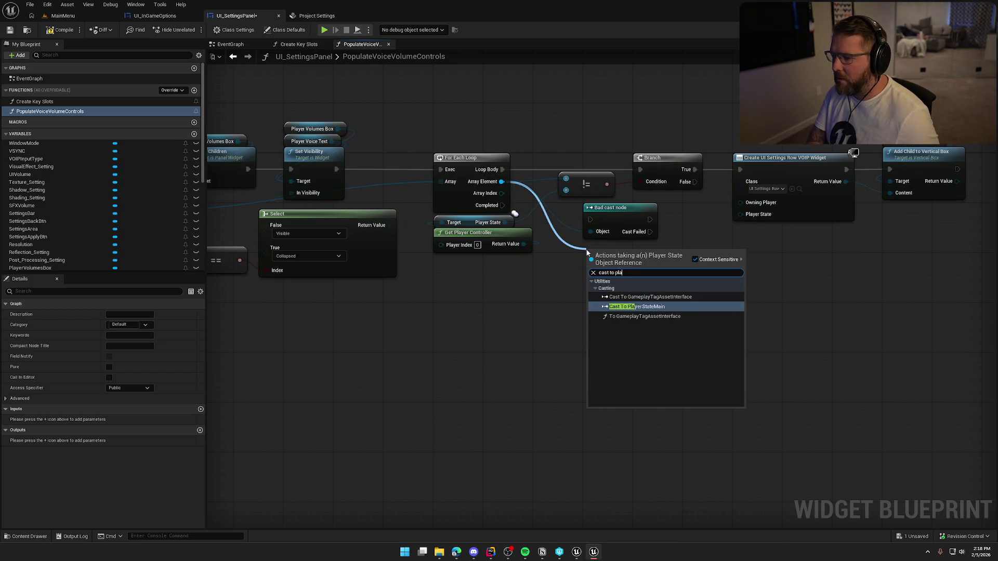
key(Return)
right_click(587, 253)
click(631, 452)
drag(670, 263, 739, 215)
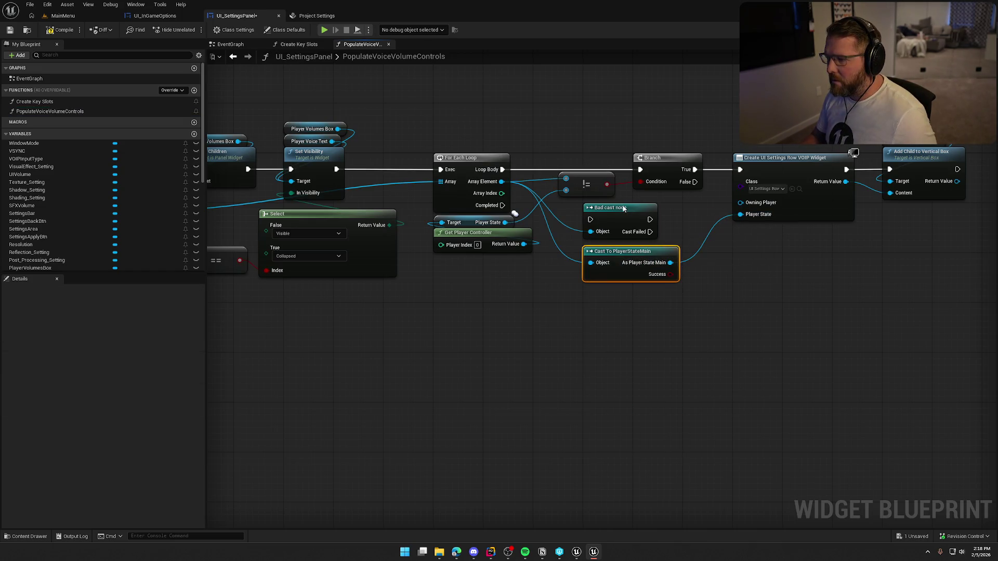
Step: Delete the old Bad cast node, move the new cast into its place and save
click(625, 210)
key(Delete)
drag(637, 260, 637, 216)
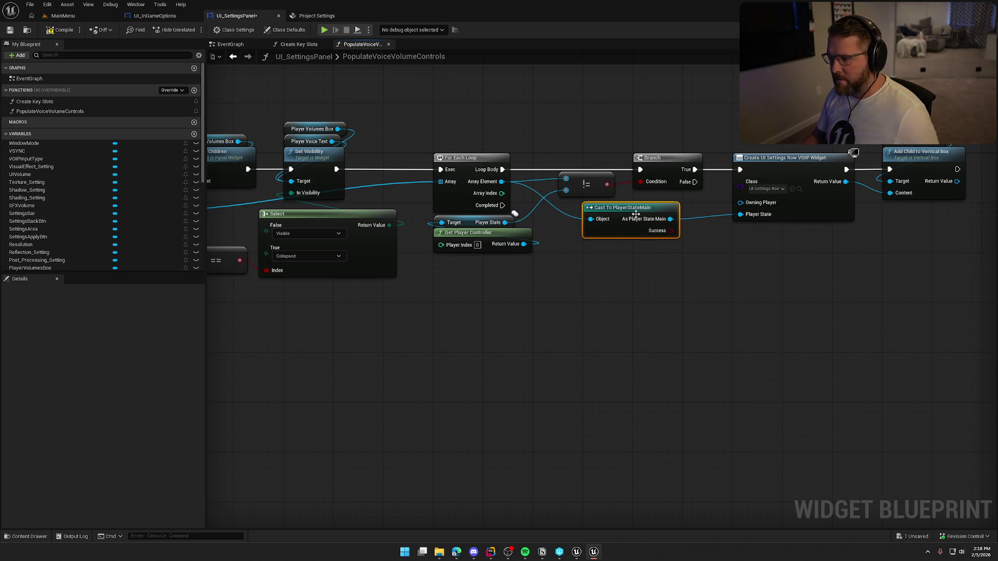
drag(525, 339, 764, 354)
key(ctrl+s)
Step: Tidy the LENGTH, == and Select nodes, save, then paste the SetAntiAliasingCVar and EnableDLSS functions
mouse_move(366, 107)
mouse_down()
mouse_move(354, 115)
mouse_move(383, 165)
mouse_up()
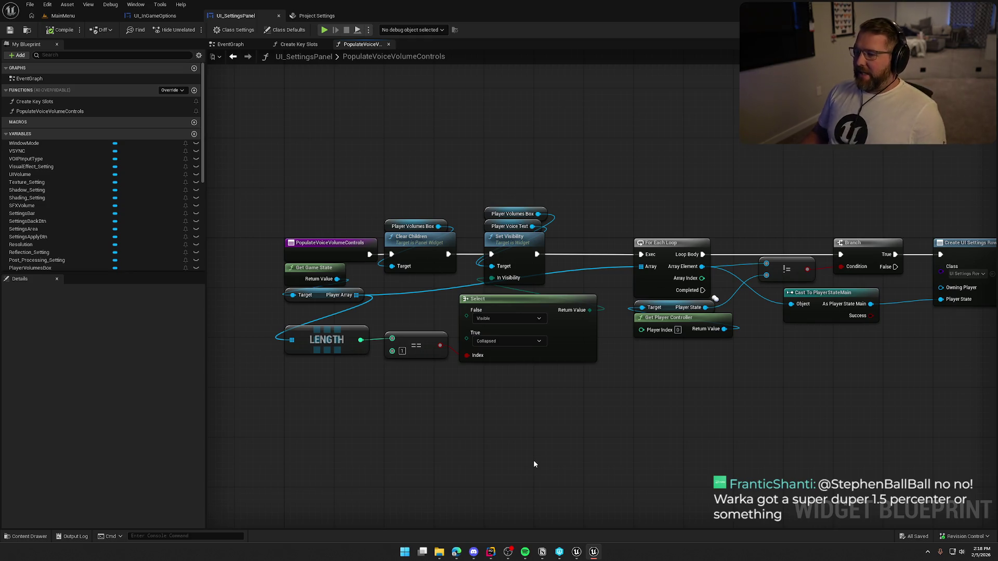
mouse_move(531, 410)
mouse_down()
mouse_move(571, 401)
mouse_move(364, 312)
mouse_up()
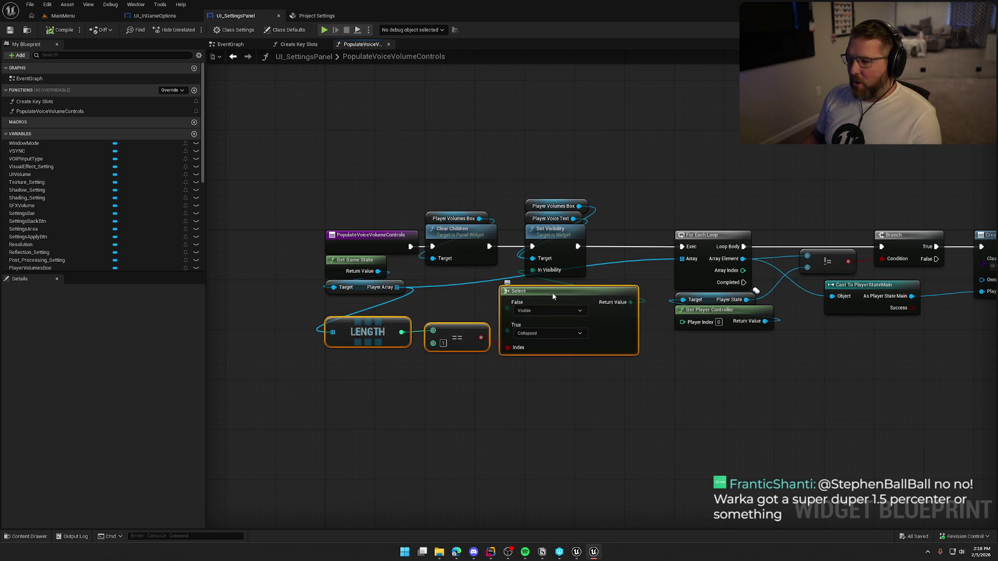
drag(552, 294, 570, 288)
click(573, 430)
drag(435, 387, 498, 385)
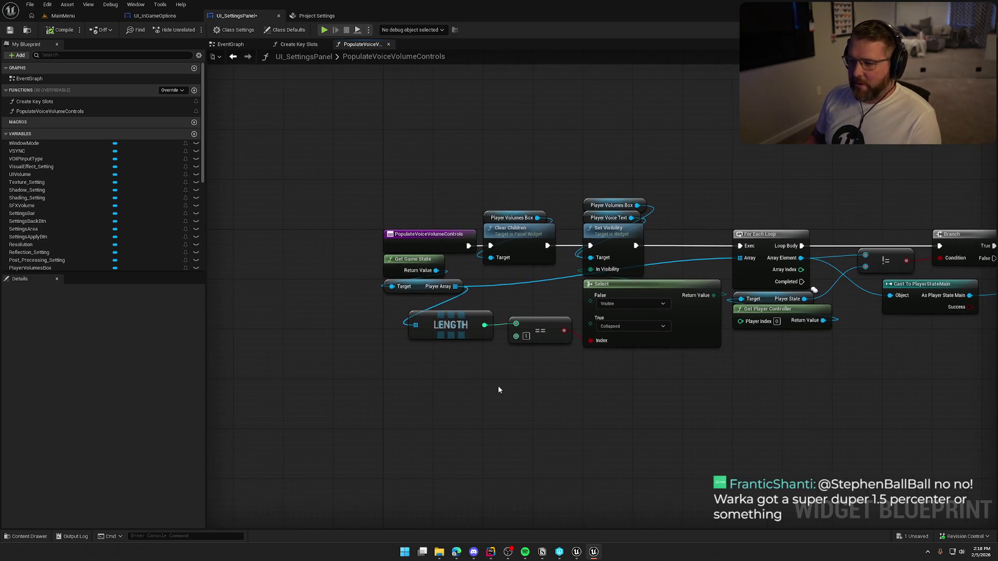
key(ctrl+s)
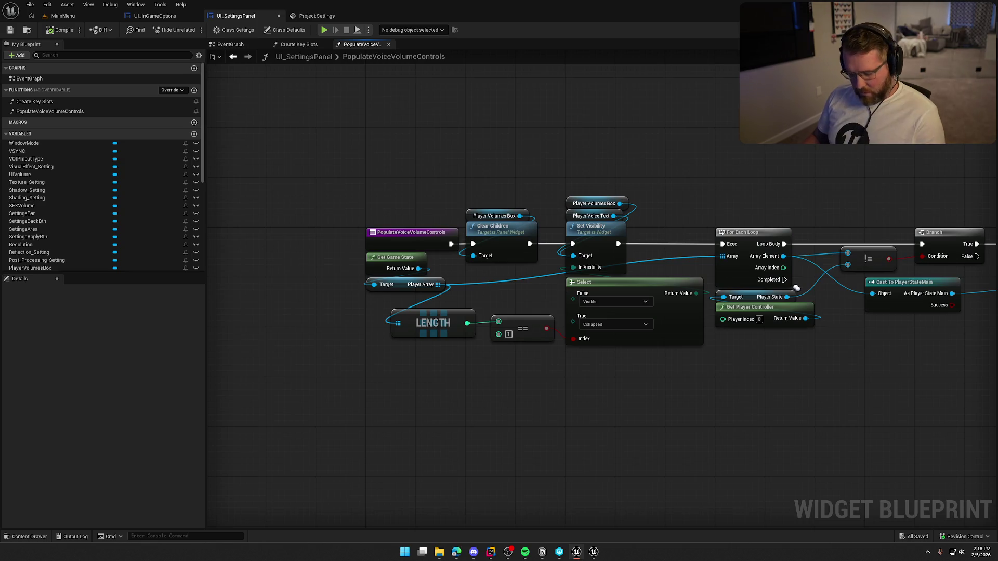
key(ctrl+v)
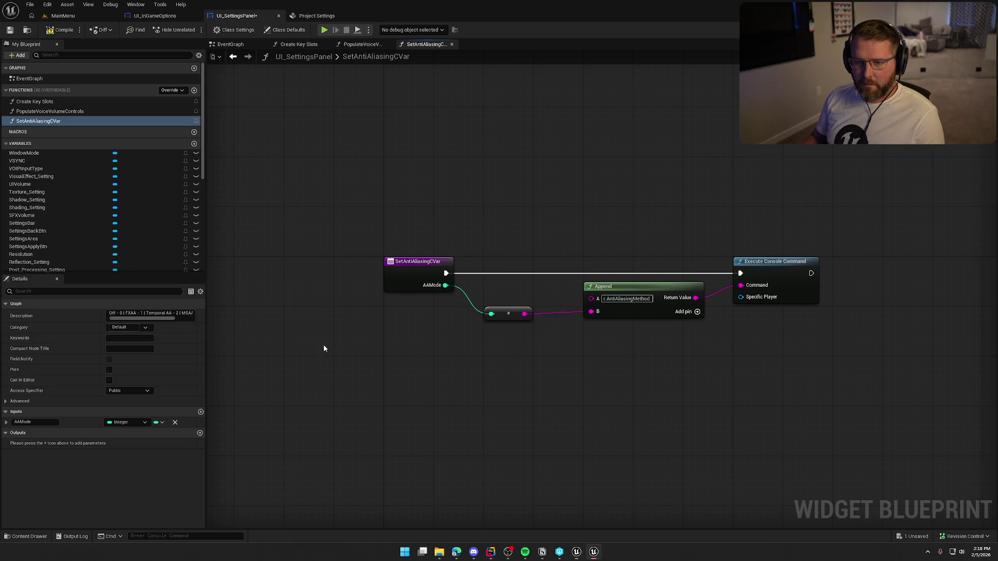
key(ctrl+v)
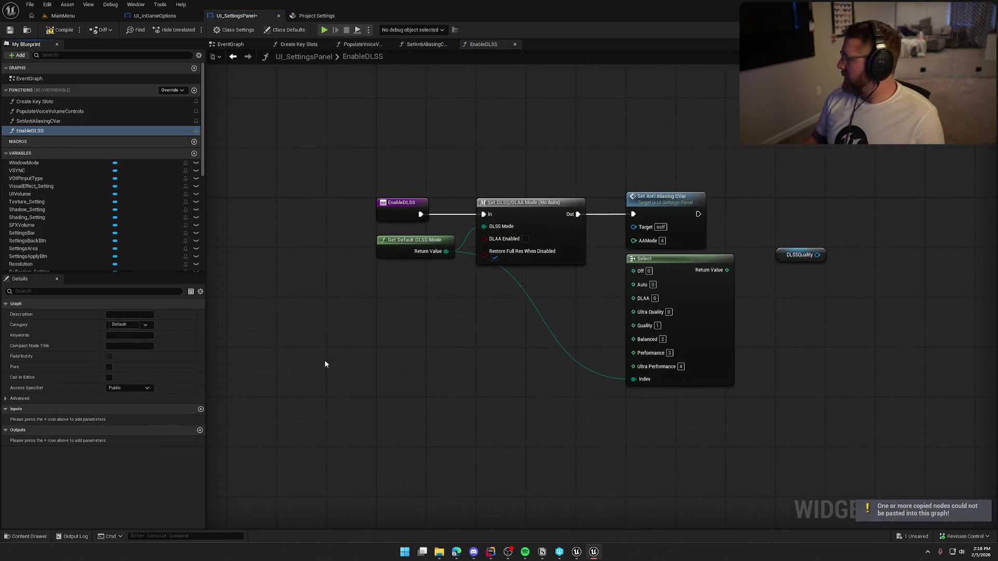
Step: Add an Update Combo Box node for DLSSQuality in the EnableDLSS function
drag(916, 348, 791, 338)
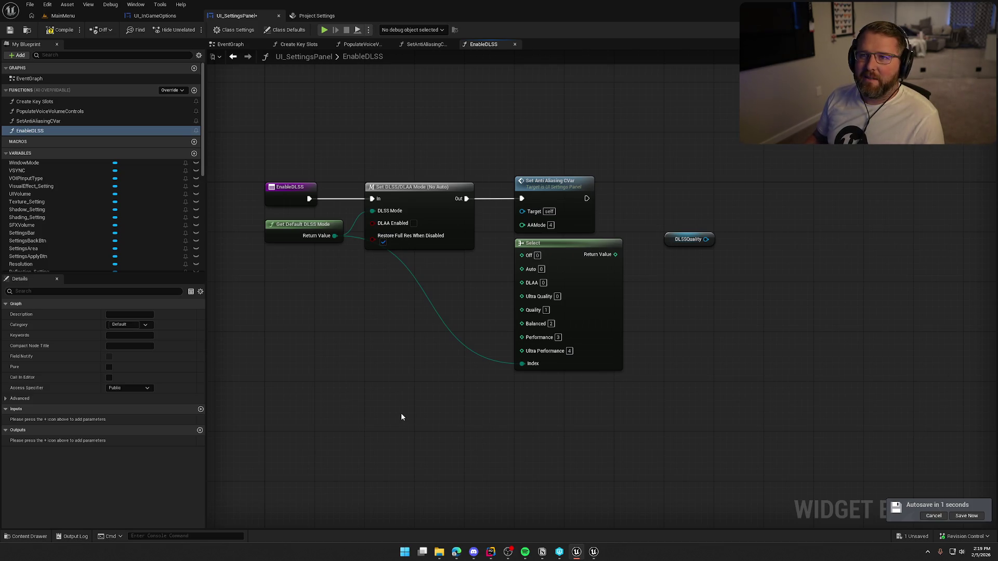
drag(387, 361, 398, 338)
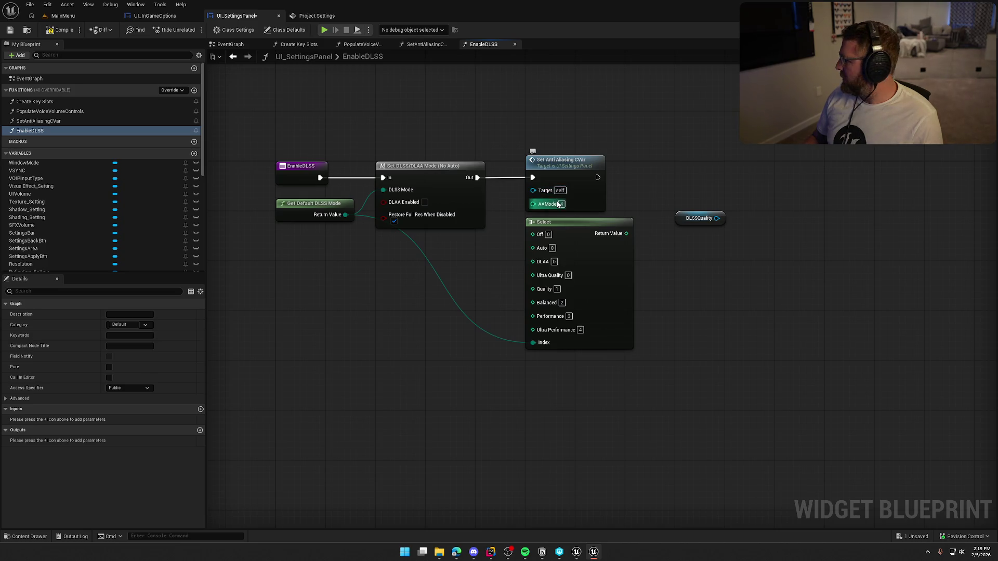
mouse_move(567, 170)
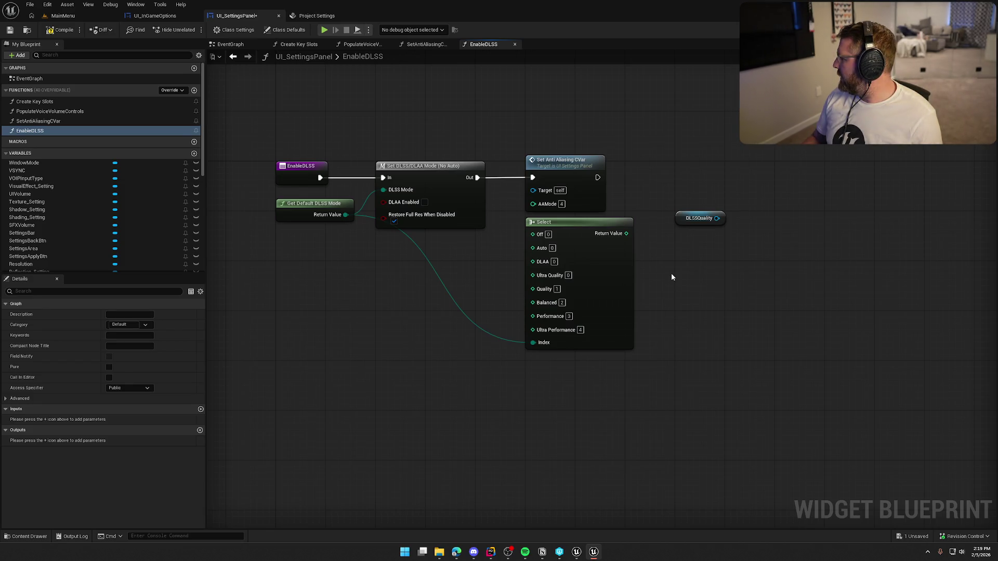
drag(716, 219, 744, 222)
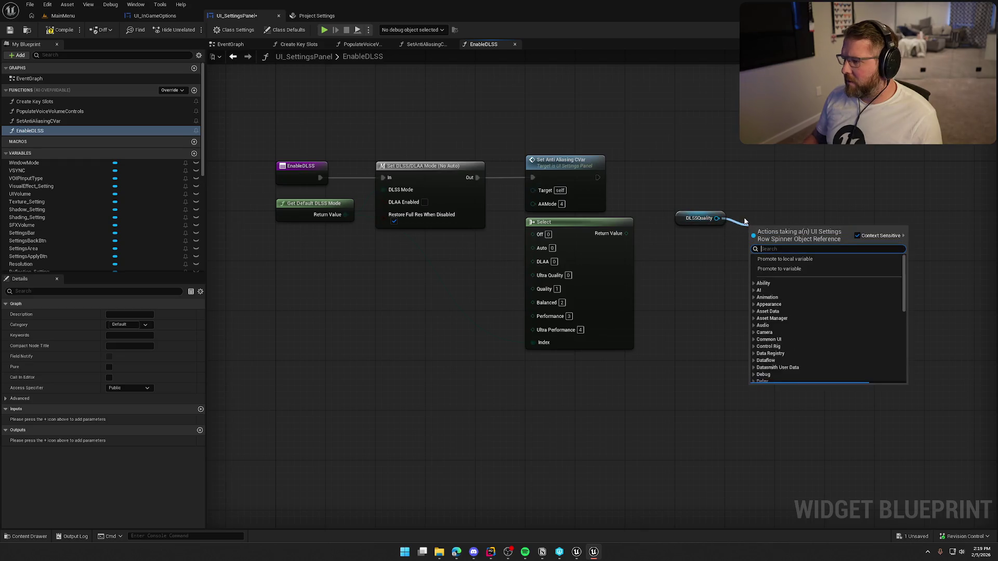
text(update combo)
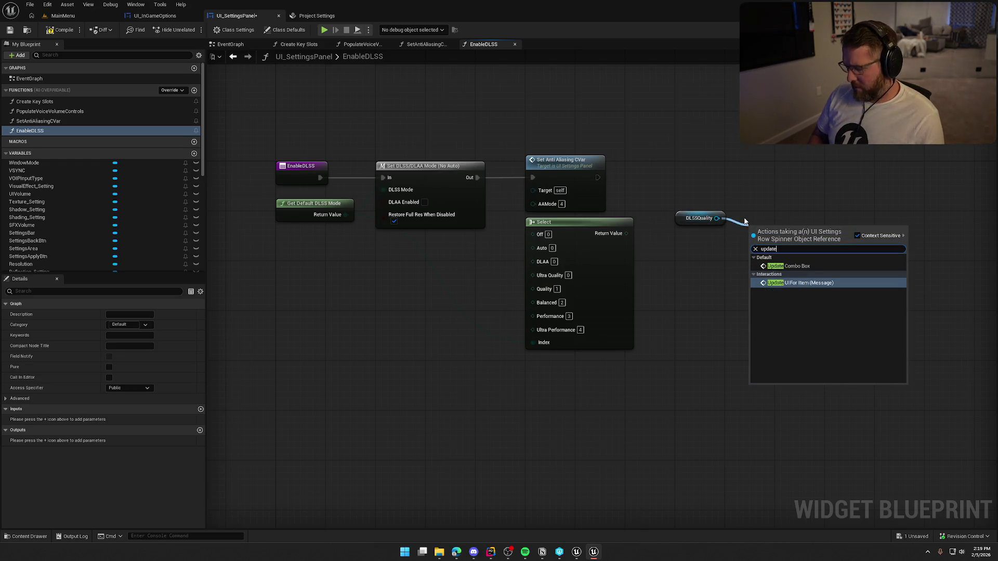
key(Return)
Step: Run it after Set Anti Aliasing CVar with Select's result as Item Index, compile, and paste DisableDLSS
drag(750, 245, 598, 177)
drag(817, 239, 749, 170)
drag(626, 233, 683, 202)
click(756, 279)
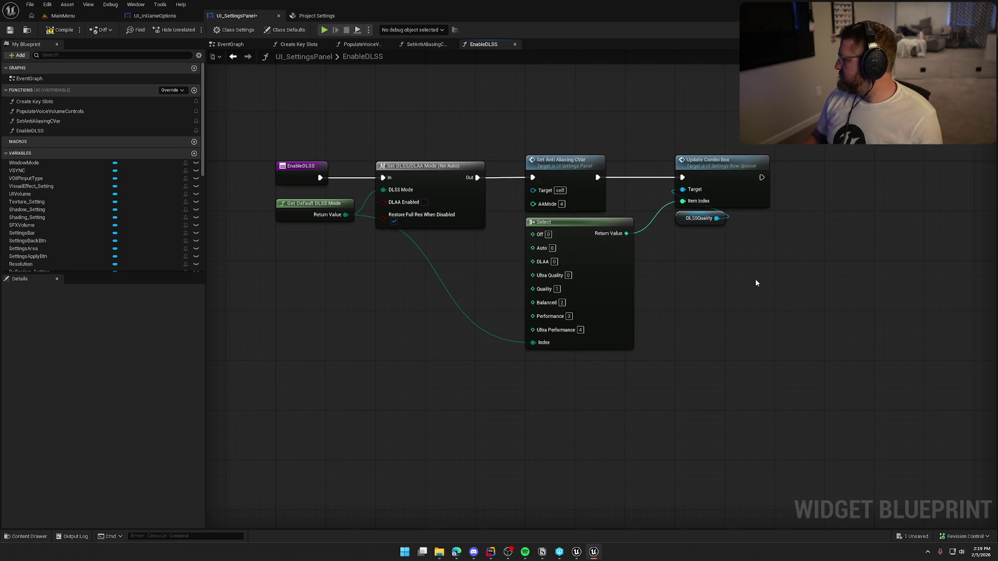
click(60, 31)
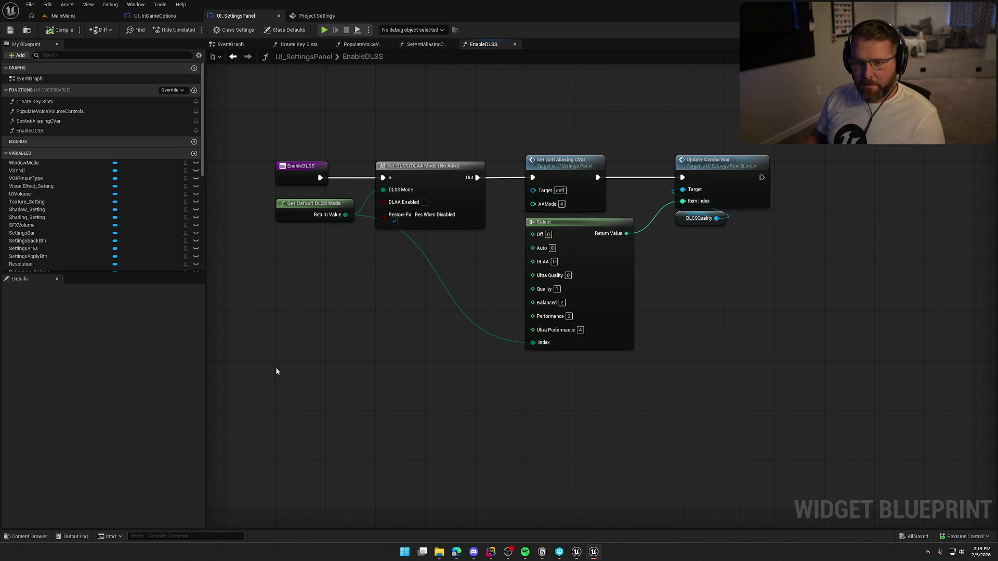
key(ctrl+v)
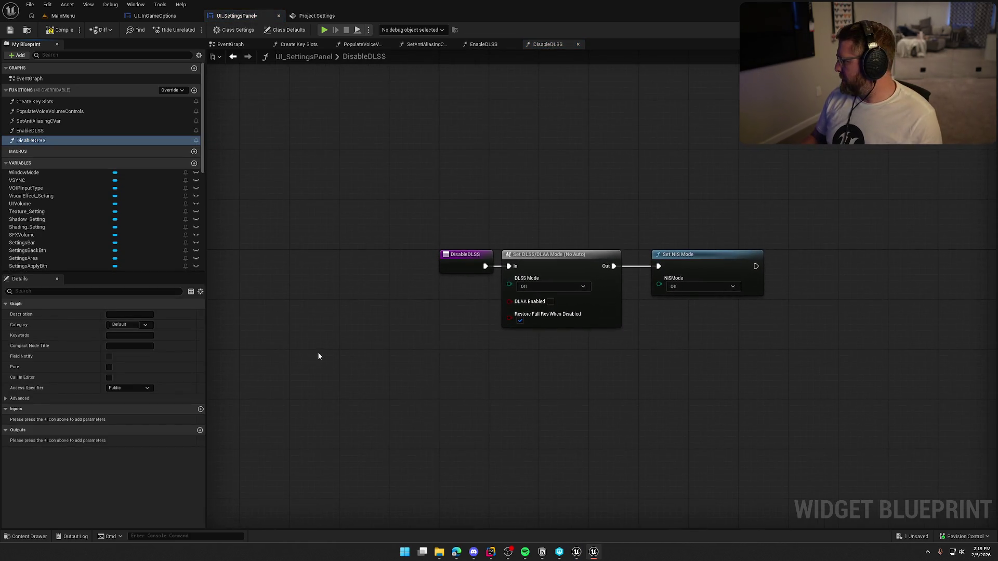
Step: Tidy the DLSS and NIS mode nodes, compile and save, then paste the EnableNIS function
drag(480, 293, 688, 331)
drag(566, 264, 602, 260)
click(665, 382)
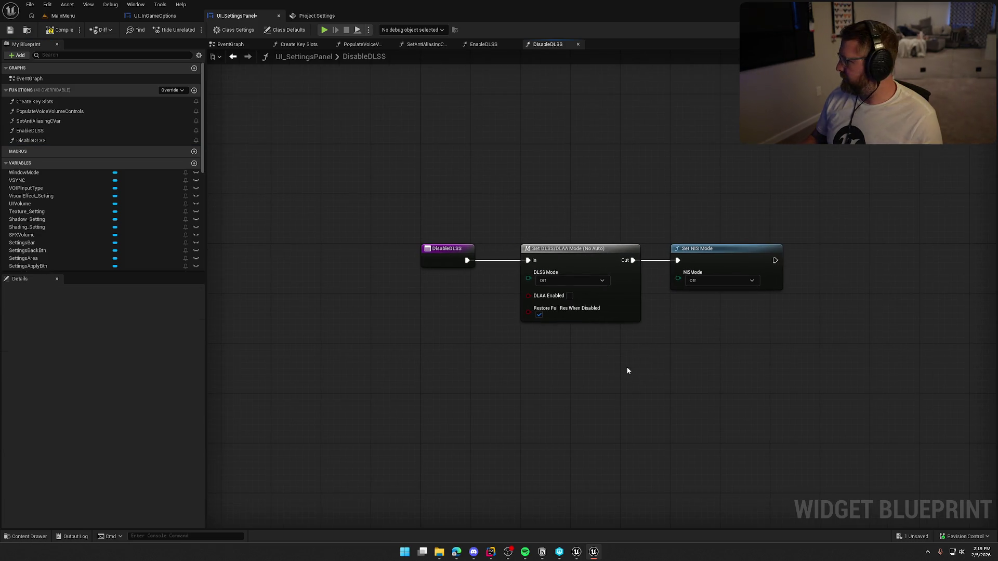
click(61, 30)
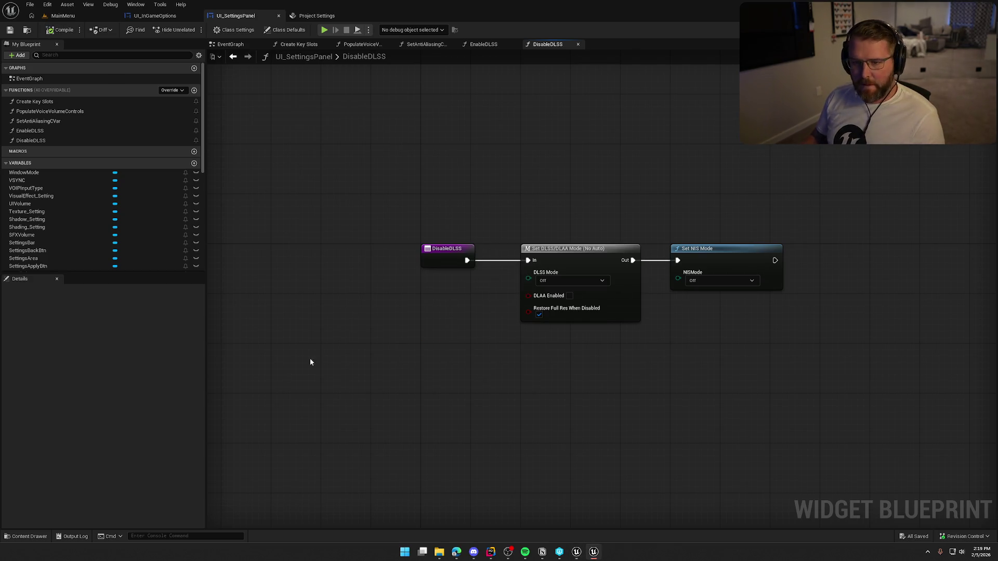
key(ctrl+v)
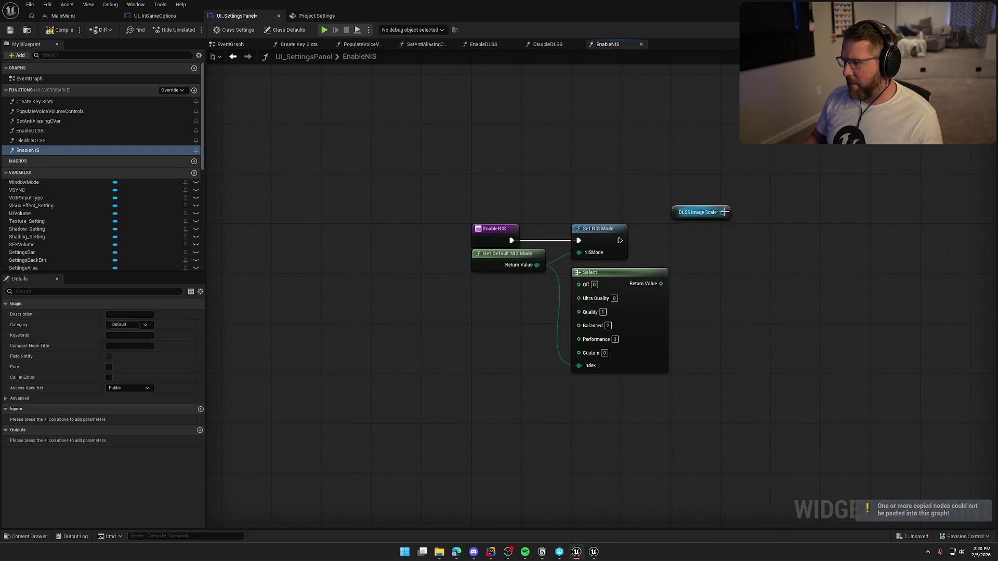
Step: Update the DLSS Image Scaler combo box after Set NIS Mode using Select's index, save, and add an event graph
drag(722, 212, 728, 232)
text(update)
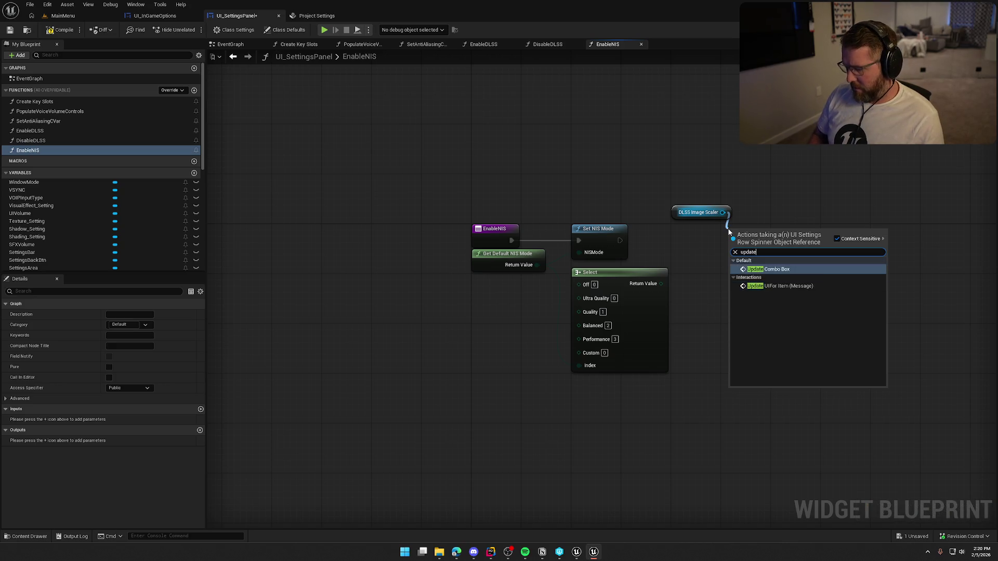
click(768, 268)
drag(734, 270, 661, 283)
mouse_move(620, 240)
mouse_down()
mouse_move(735, 246)
mouse_move(687, 232)
mouse_up()
click(662, 167)
drag(666, 165, 682, 168)
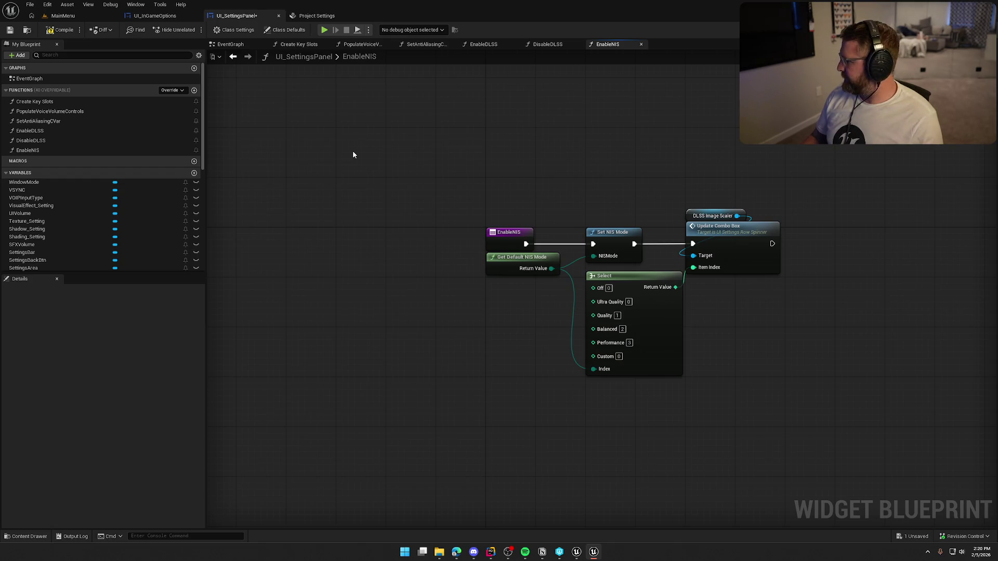
key(ctrl+s)
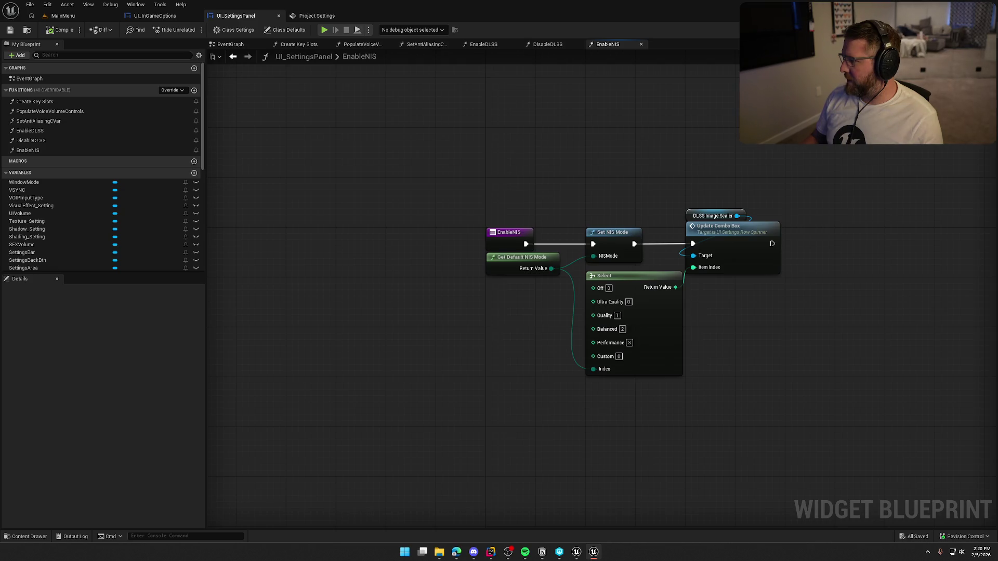
click(194, 68)
Step: Name the new graph Flow Control and add a second graph named Audio Controls
text(Fl)
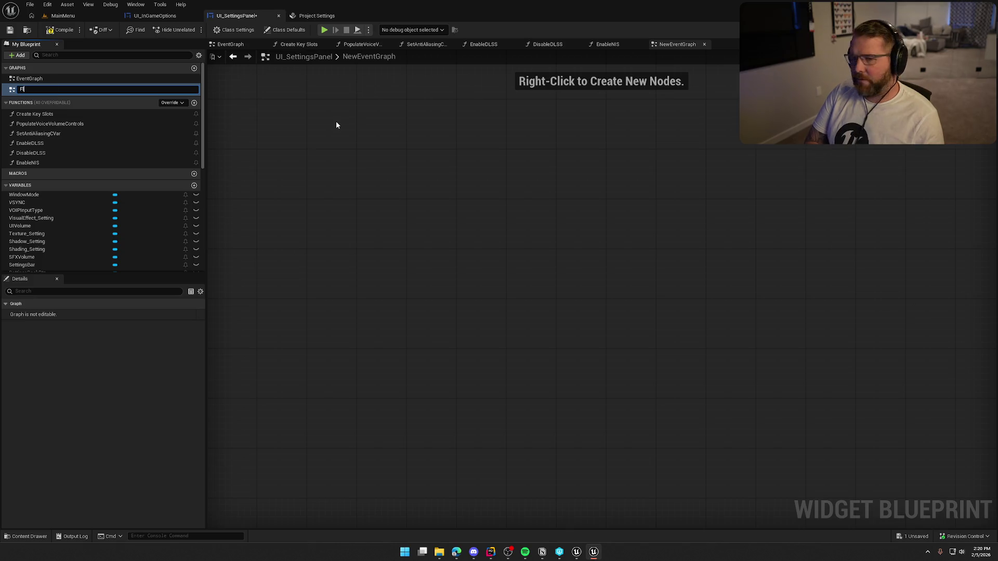
text(ow Control)
key(Return)
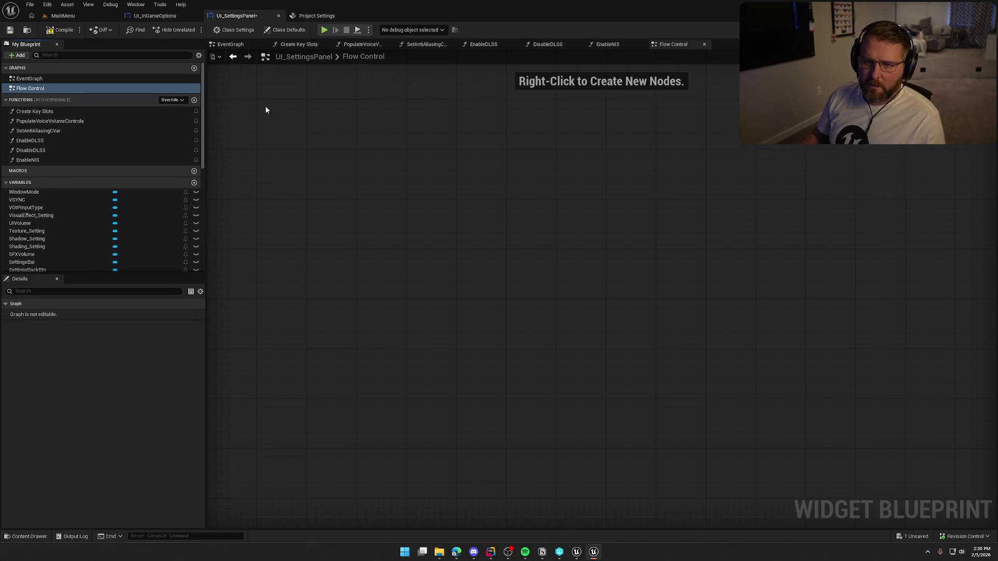
click(194, 68)
text(AudioCo)
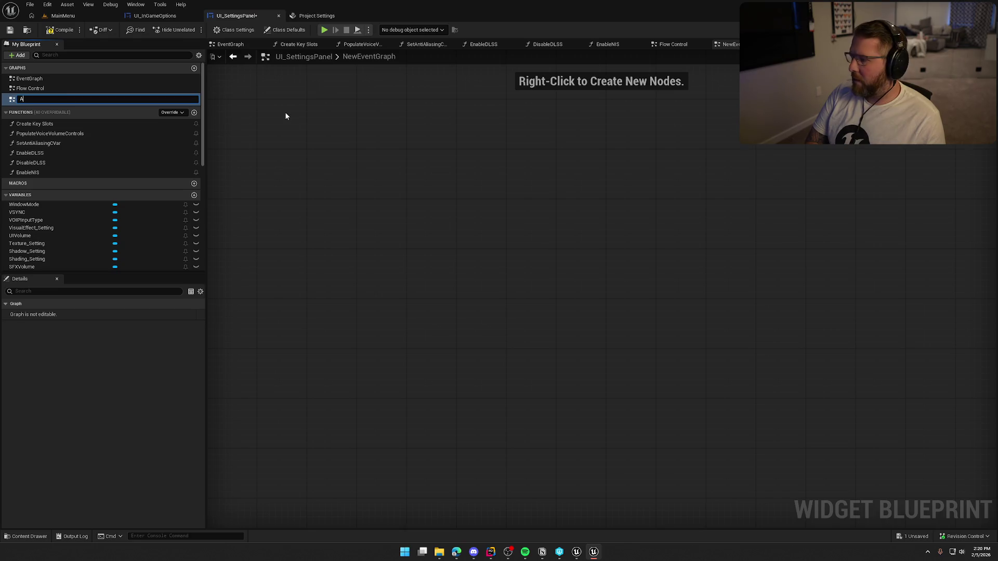
key(BackSpace)
text(Controls)
key(Return)
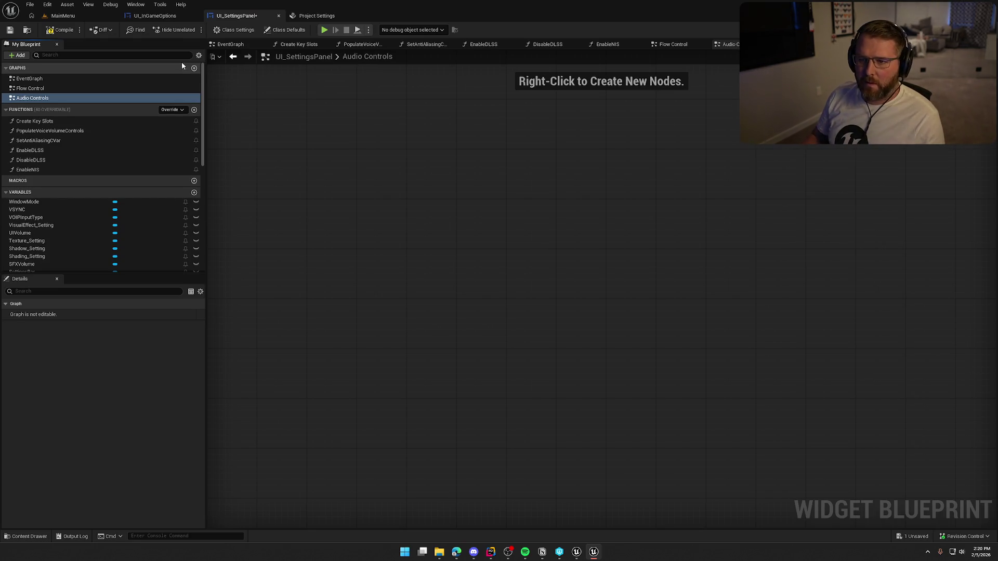
Step: Add a third graph named Game Voice Controls, renaming it to fix the missing 's'
click(194, 68)
text(Game Voice Control)
key(Return)
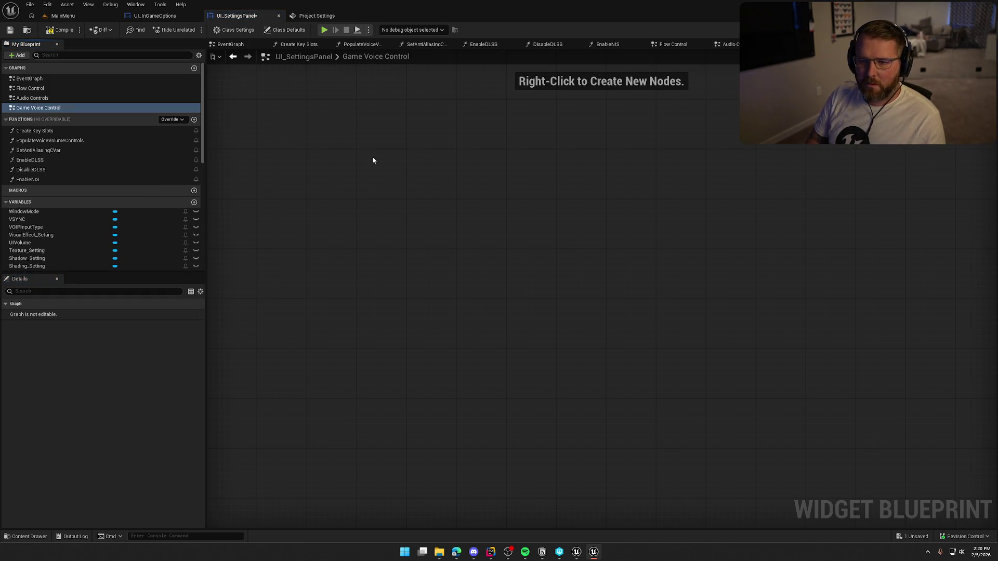
key(F2)
key(End)
text(s)
key(Return)
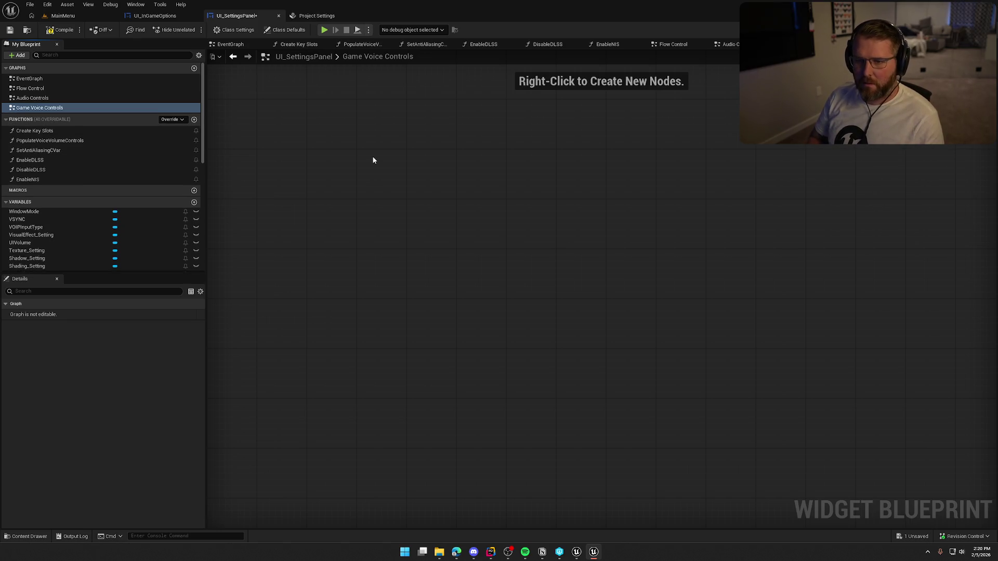
Step: Close the five open function graph tabs
middle_click(283, 45)
middle_click(287, 46)
middle_click(287, 46)
middle_click(287, 46)
middle_click(287, 45)
middle_click(287, 46)
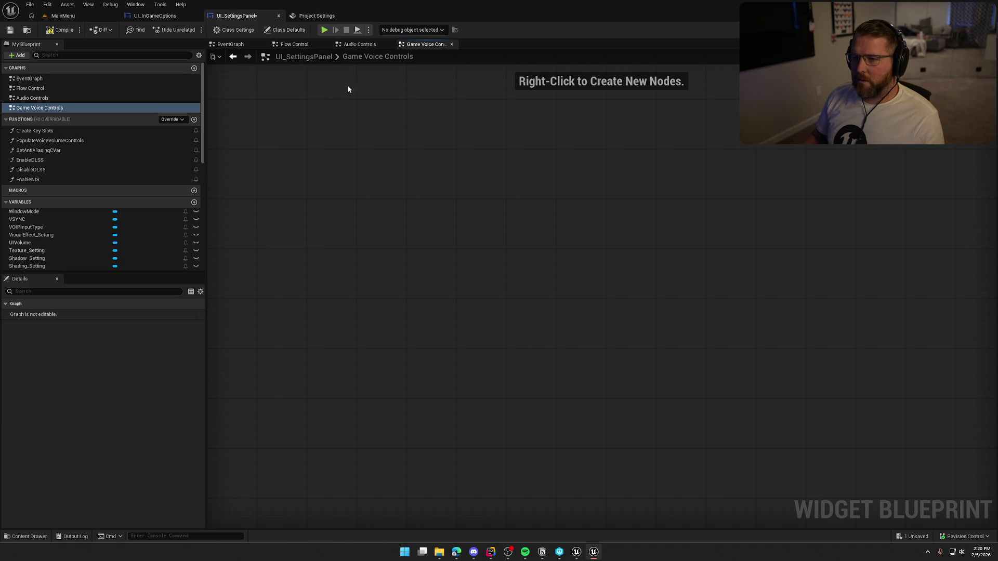
key(alt+Tab)
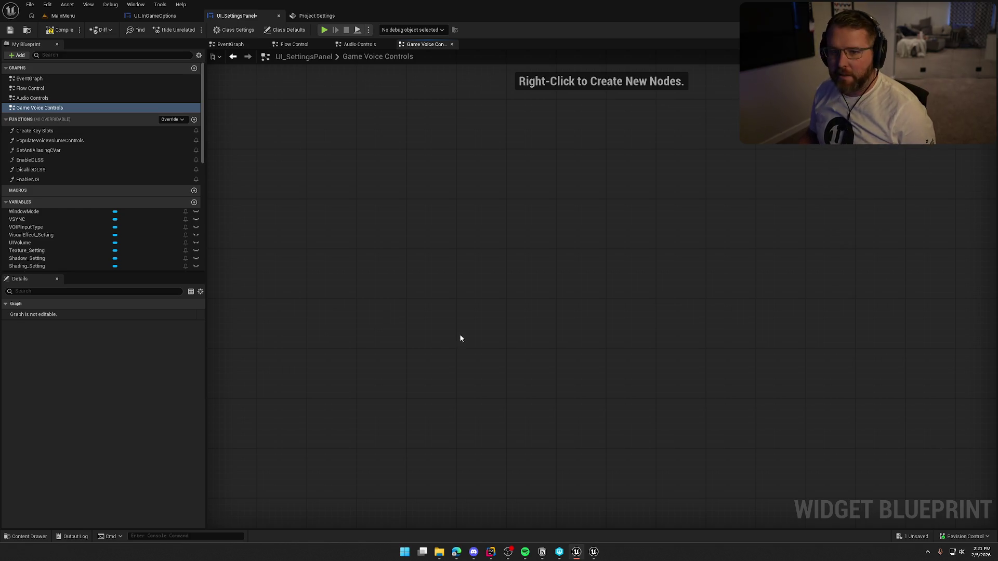
double_click(48, 78)
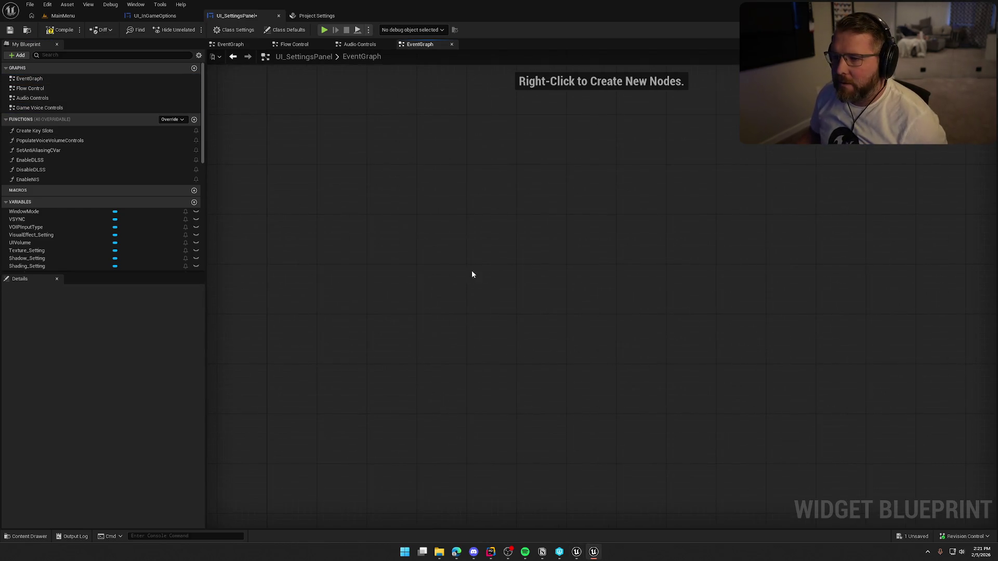
Step: Close the duplicate EventGraph, Flow Control and Audio Controls tabs, keeping the original EventGraph
middle_click(419, 44)
click(235, 45)
middle_click(293, 46)
middle_click(294, 46)
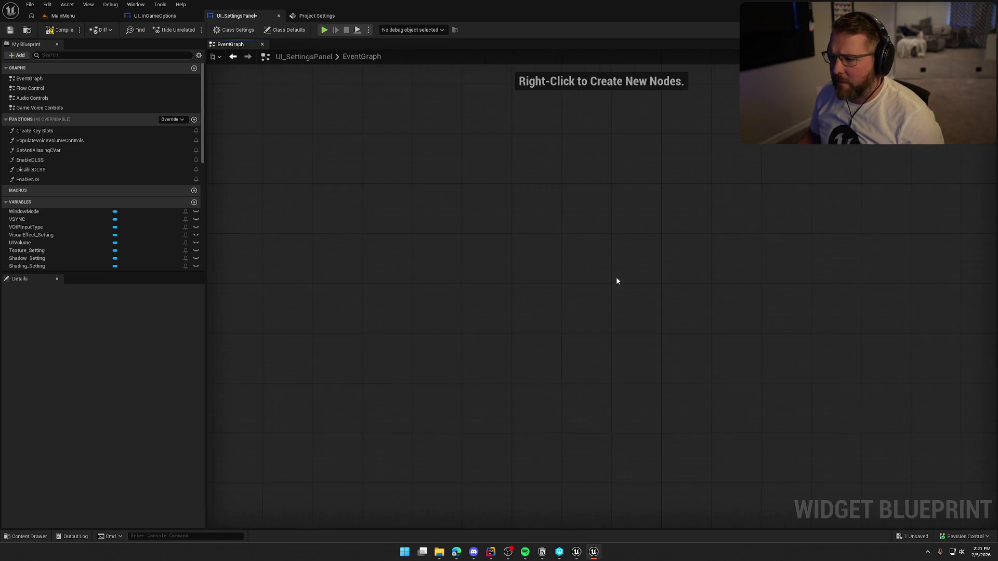
Step: Paste the copied settings nodes into EventGraph and accept the function reference choices
key(ctrl+v)
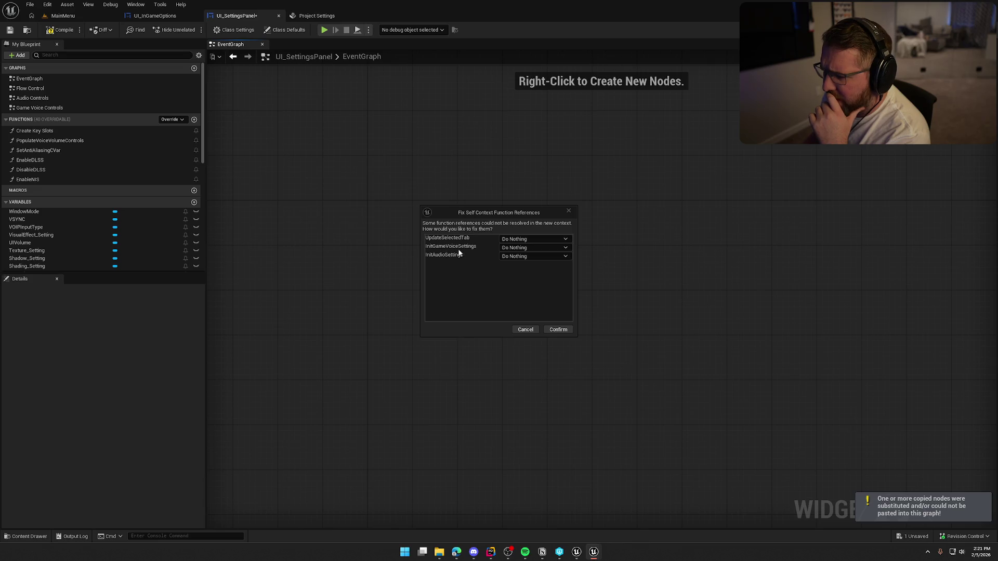
click(561, 330)
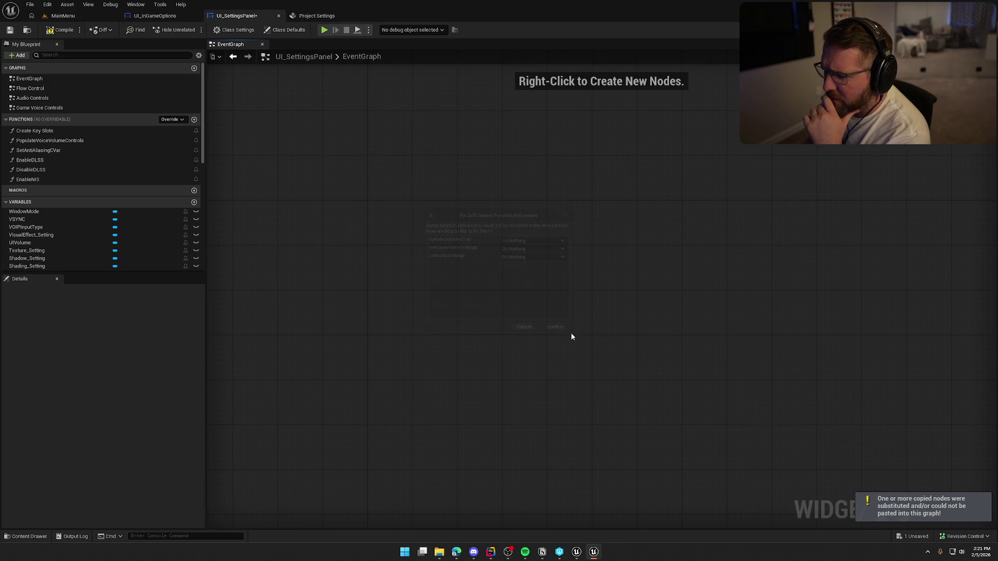
scroll(517, 331, up, 2)
mouse_move(328, 155)
mouse_down()
mouse_move(417, 211)
mouse_move(429, 251)
mouse_up()
scroll(430, 251, up, 5)
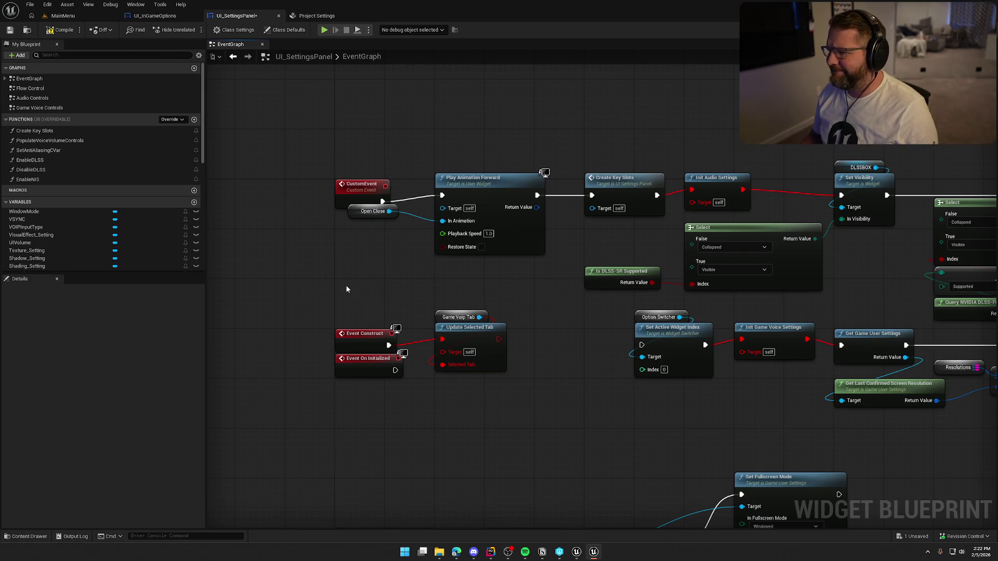
Step: Delete the Play Animation Forward and Open Close nodes and rewire CustomEvent's execution output
drag(395, 181, 487, 257)
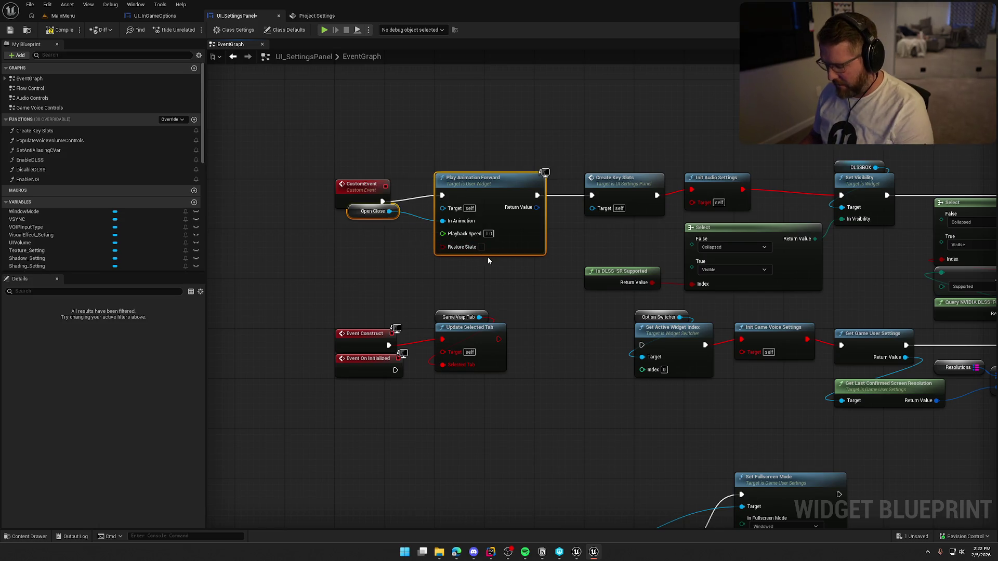
key(Delete)
drag(383, 201, 440, 210)
Step: Move Create Key Slots and Init Audio Settings beside CustomEvent and check the Resolution and FPSCap nodes
drag(592, 198, 468, 195)
drag(553, 247, 451, 239)
drag(605, 182, 459, 185)
drag(402, 338, 444, 305)
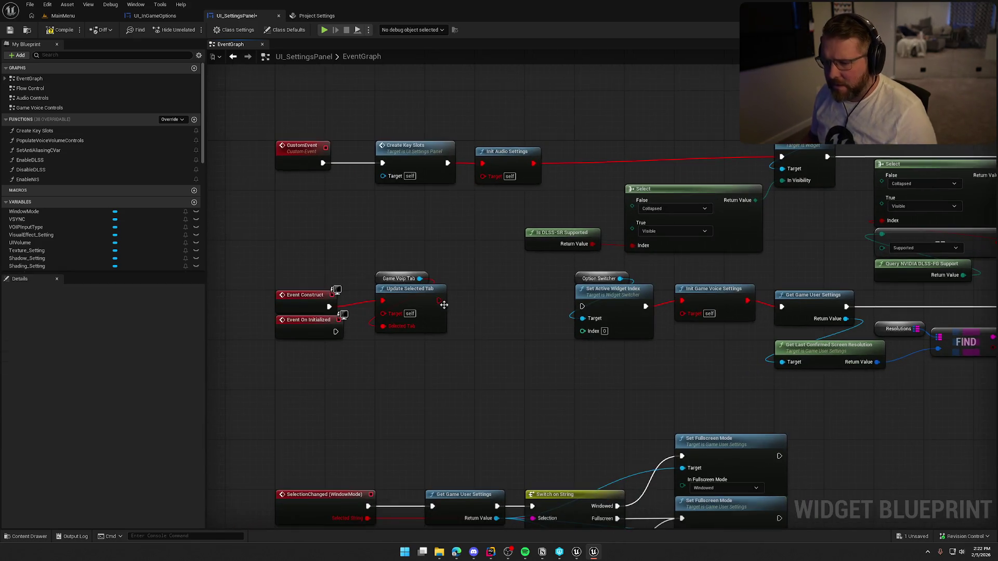
scroll(443, 304, down, 8)
scroll(438, 251, up, 8)
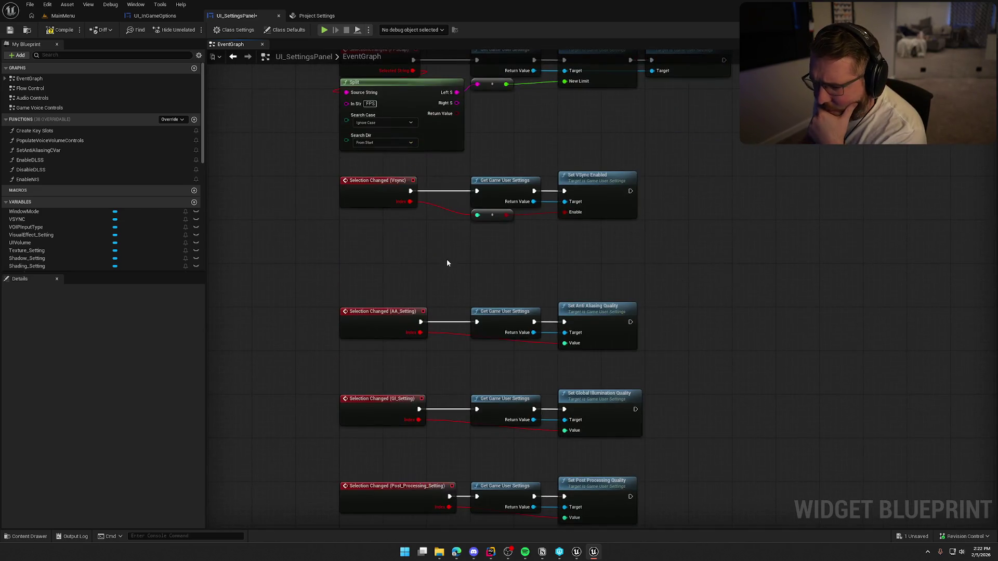
drag(674, 400, 766, 486)
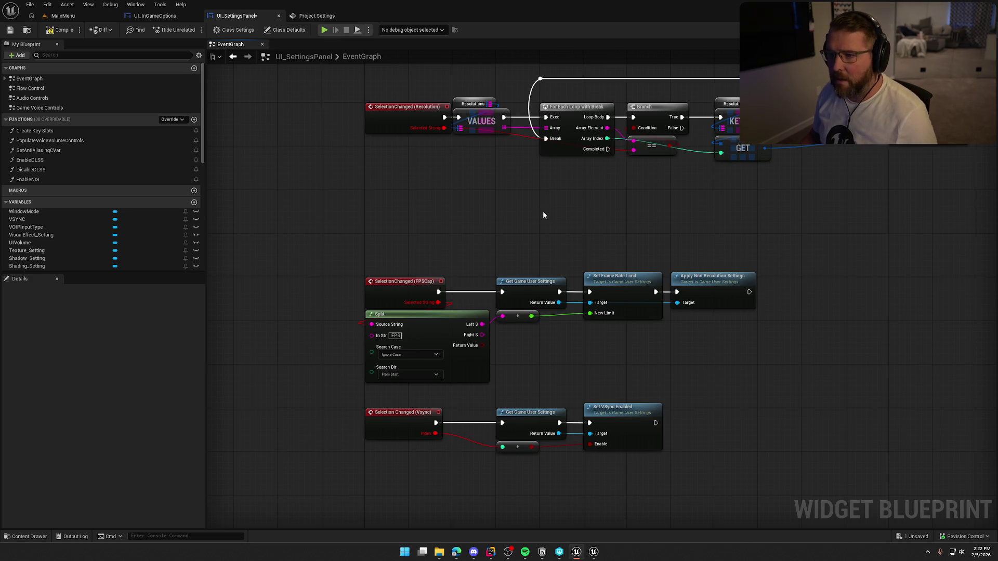
double_click(32, 97)
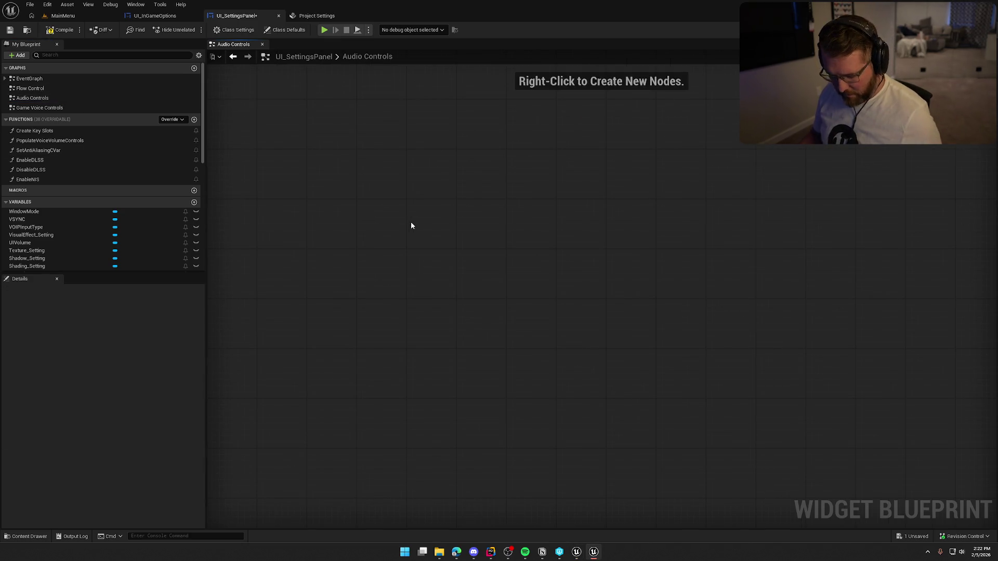
Step: Paste the audio settings event and volume slider change events with their casts, then inspect them
key(ctrl+v)
scroll(411, 192, down, 8)
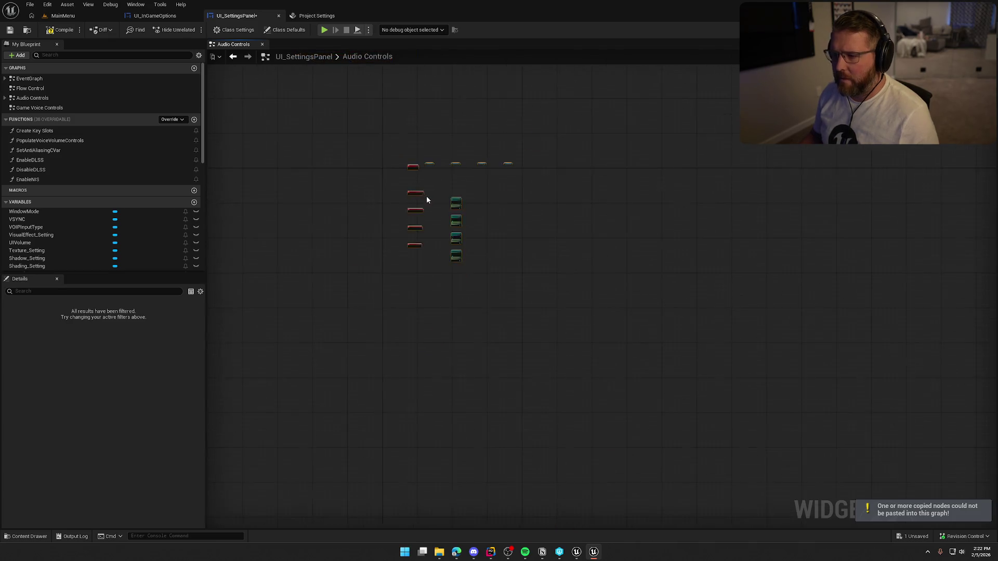
scroll(426, 199, up, 5)
drag(389, 116, 316, 123)
scroll(389, 185, up, 3)
mouse_move(389, 186)
mouse_down()
mouse_move(445, 243)
mouse_move(419, 174)
mouse_move(452, 200)
mouse_move(445, 185)
mouse_up()
scroll(444, 185, down, 1)
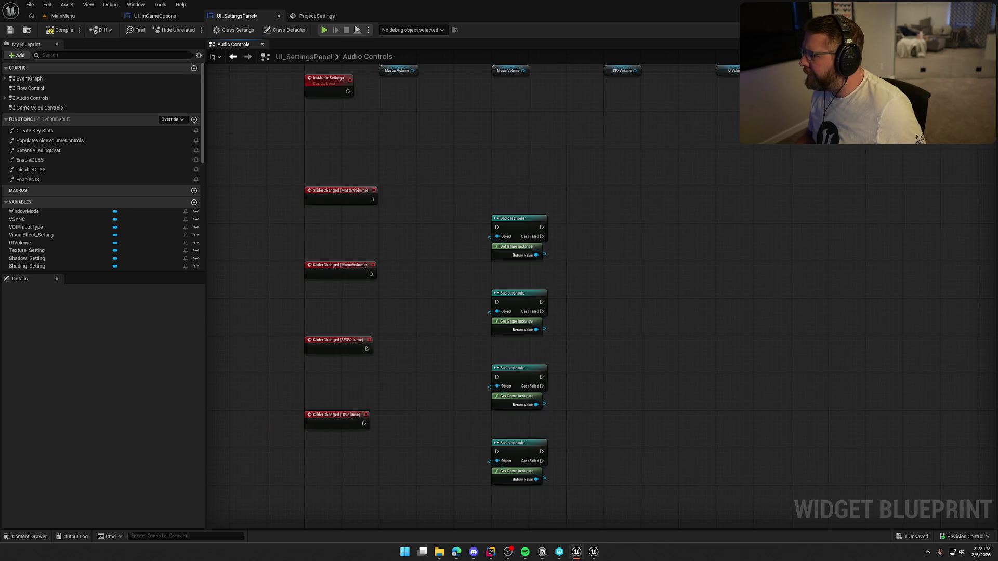
click(59, 15)
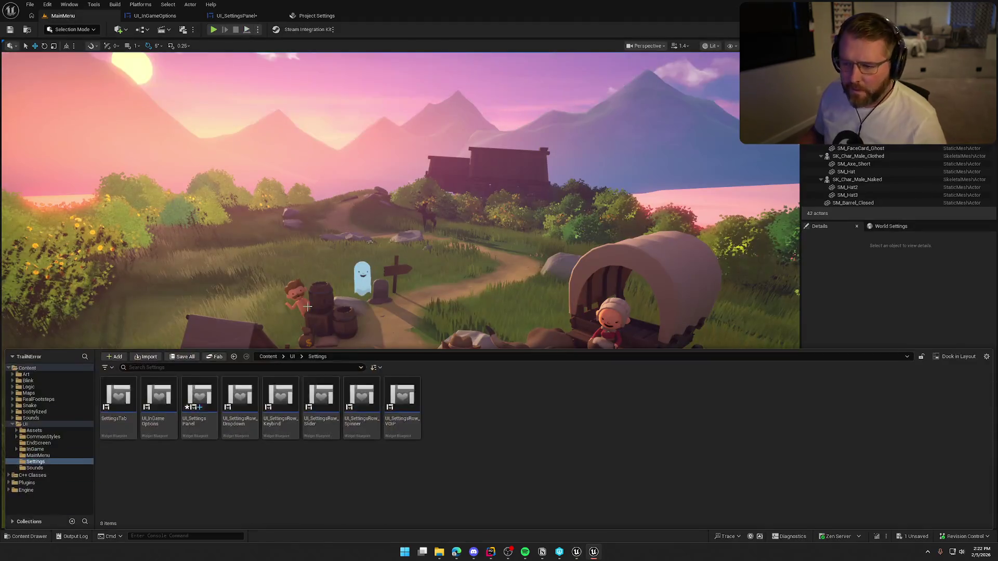
Step: Open GI_Main from Logic > GameObjects and close its CheckDefaultItems and Steam graph tabs
click(27, 387)
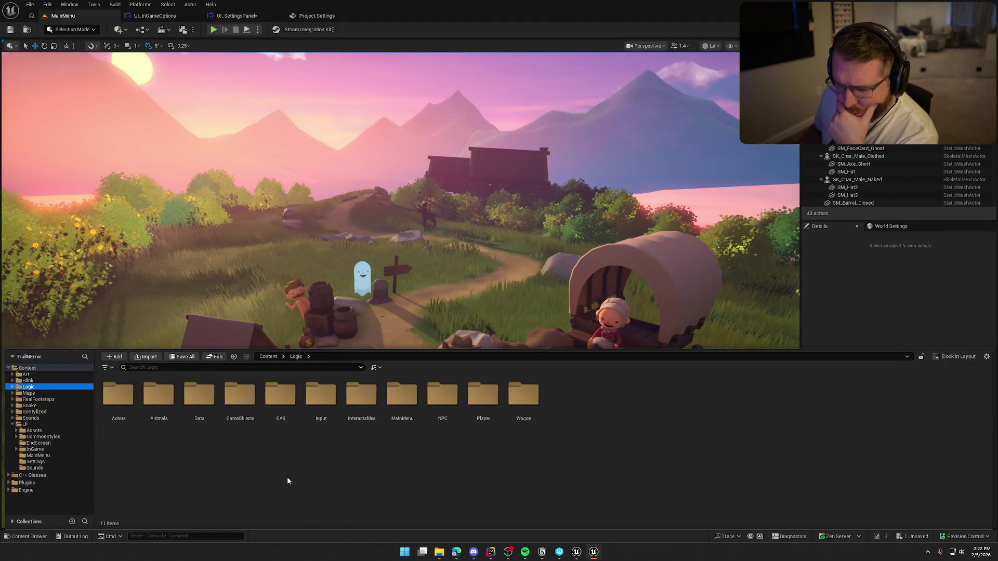
double_click(240, 396)
double_click(118, 405)
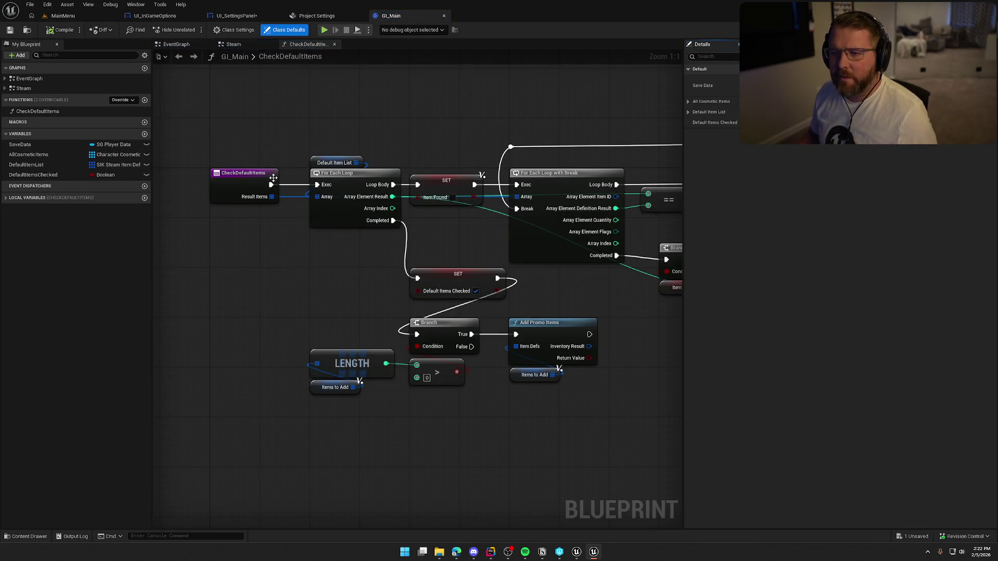
middle_click(294, 47)
middle_click(259, 47)
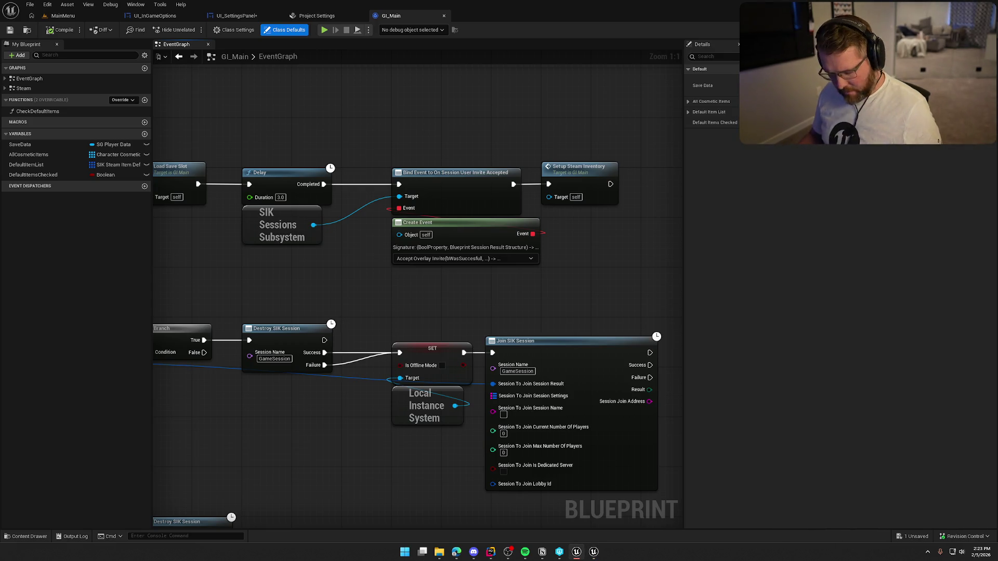
Step: Paste the SetClassVolume function into GI_Main and save the blueprint
key(ctrl+v)
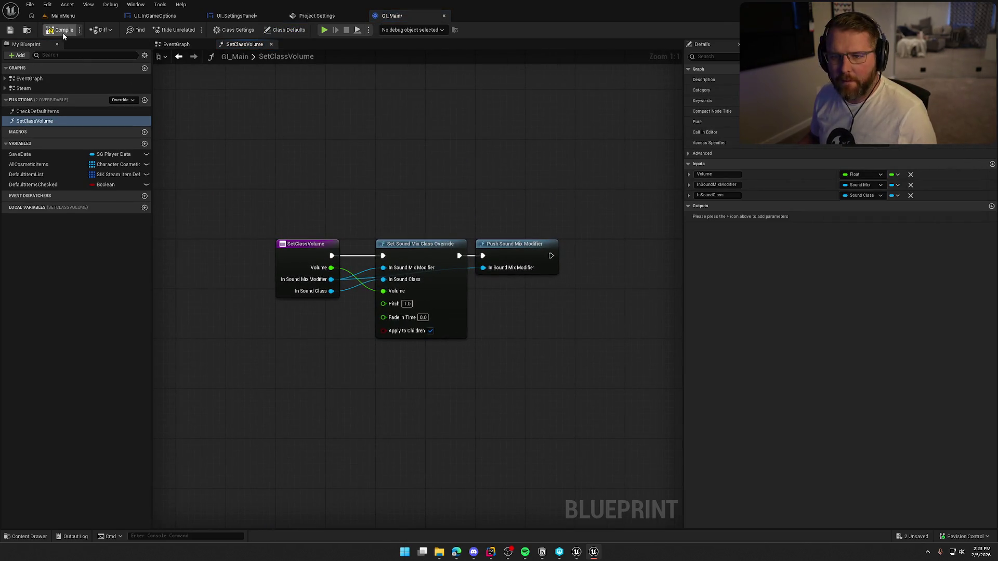
key(ctrl+s)
click(510, 364)
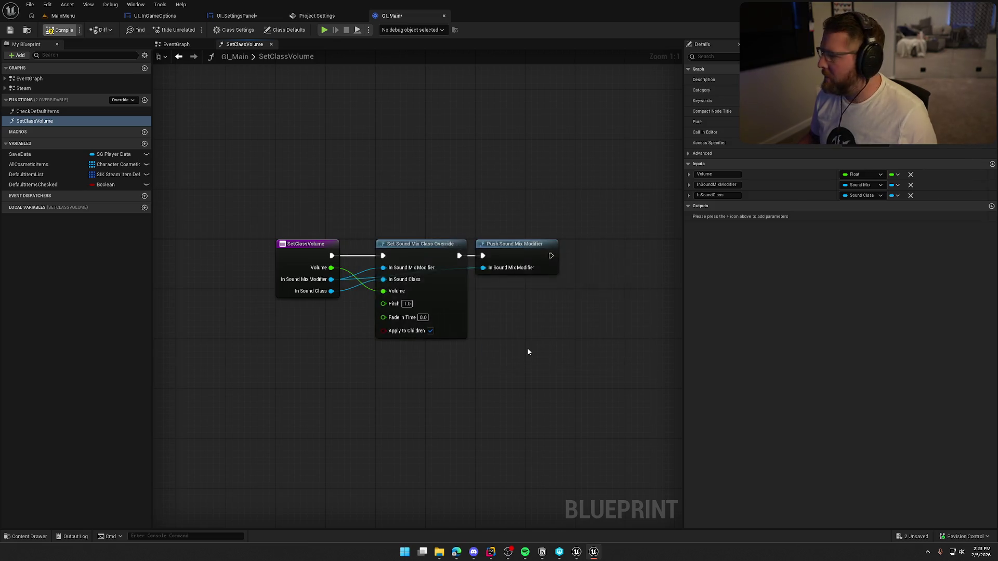
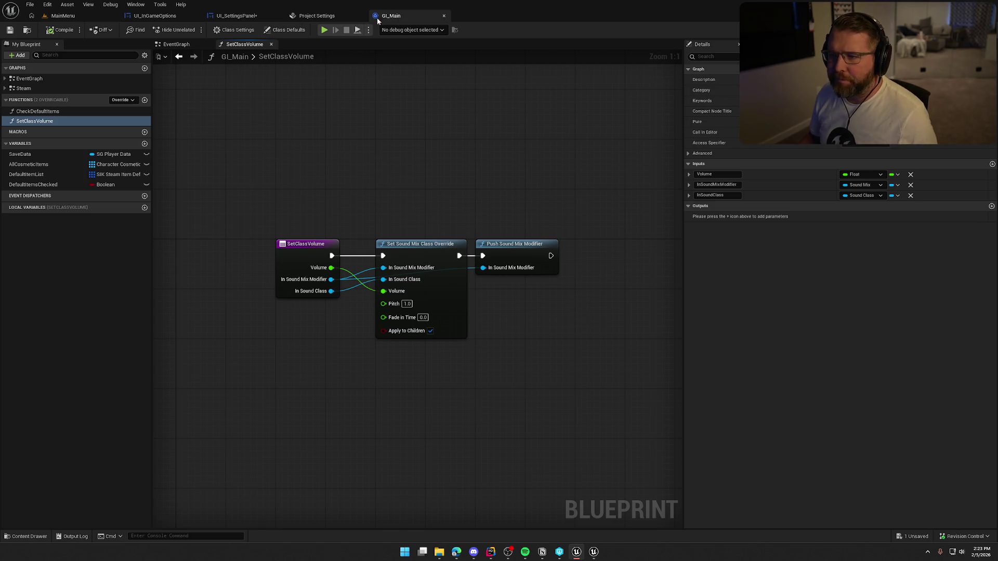
Step: In UI_SettingsPanel's Audio Controls graph, add a Set Slider Value node for the Master Volume slider
click(257, 16)
drag(564, 162, 552, 325)
scroll(366, 198, up, 2)
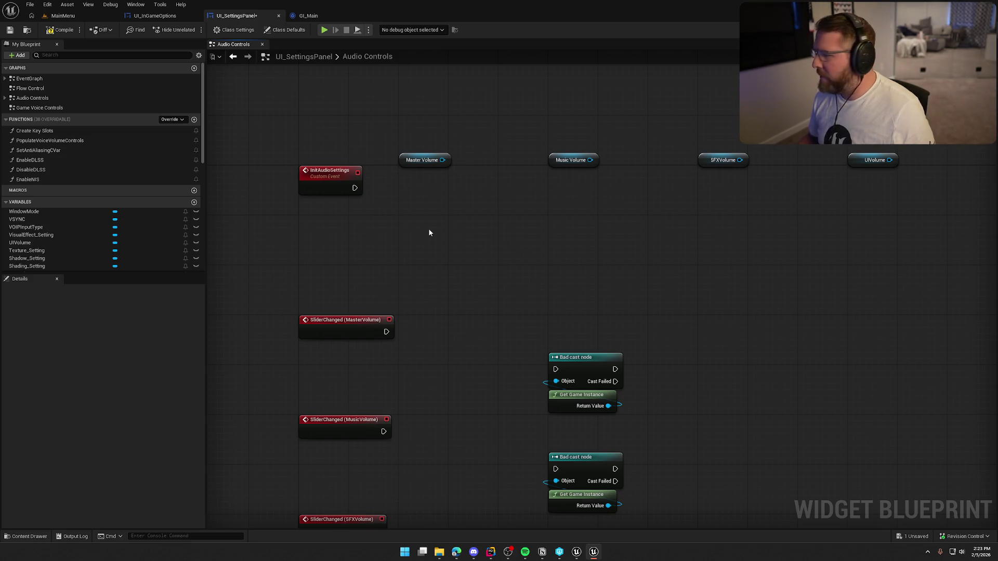
drag(441, 161, 436, 179)
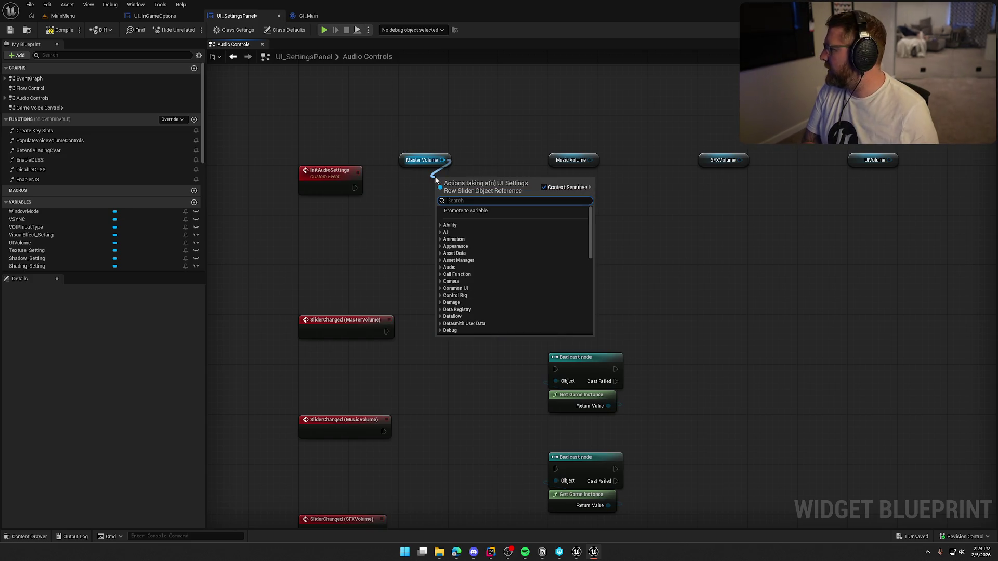
text(set slider)
key(Return)
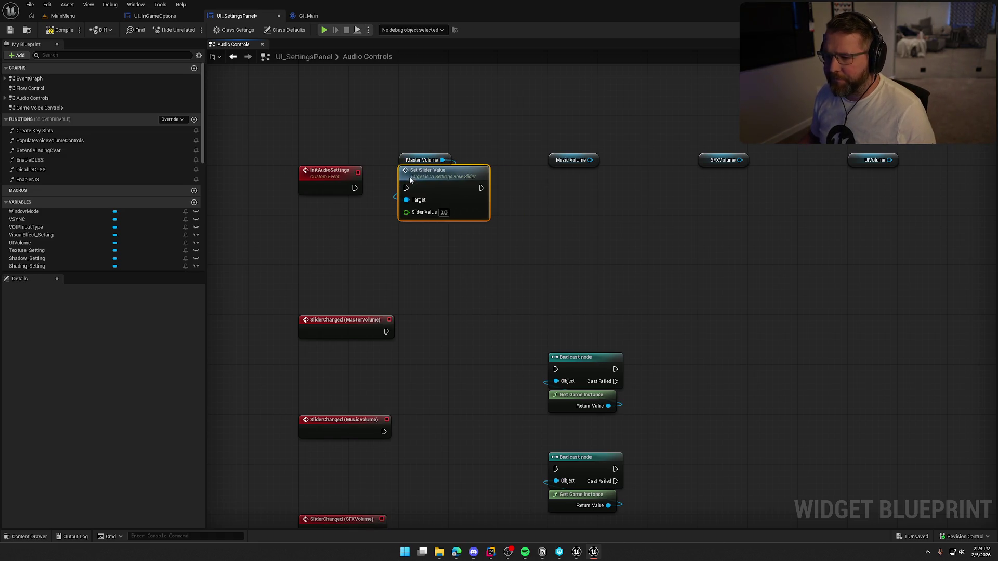
Step: Run Master's Set Slider Value from InitAudioSettings and chain a pasted copy for Music Volume
drag(406, 188, 355, 188)
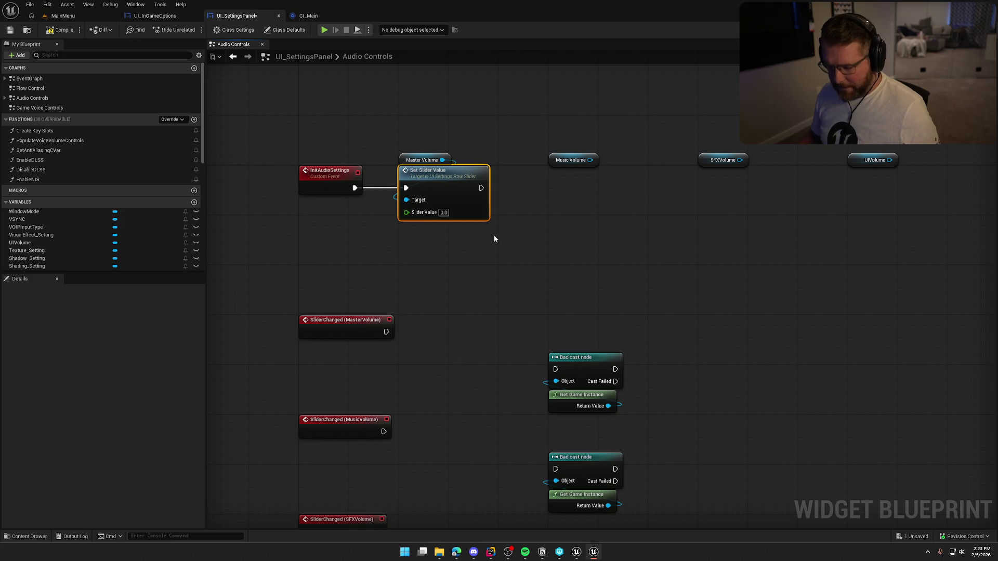
key(ctrl+c)
key(ctrl+v)
key(ctrl+v)
key(ctrl+v)
drag(520, 180, 424, 179)
drag(686, 192, 573, 179)
Step: Chain the SFX and UI Volume copies after Music and wire each slider into its Target
drag(695, 185, 659, 173)
drag(817, 204, 723, 179)
mouse_move(852, 203)
mouse_down()
mouse_move(833, 178)
mouse_move(798, 192)
mouse_up()
drag(683, 152, 649, 192)
drag(533, 152, 499, 191)
click(459, 119)
drag(538, 276, 566, 283)
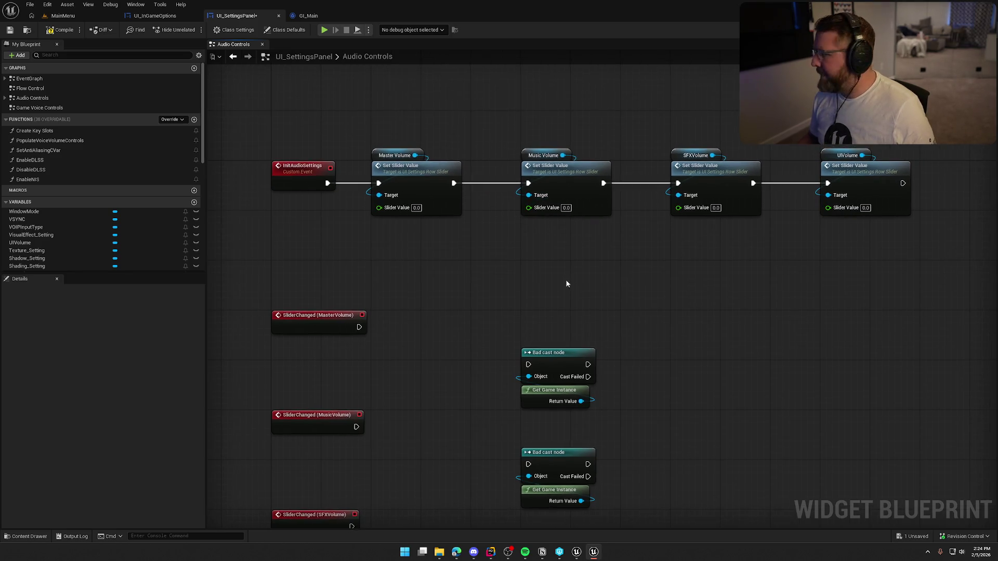
Step: Add Get Device Settings and feed Get Master Volume into the Master slider's value
right_click(282, 236)
text(get device)
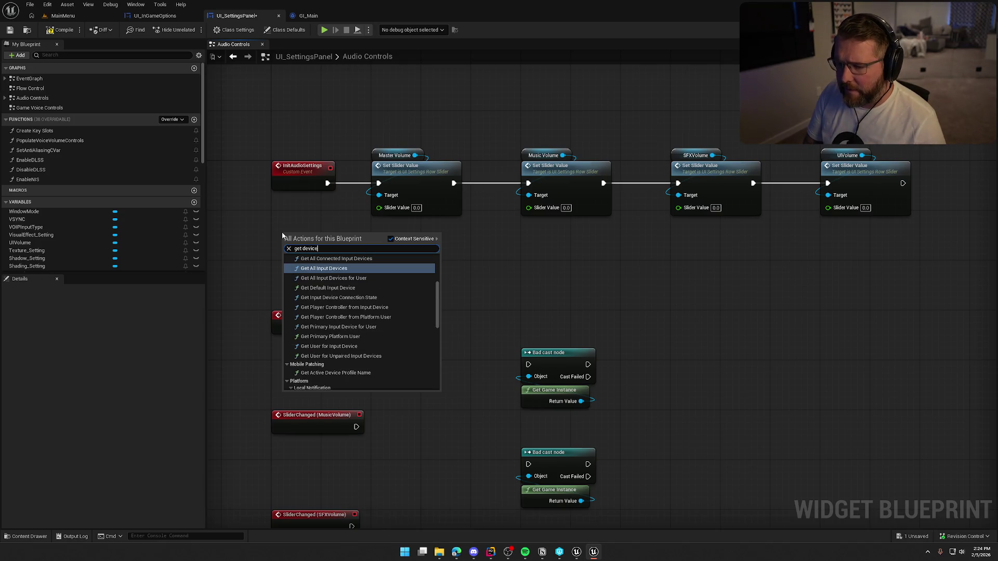
text( settings)
key(Return)
drag(339, 245, 380, 255)
text(get master)
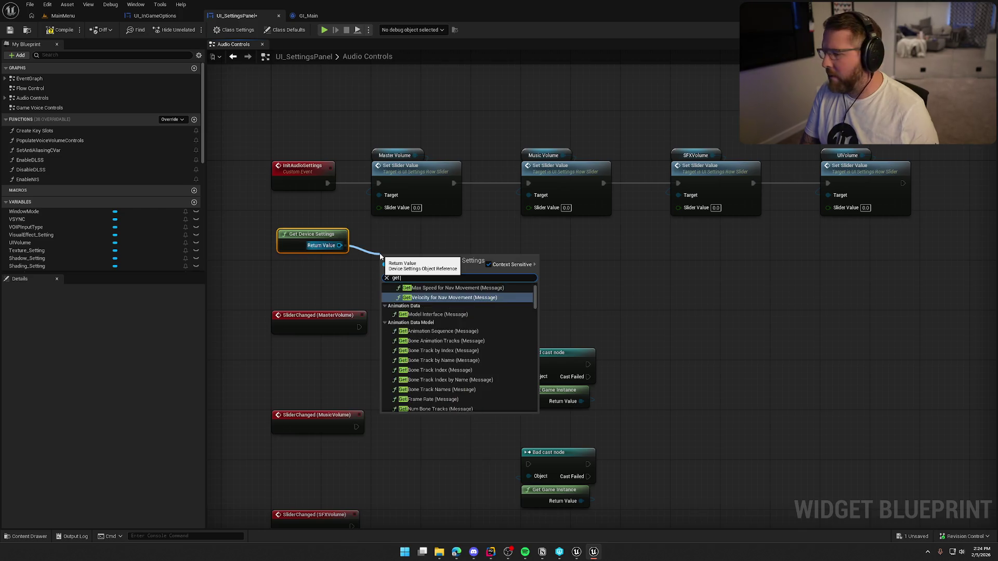
click(422, 293)
drag(449, 276, 378, 207)
drag(407, 261, 399, 238)
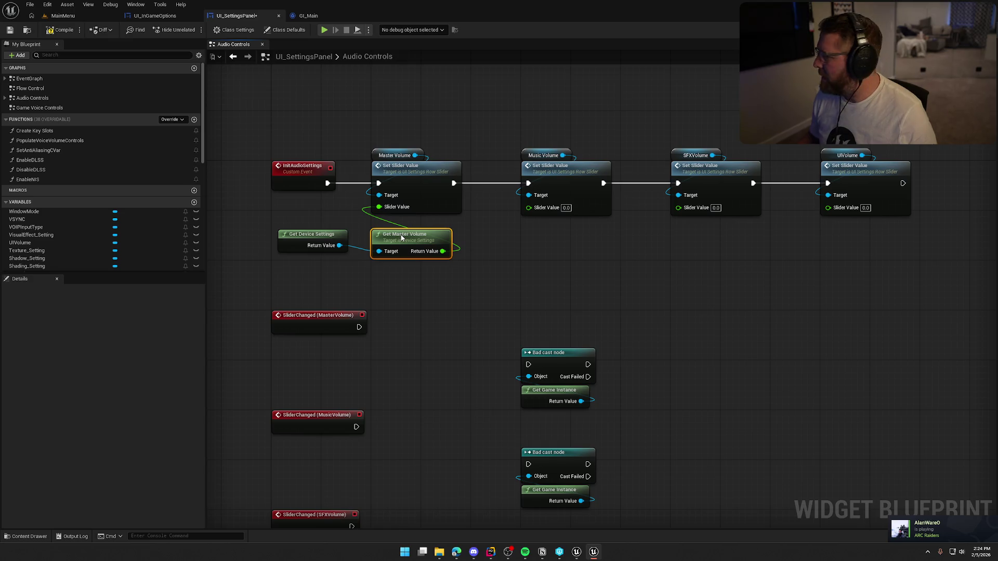
Step: Feed Get Music Volume from Device Settings into the Music slider's value
mouse_move(325, 243)
mouse_down()
mouse_move(318, 249)
mouse_move(528, 253)
mouse_up()
text(get mus)
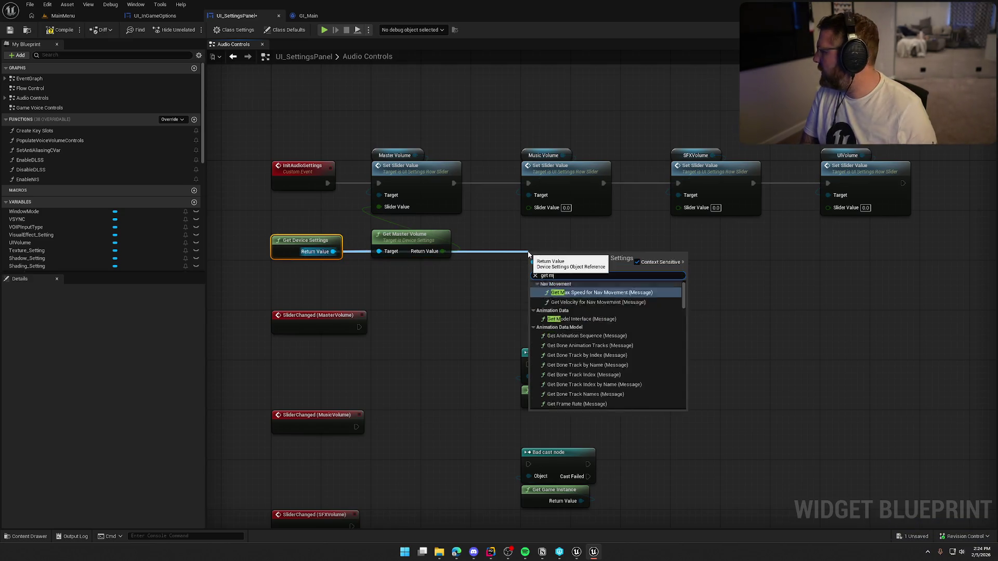
key(Return)
drag(598, 269, 528, 207)
drag(556, 253, 550, 235)
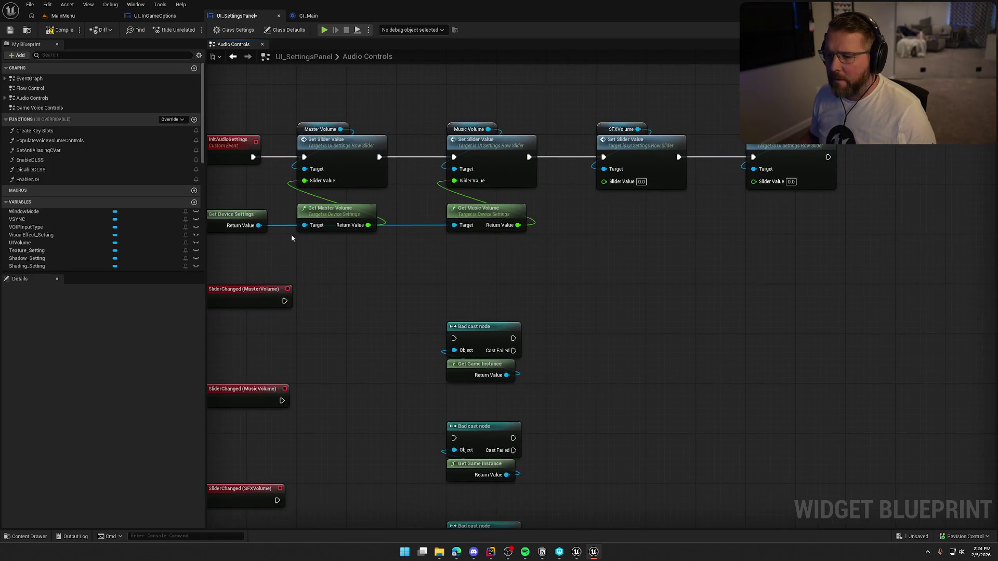
Step: Feed Get SFXVolume from Device Settings into the SFX slider's value
drag(258, 225, 568, 231)
text(get)
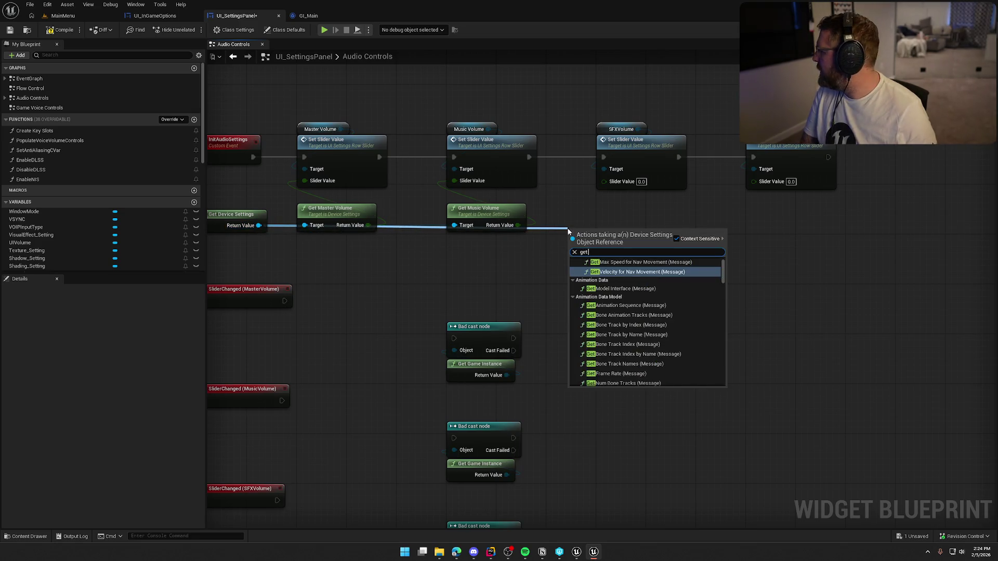
text( sfxvolume)
key(Return)
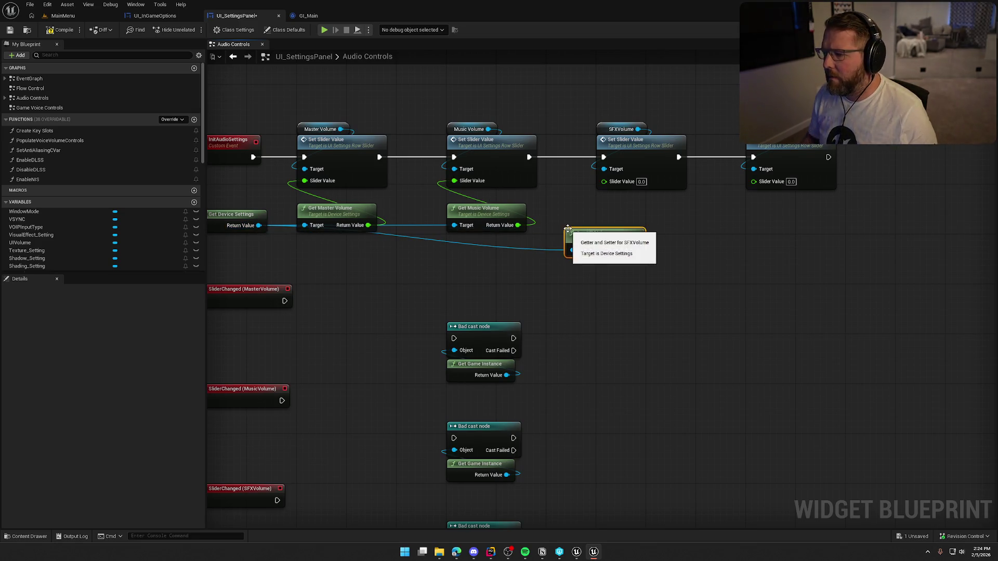
mouse_move(629, 256)
mouse_down()
mouse_move(581, 185)
mouse_move(639, 225)
mouse_move(670, 222)
mouse_move(604, 181)
mouse_up()
drag(628, 222, 627, 229)
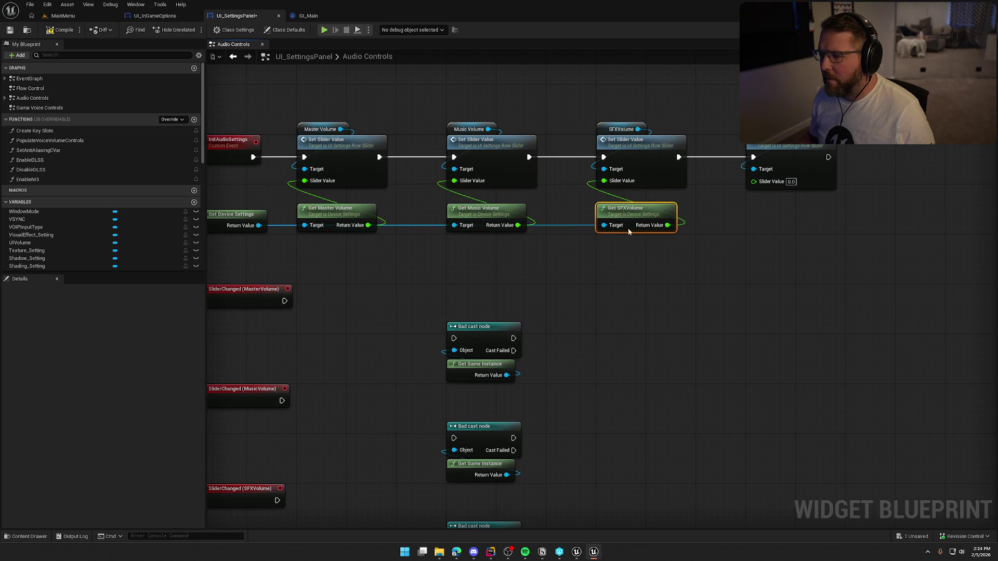
scroll(643, 296, down, 1)
Step: Feed Get UIVolume from Device Settings into the UI slider's value
mouse_move(338, 235)
mouse_down()
mouse_move(774, 244)
mouse_move(749, 237)
mouse_up()
text(get ui)
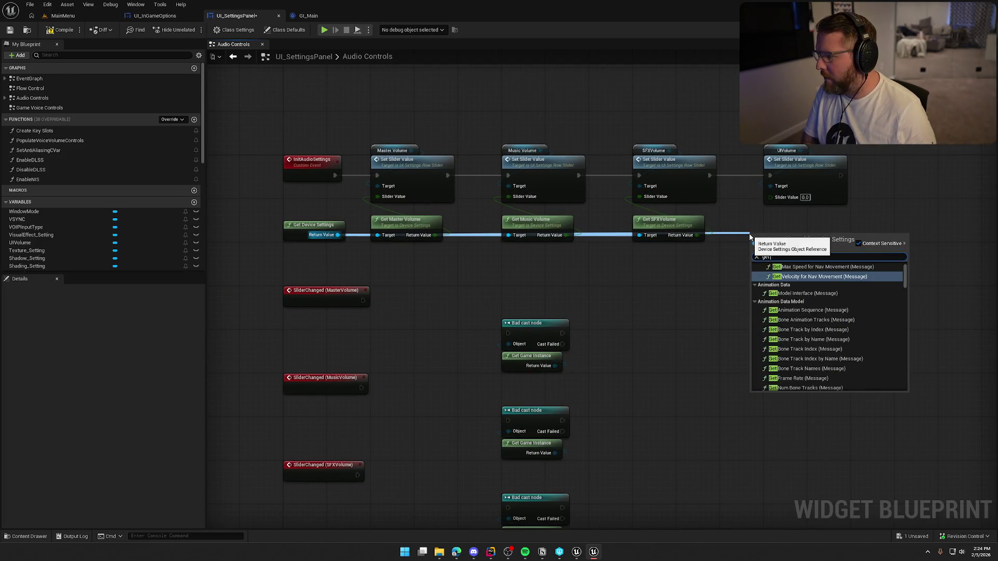
key(Return)
mouse_move(811, 251)
mouse_down()
mouse_move(790, 262)
mouse_move(770, 197)
mouse_up()
drag(774, 236, 792, 220)
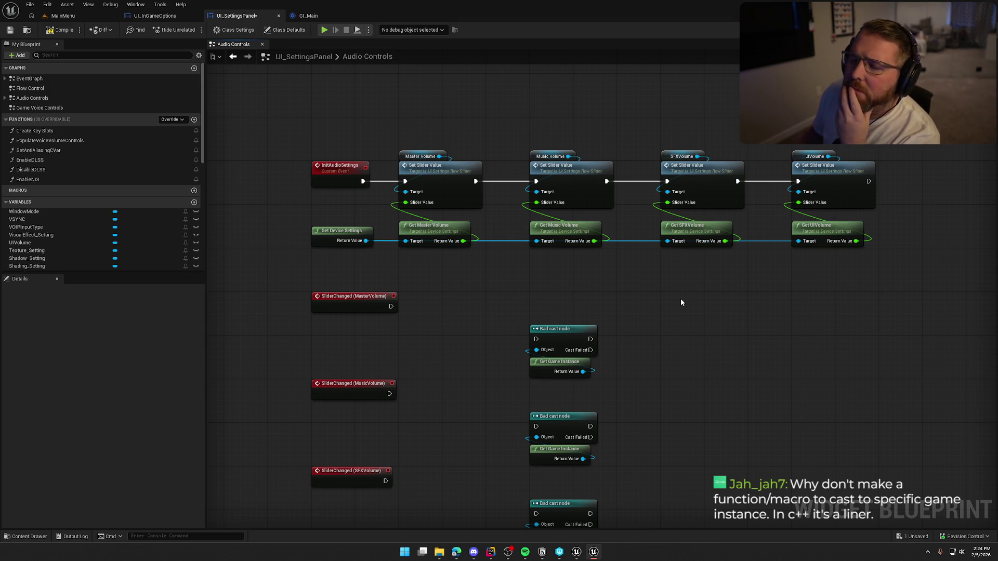
mouse_move(522, 118)
mouse_down()
mouse_move(584, 281)
mouse_move(675, 317)
mouse_up()
Step: Replace the top Bad cast with a pure Cast To GI_Main fed by Get Game Instance
click(669, 266)
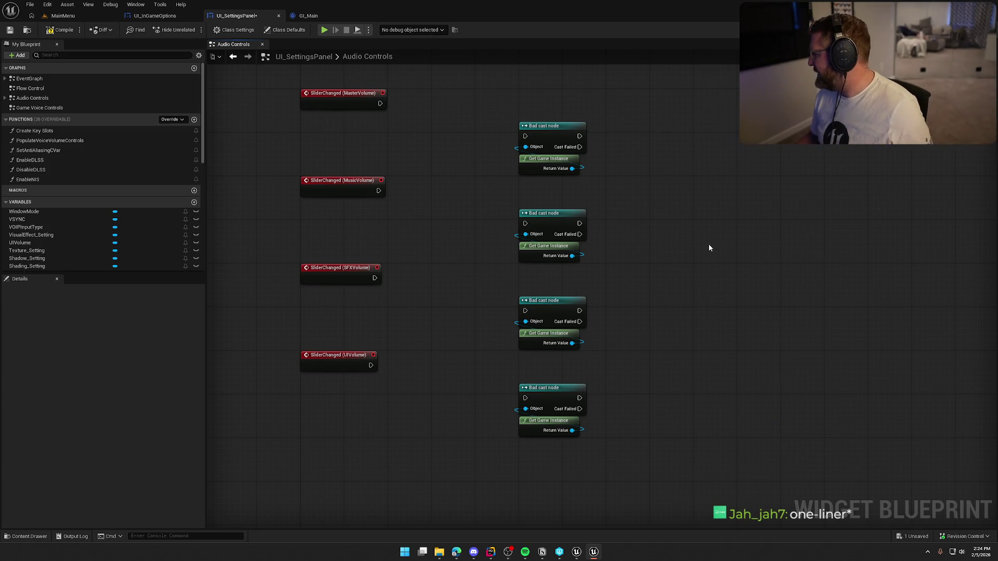
drag(562, 151, 604, 154)
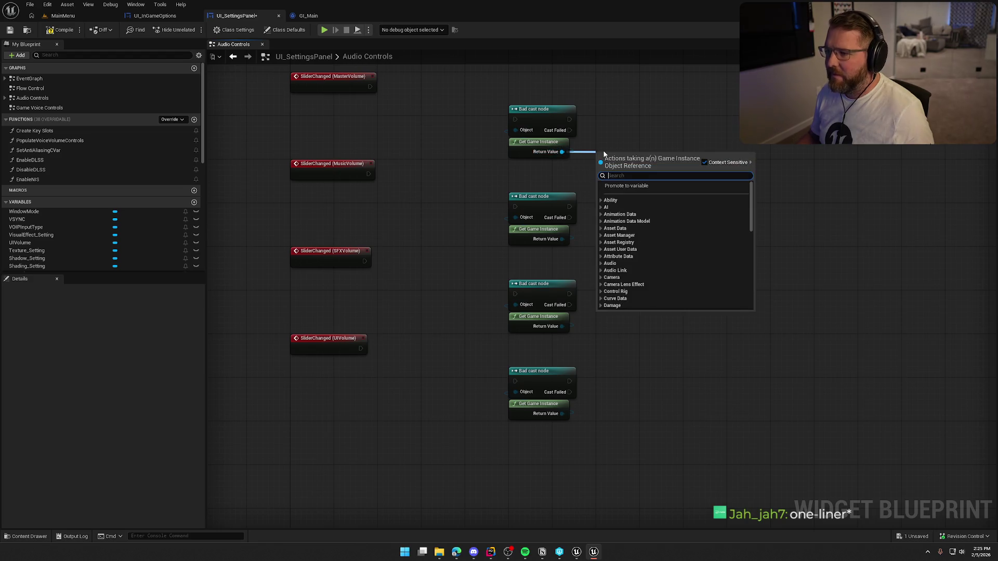
text(cast to g)
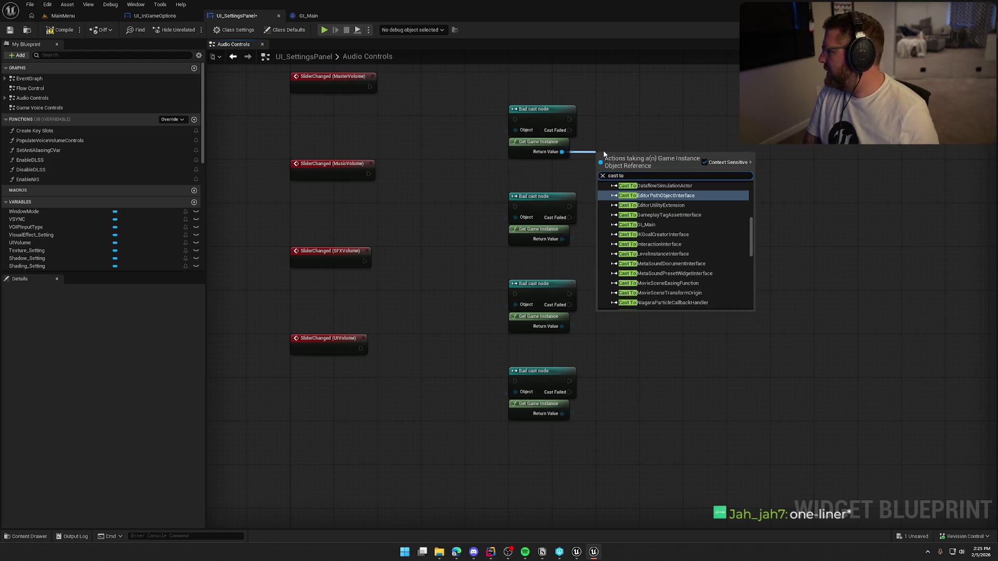
key(Return)
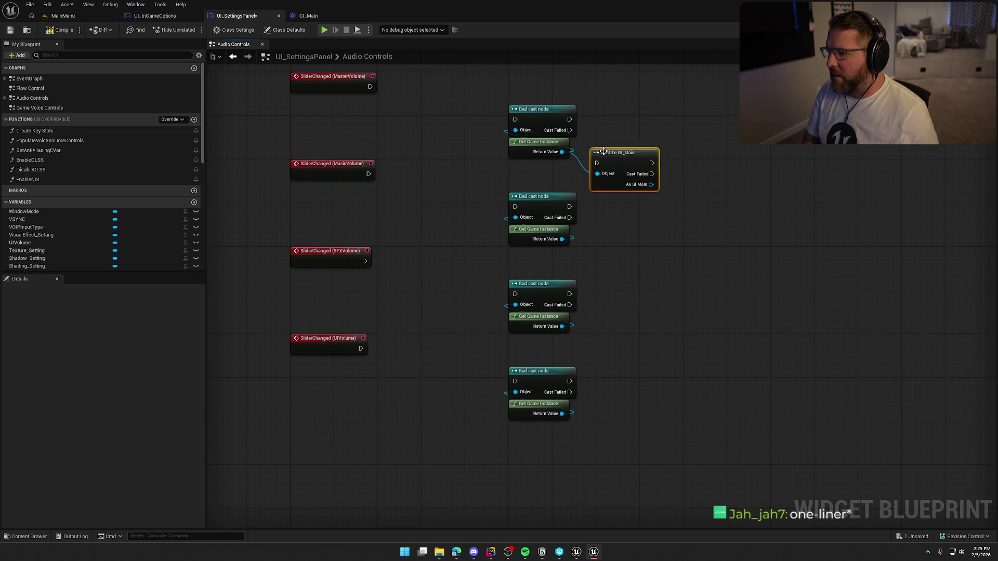
right_click(641, 213)
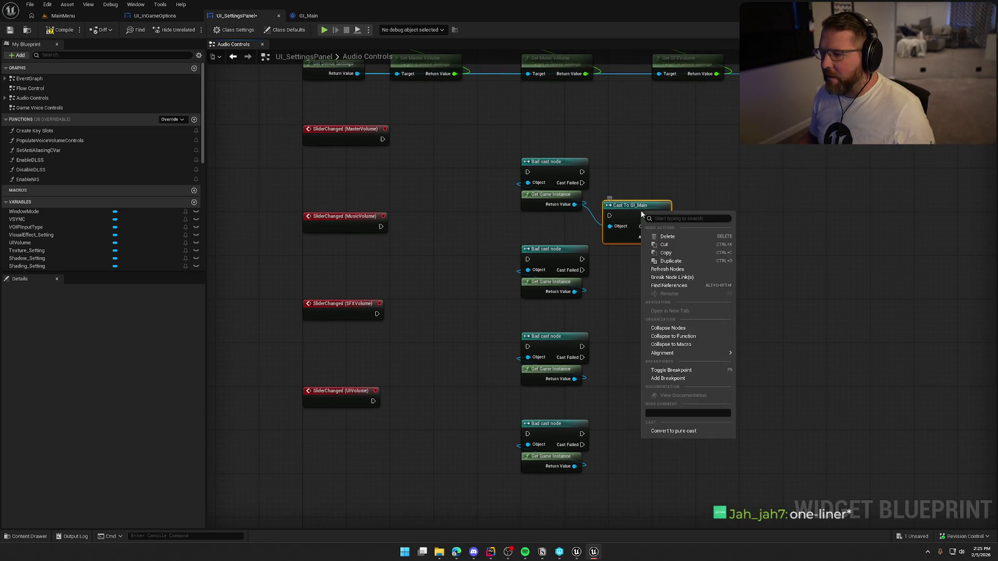
click(696, 432)
click(569, 168)
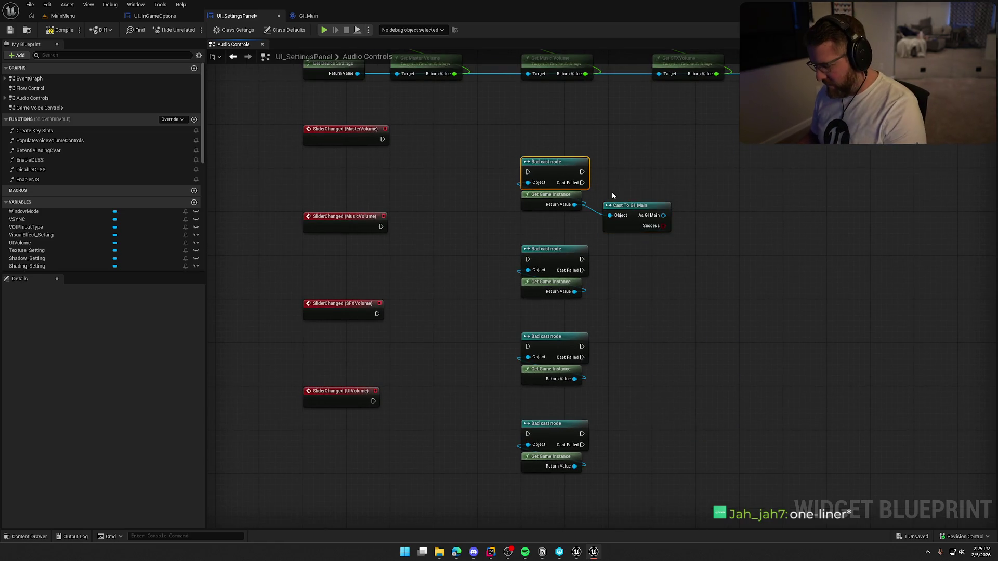
key(Delete)
mouse_move(629, 209)
mouse_down()
mouse_move(583, 166)
mouse_move(548, 165)
mouse_up()
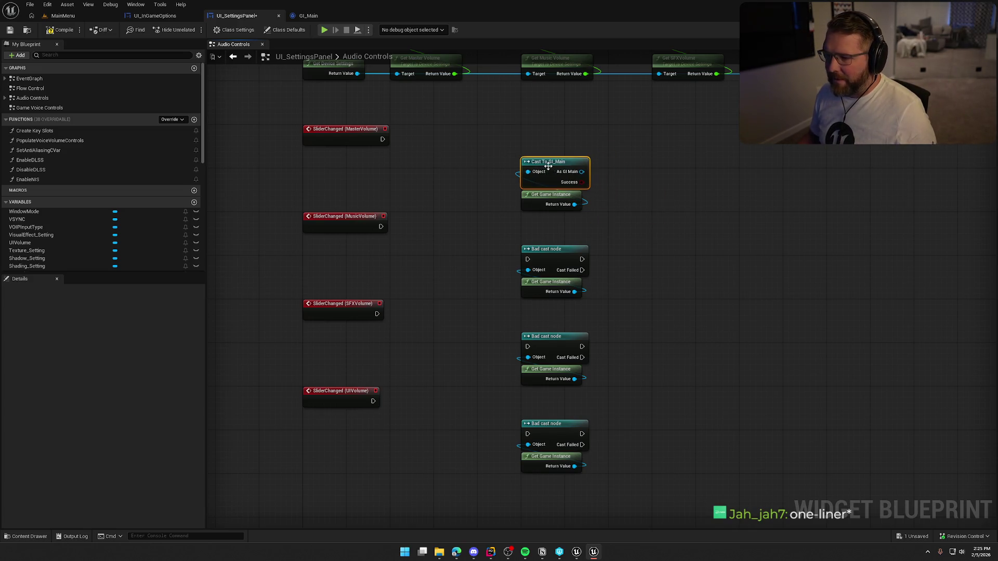
Step: Paste more Cast To GI_Main copies and delete the three remaining Bad cast nodes
drag(613, 258, 602, 187)
key(ctrl+v)
key(ctrl+v)
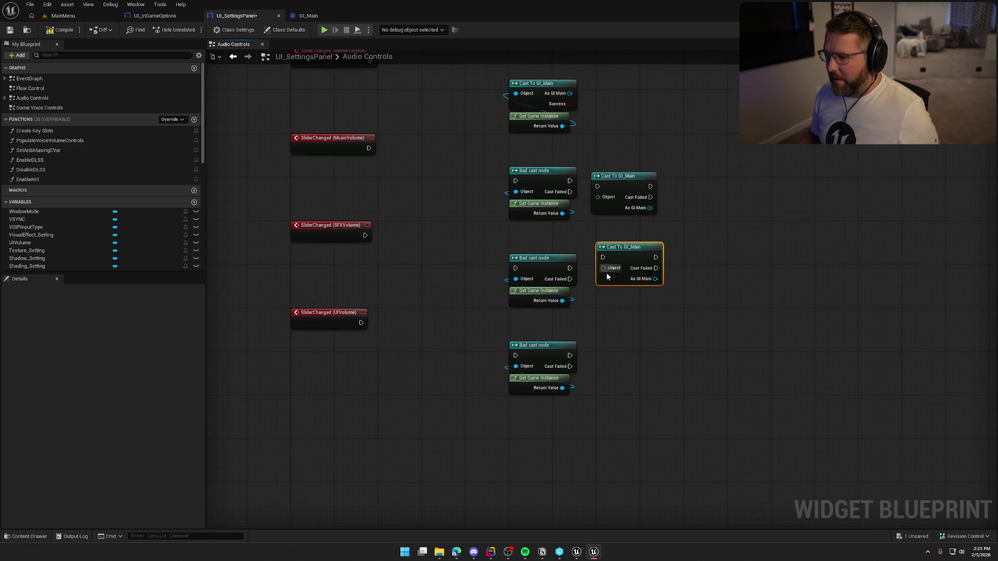
key(ctrl+v)
click(547, 180)
key(Delete)
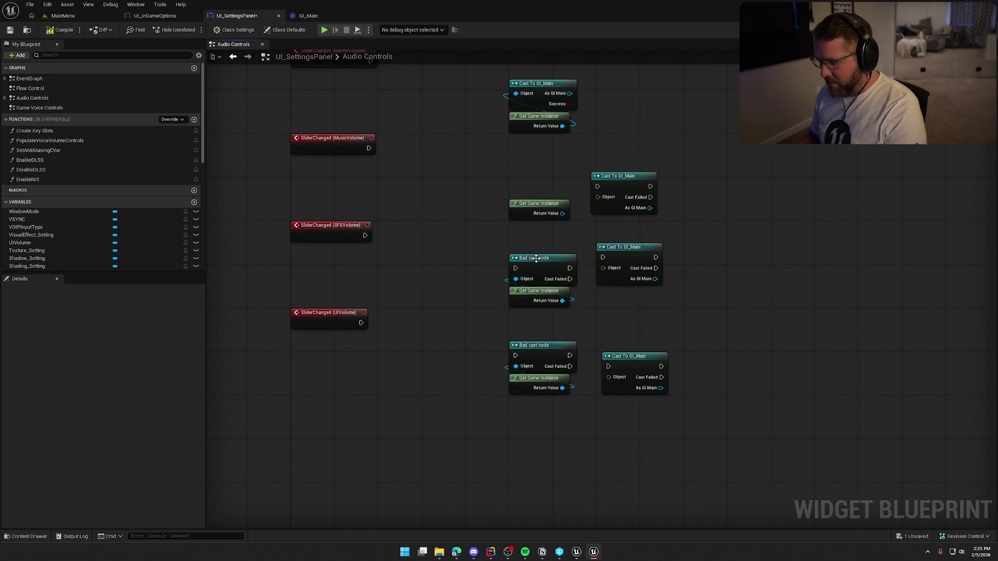
click(536, 259)
key(Delete)
click(545, 345)
key(Delete)
Step: Convert the upper, middle and lowest Cast To GI_Main copies to pure casts
right_click(625, 186)
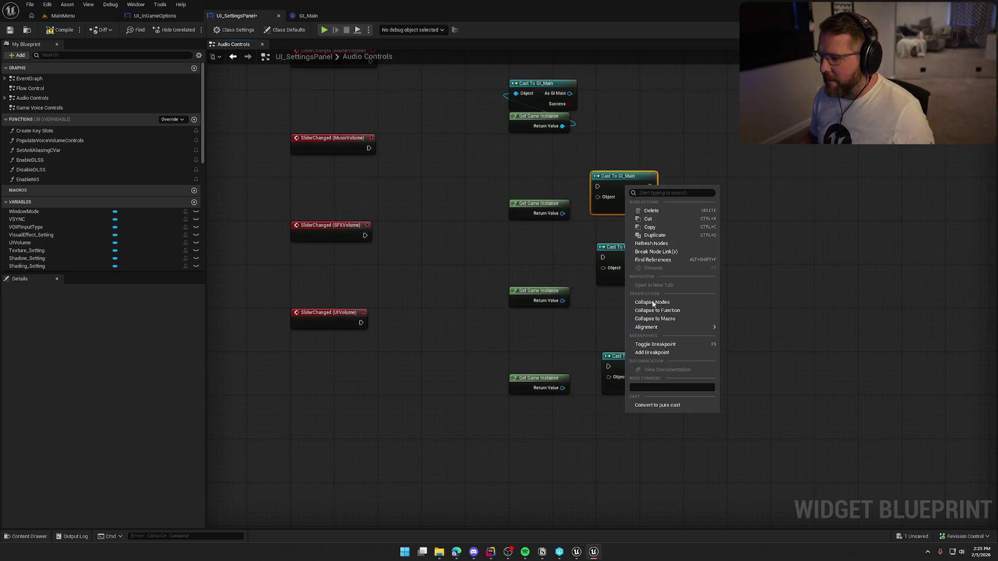
click(658, 405)
right_click(621, 263)
click(657, 481)
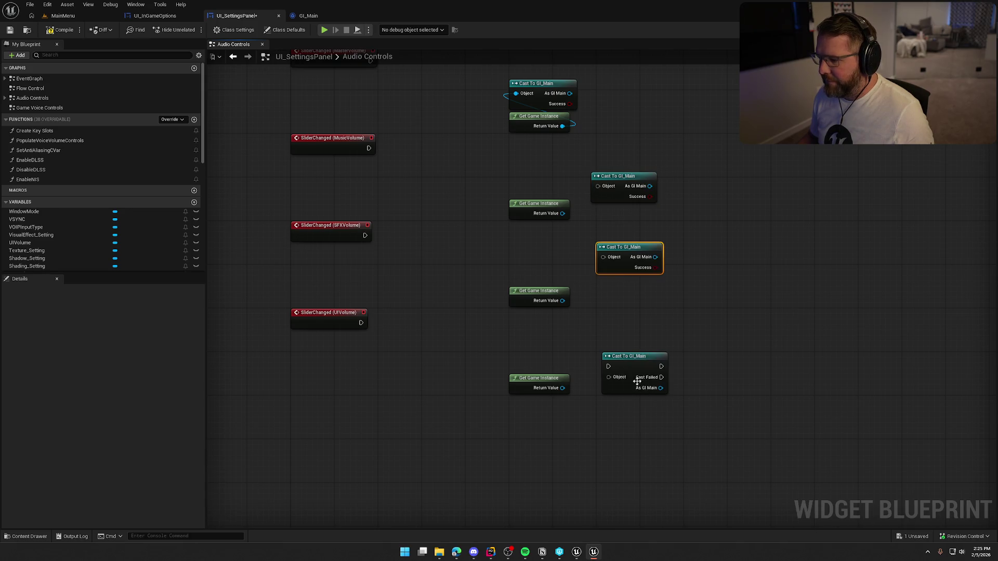
right_click(650, 368)
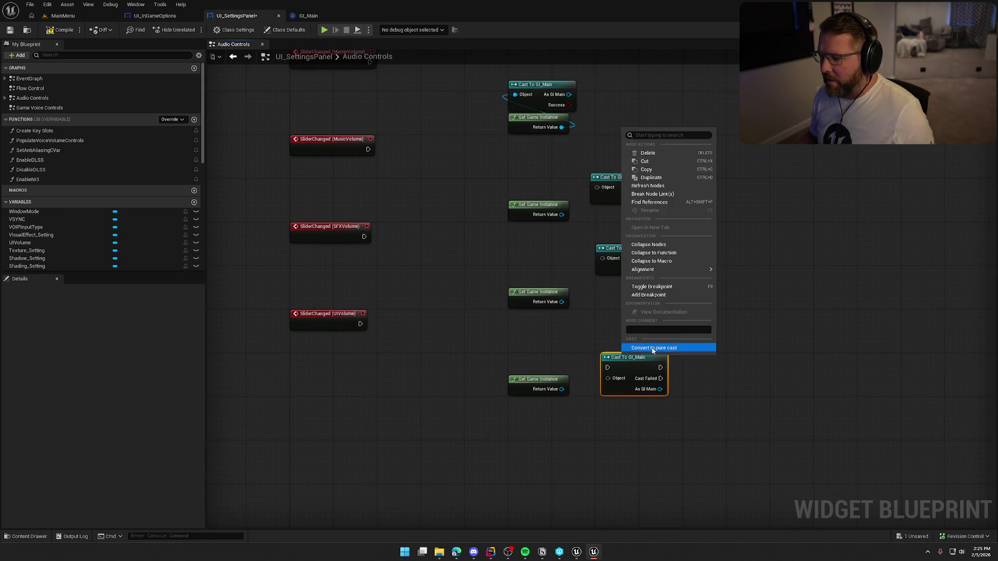
click(654, 347)
scroll(593, 282, up, 2)
Step: Wire each remaining Get Game Instance into its Cast To GI_Main Object pin
drag(590, 273, 631, 243)
drag(659, 238, 565, 232)
mouse_move(659, 315)
mouse_down()
mouse_move(557, 329)
mouse_move(589, 372)
mouse_up()
drag(652, 354, 599, 378)
drag(683, 343, 575, 331)
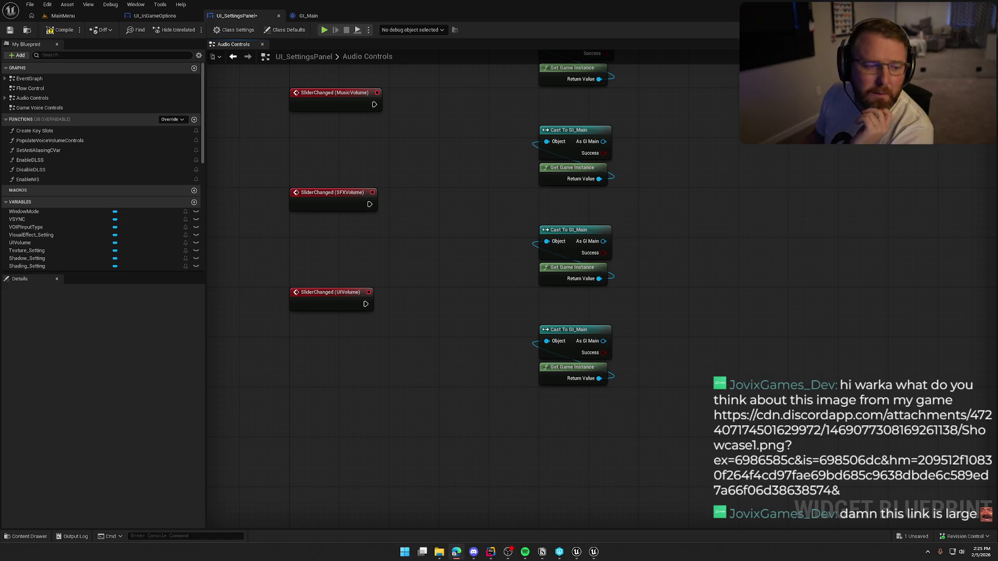
Step: View the kitchen screenshot at full size in the browser, then return to Unreal
click(456, 552)
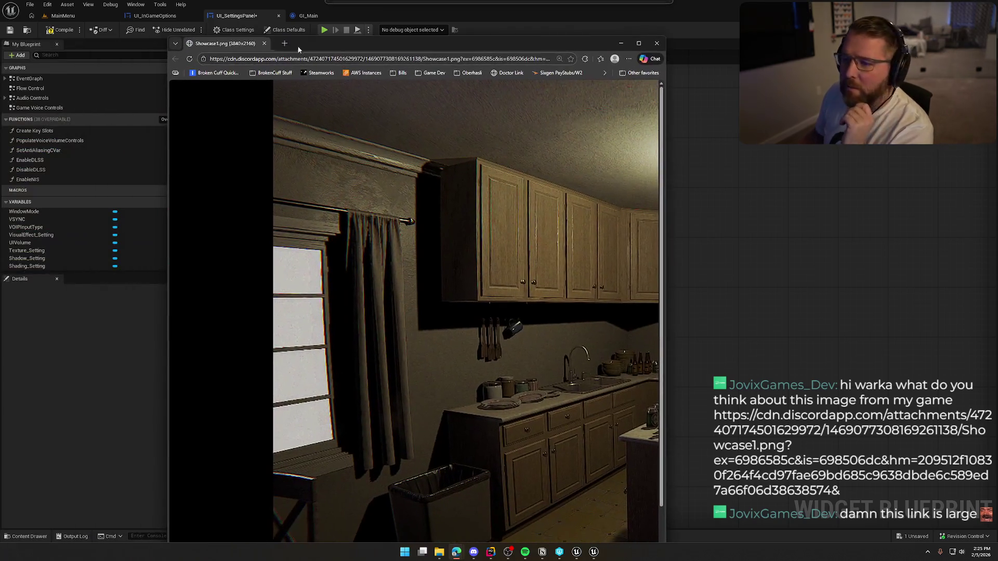
click(563, 222)
scroll(563, 221, down, 1)
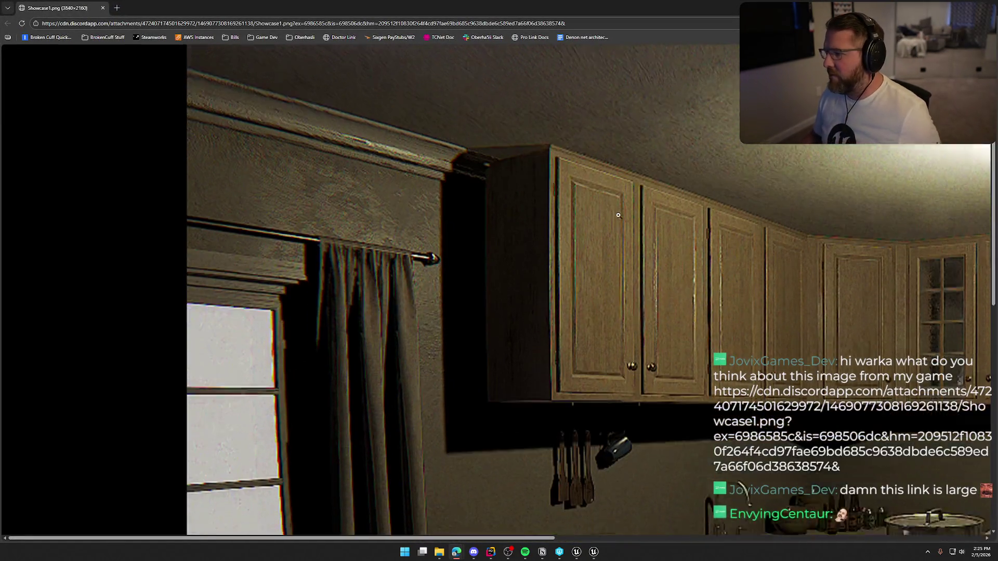
scroll(597, 218, up, 3)
scroll(622, 216, down, 5)
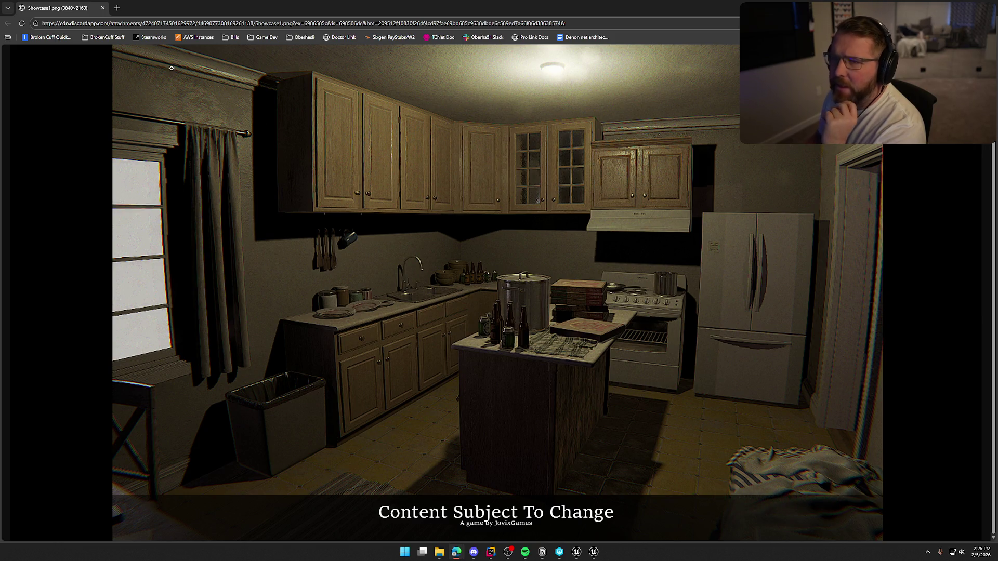
key(alt+Tab)
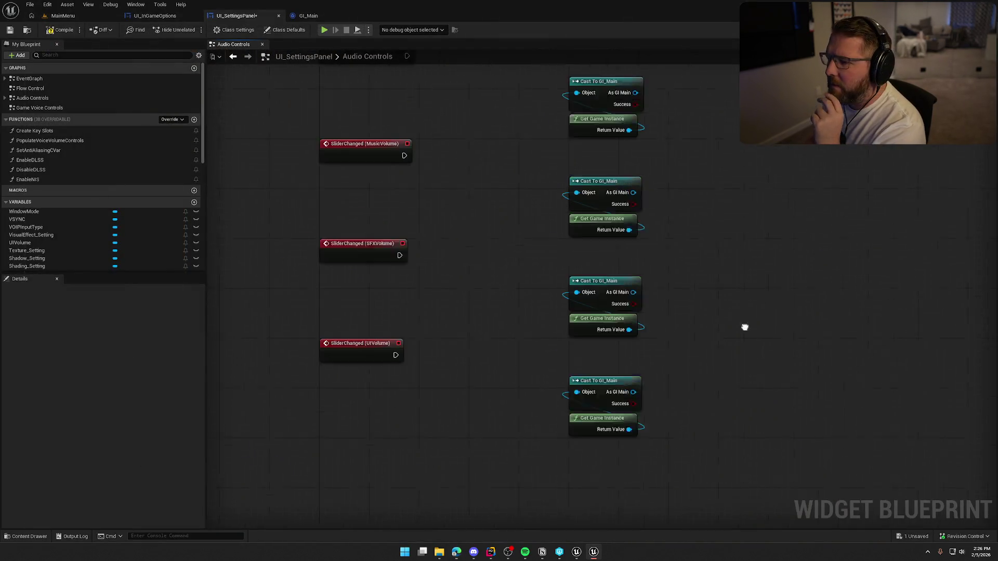
Step: Paste a copy of Get Device Settings near the SFX and UI slider events
drag(750, 414, 711, 400)
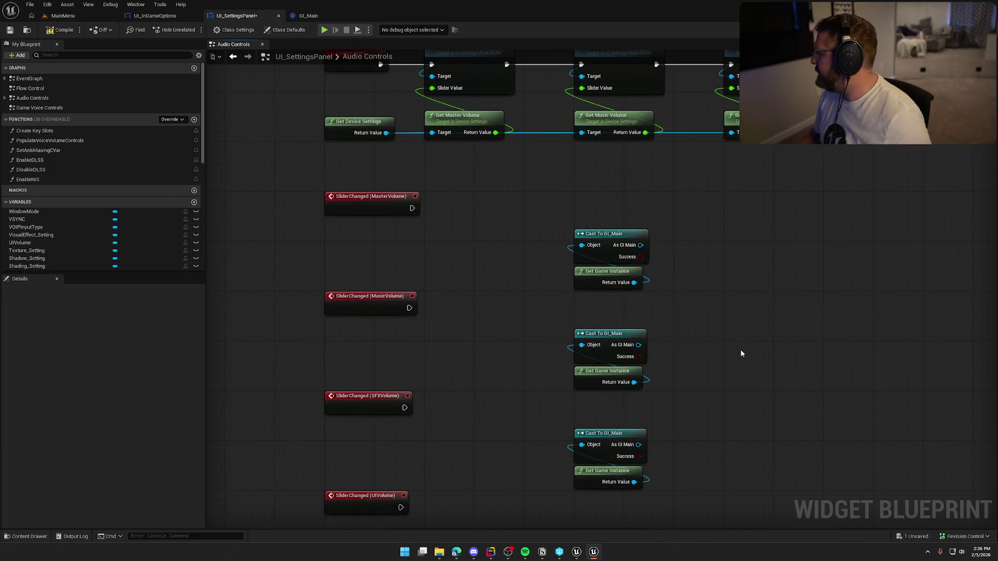
click(348, 130)
key(ctrl+c)
key(ctrl+v)
key(ctrl+v)
key(ctrl+v)
drag(452, 164, 451, 268)
Step: Add a Set Master Volume node triggered from the MasterVolume slider event
text(set master)
key(Return)
drag(460, 287, 423, 229)
mouse_move(491, 287)
mouse_down()
mouse_move(491, 248)
mouse_move(473, 224)
mouse_move(517, 220)
mouse_up()
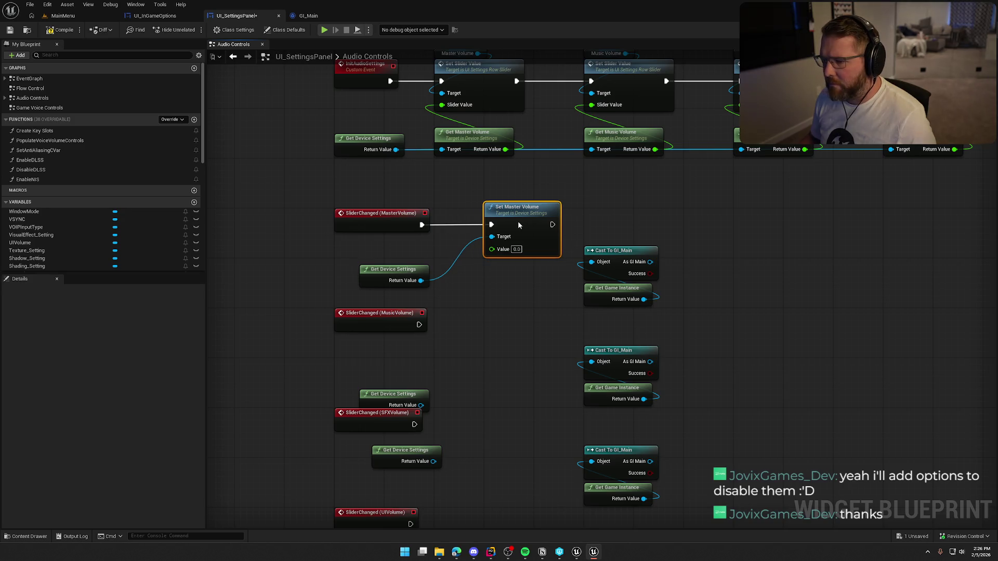
drag(400, 273, 524, 268)
click(395, 258)
Step: Replace the broken MusicVolume event with a new Slider Changed (MusicVolume) event
scroll(133, 253, down, 3)
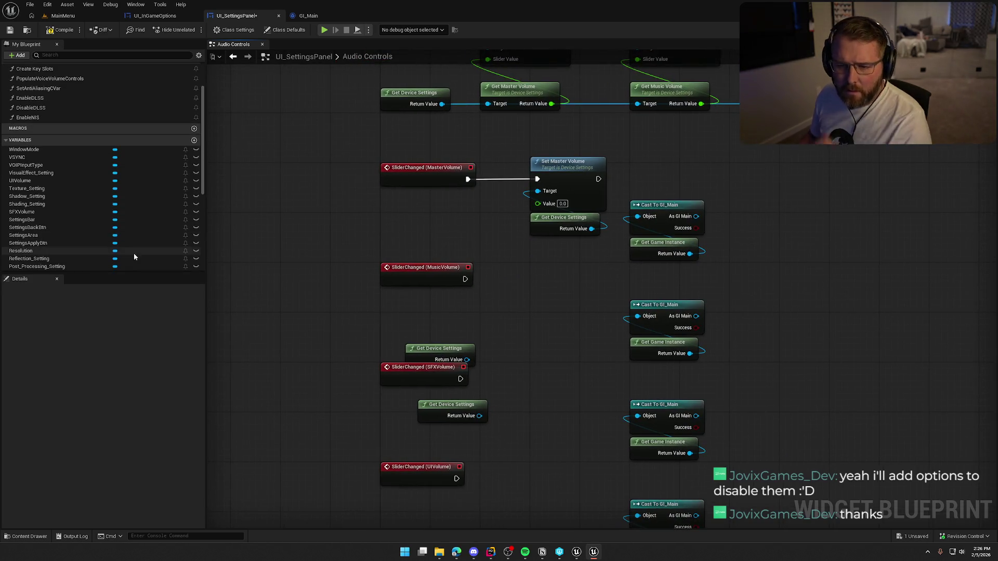
scroll(125, 252, down, 4)
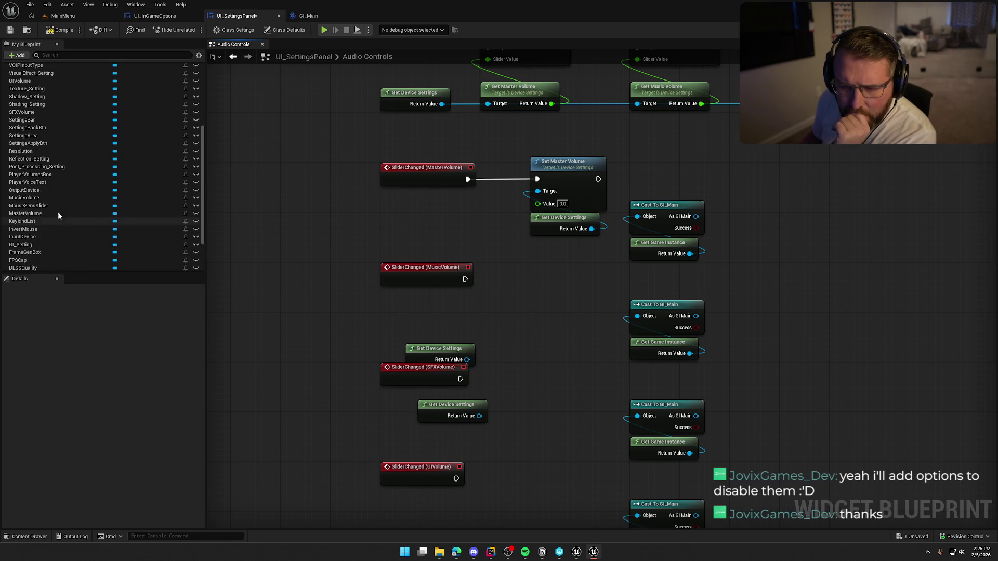
click(41, 198)
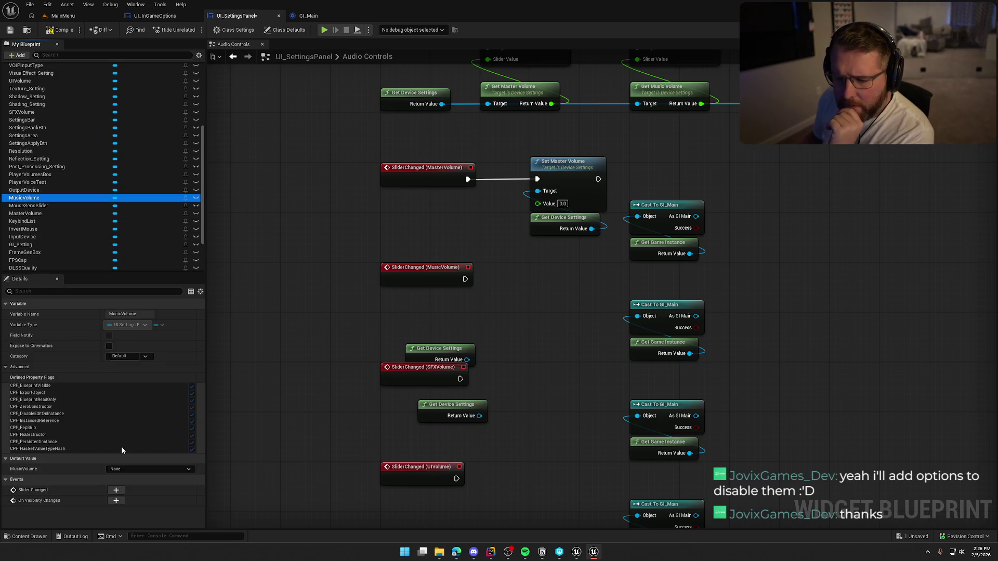
click(116, 490)
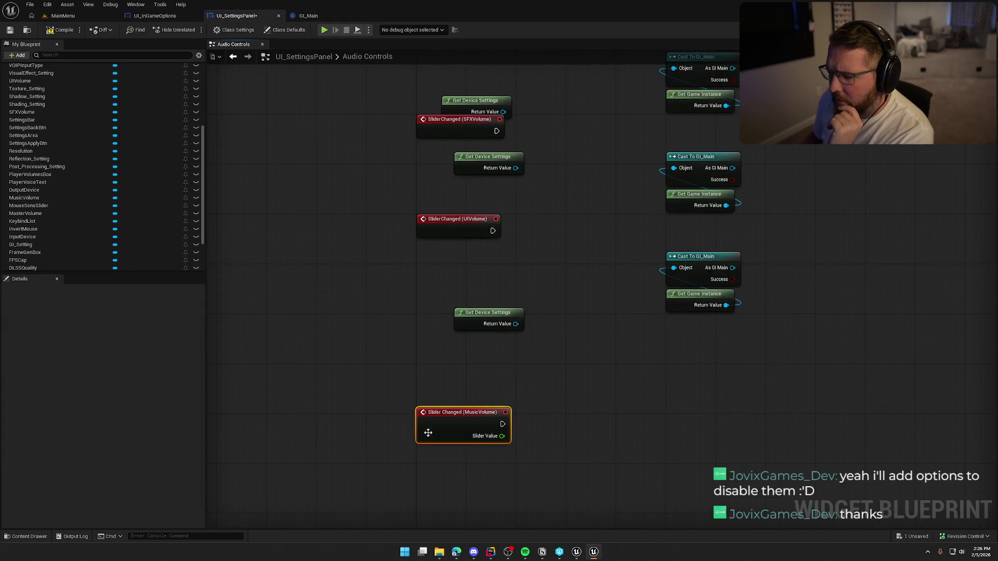
mouse_move(427, 416)
mouse_down()
mouse_move(283, 200)
mouse_move(326, 443)
mouse_move(390, 250)
mouse_move(395, 287)
mouse_move(490, 255)
mouse_up()
click(488, 262)
key(Delete)
click(484, 223)
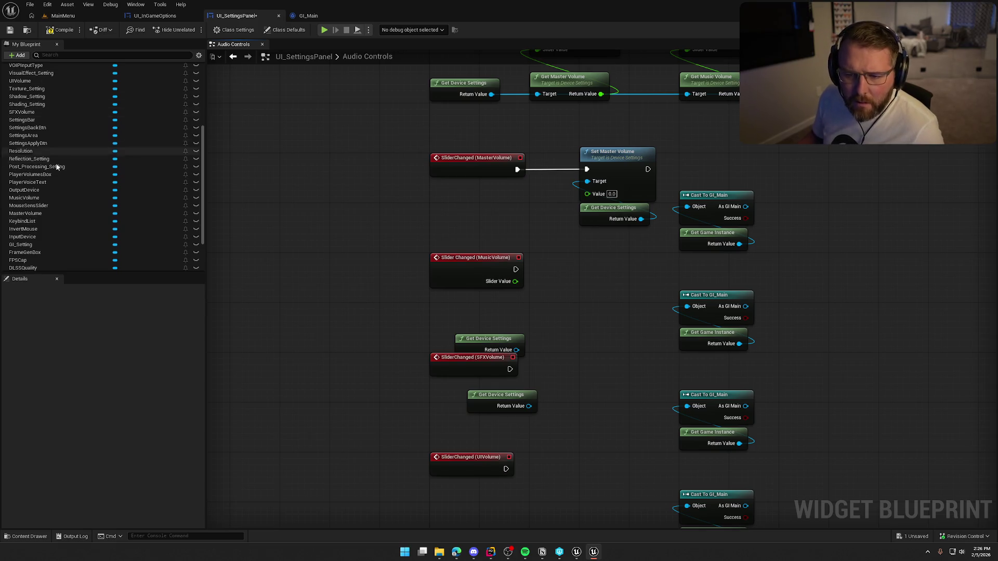
Step: Replace the broken MasterVolume event with a new one driving Set Master Volume with its slider value
mouse_move(26, 213)
mouse_down()
mouse_move(418, 193)
mouse_move(71, 225)
mouse_up()
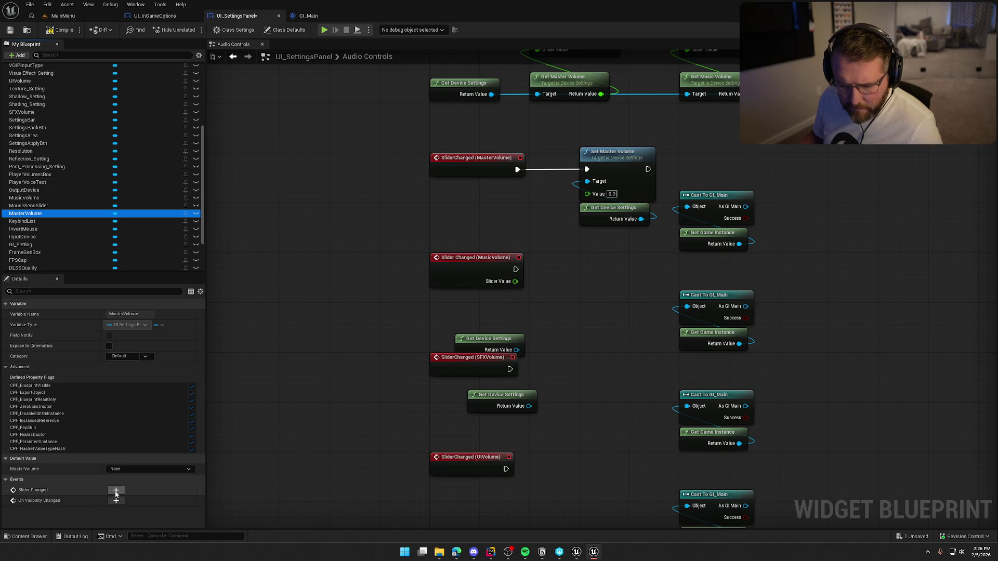
click(116, 494)
drag(545, 498, 433, 141)
mouse_move(408, 447)
mouse_down()
mouse_move(478, 328)
mouse_move(499, 322)
mouse_up()
drag(559, 351, 388, 254)
drag(453, 274, 521, 248)
drag(452, 286, 522, 271)
click(422, 241)
key(Delete)
drag(410, 264, 410, 239)
drag(427, 318, 376, 270)
Step: Add Set Class Volume on GI_Main after Set Master Volume, fed by the slider value
drag(630, 237, 669, 234)
text(set class volume)
key(Return)
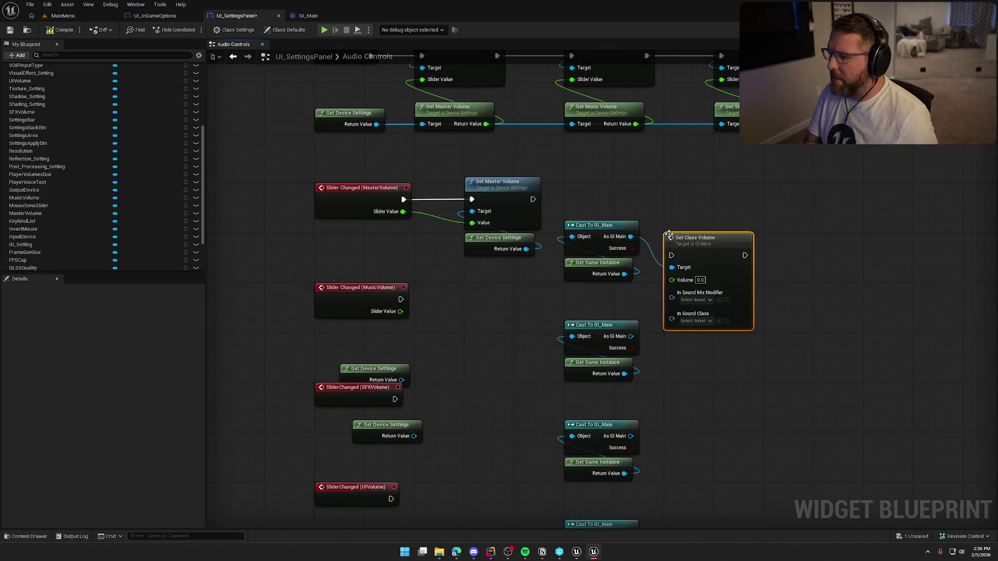
mouse_move(672, 255)
mouse_down()
mouse_move(533, 199)
mouse_move(691, 197)
mouse_up()
drag(722, 301, 674, 292)
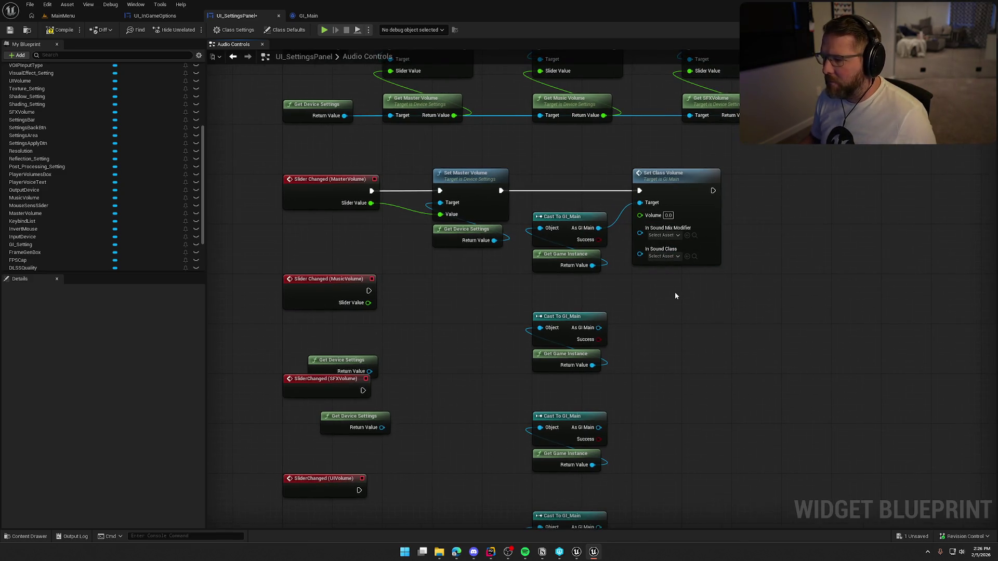
drag(370, 203, 640, 215)
Step: Set Set Class Volume's sound class to Master, hiding Engine and Plugin Content
click(672, 234)
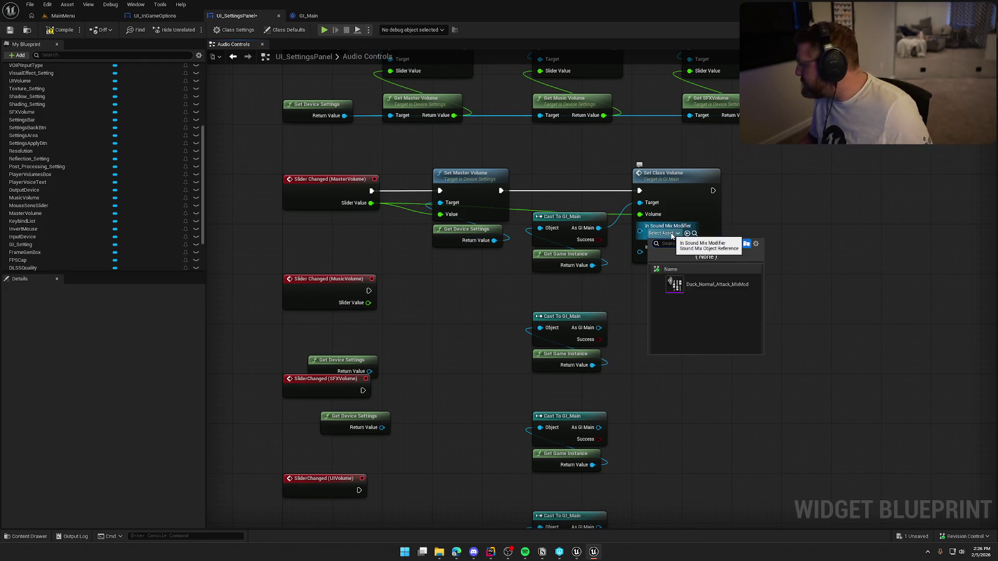
click(662, 254)
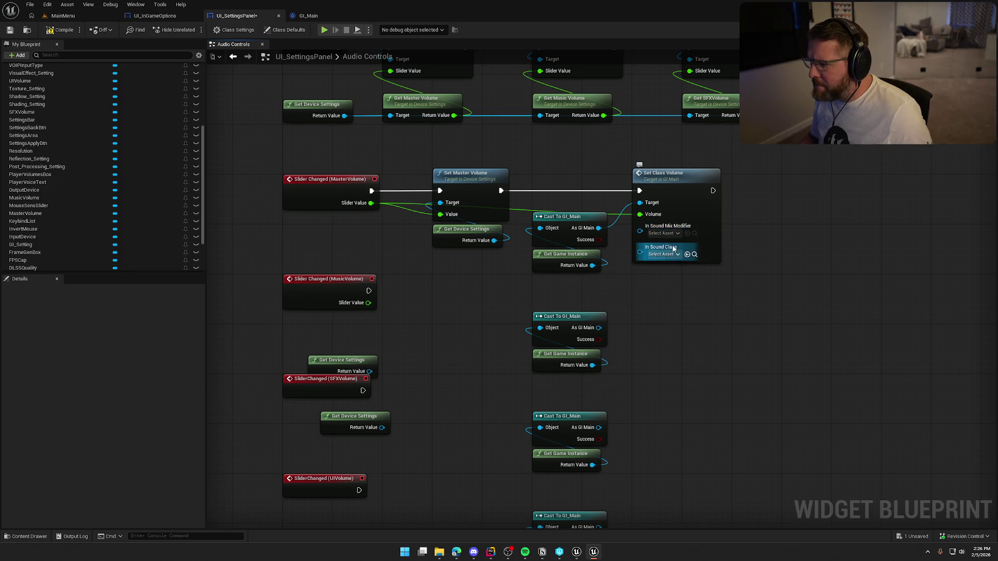
click(662, 255)
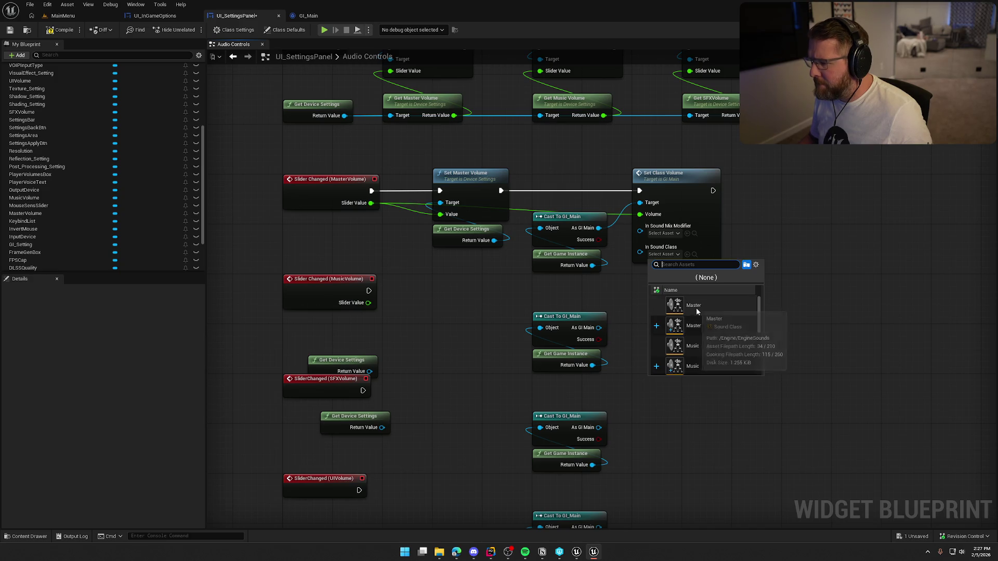
click(756, 265)
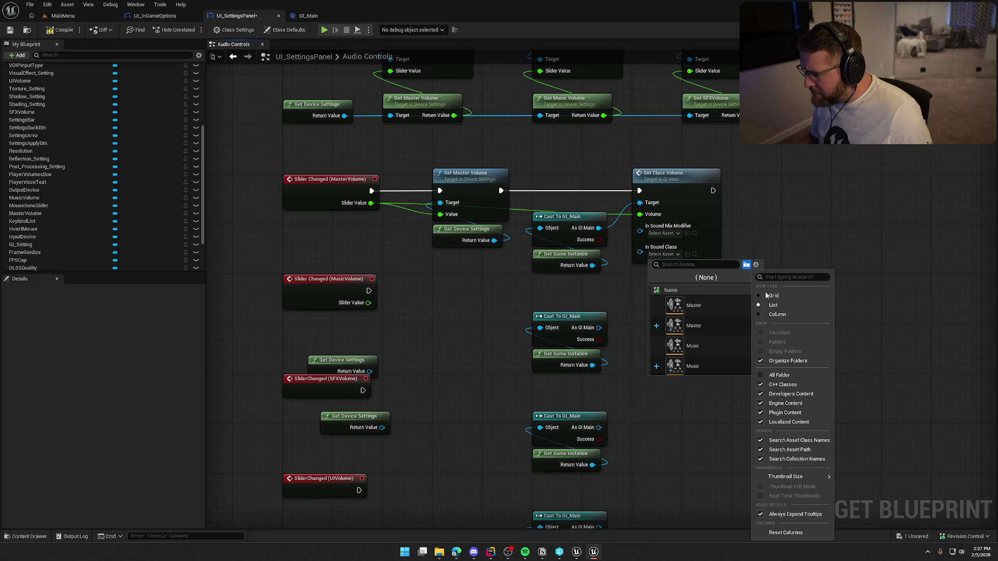
click(779, 404)
click(779, 413)
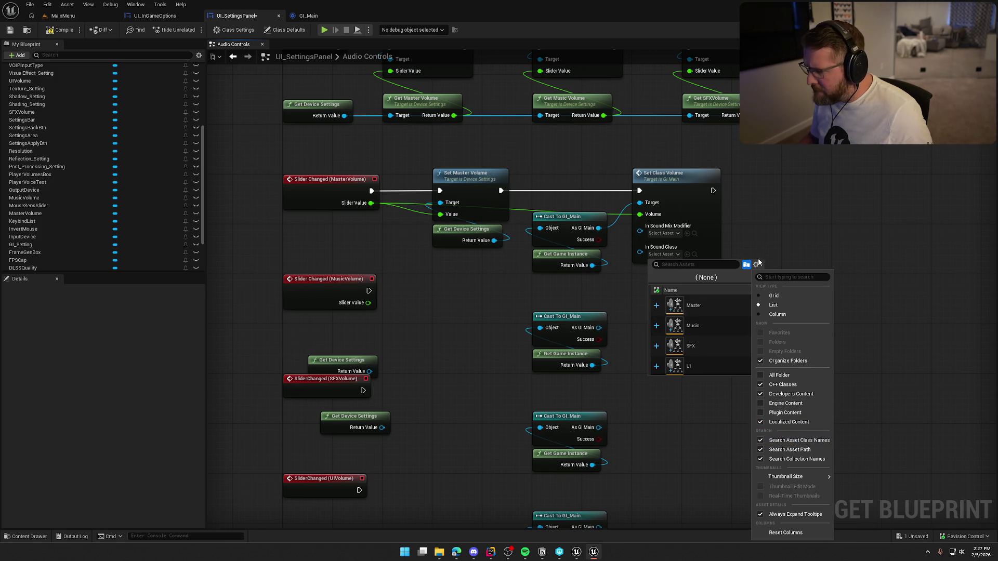
click(733, 327)
scroll(712, 335, down, 2)
scroll(721, 343, up, 2)
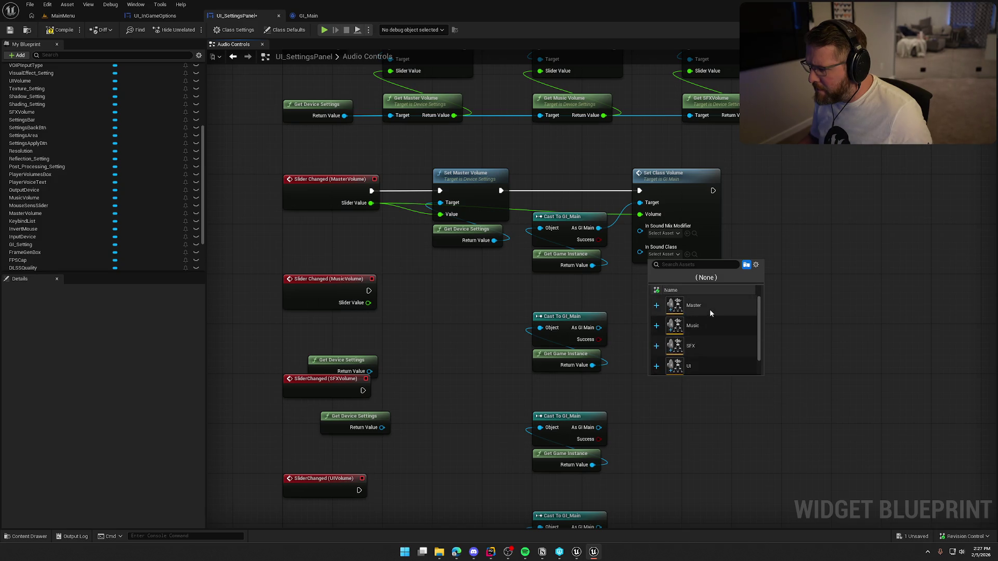
click(709, 306)
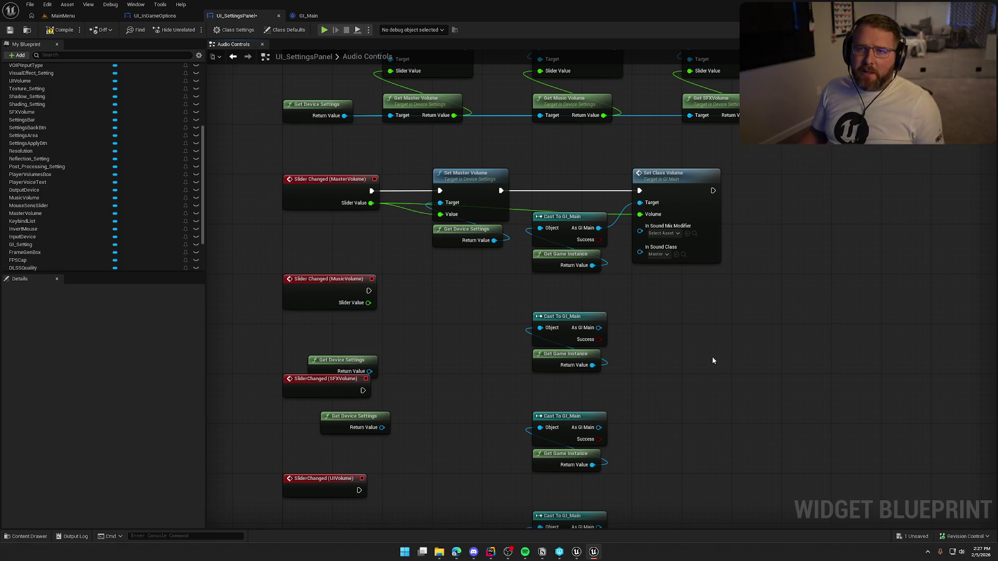
drag(712, 356, 707, 321)
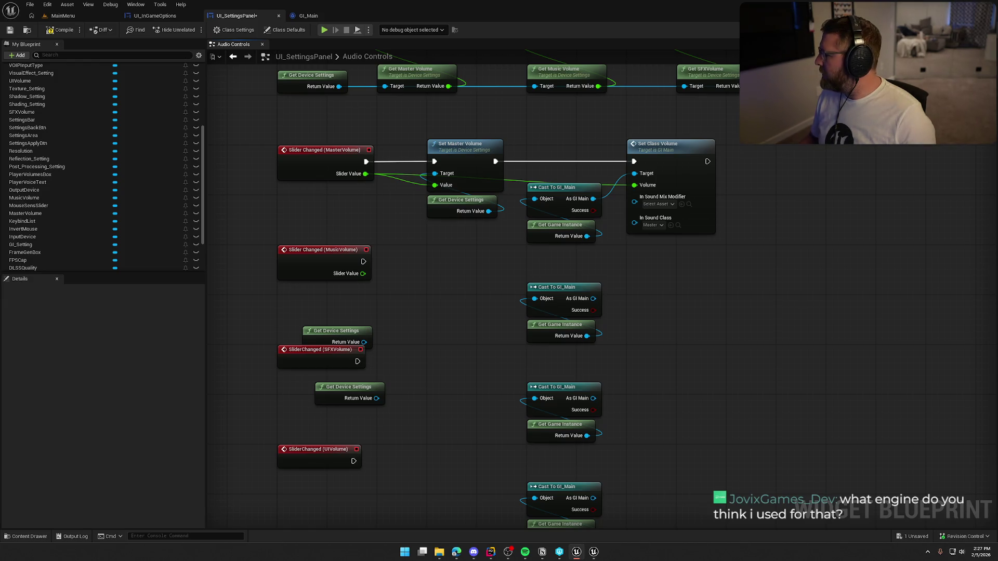
Step: Choose SM_Master as Set Class Volume's In Sound Mix Modifier
click(670, 204)
click(712, 256)
mouse_move(711, 257)
mouse_down()
mouse_move(827, 254)
mouse_move(799, 251)
mouse_up()
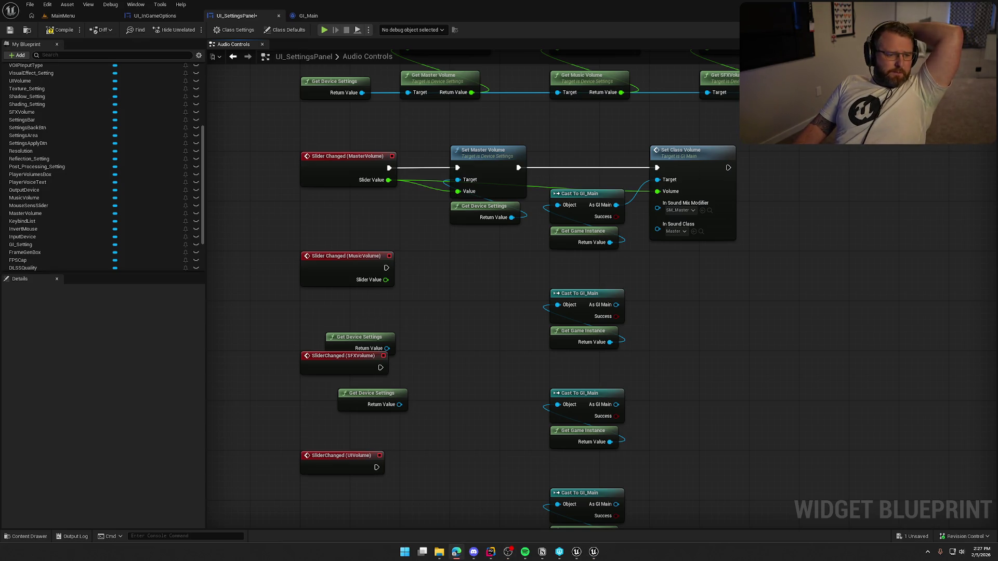
click(455, 551)
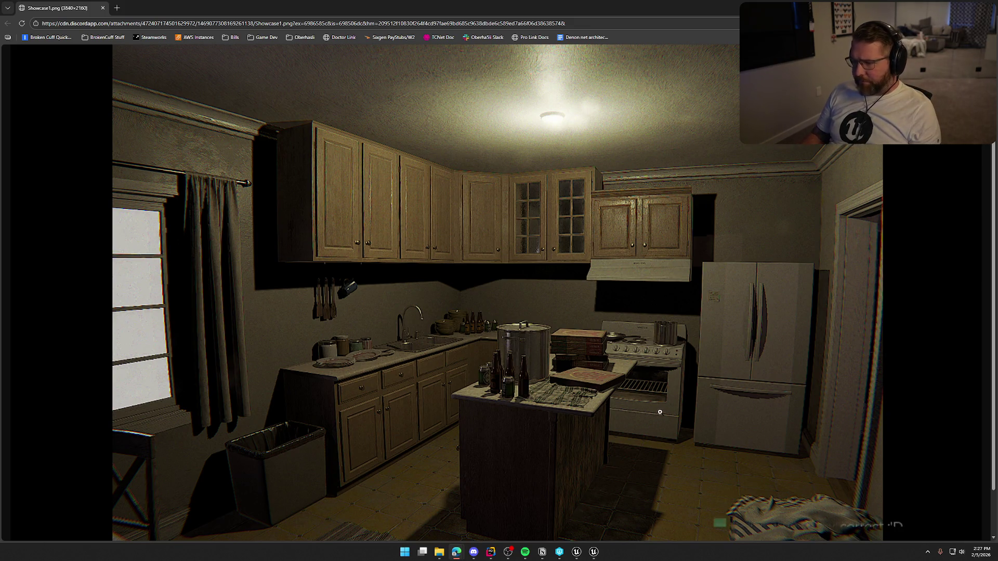
Step: Scroll through Showcase1.png in the browser, then return to the Unreal blueprint graph
scroll(485, 293, down, 2)
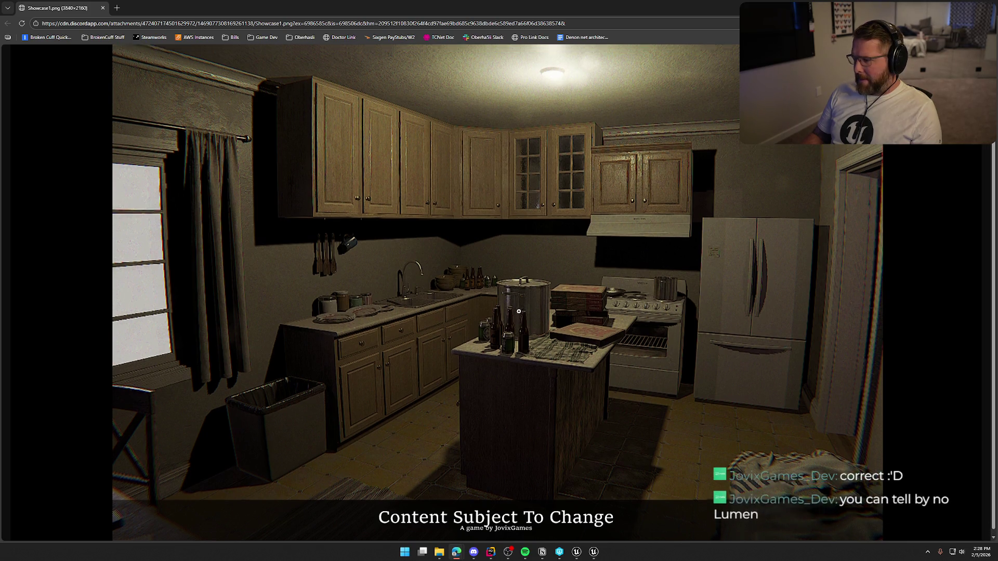
scroll(520, 311, up, 2)
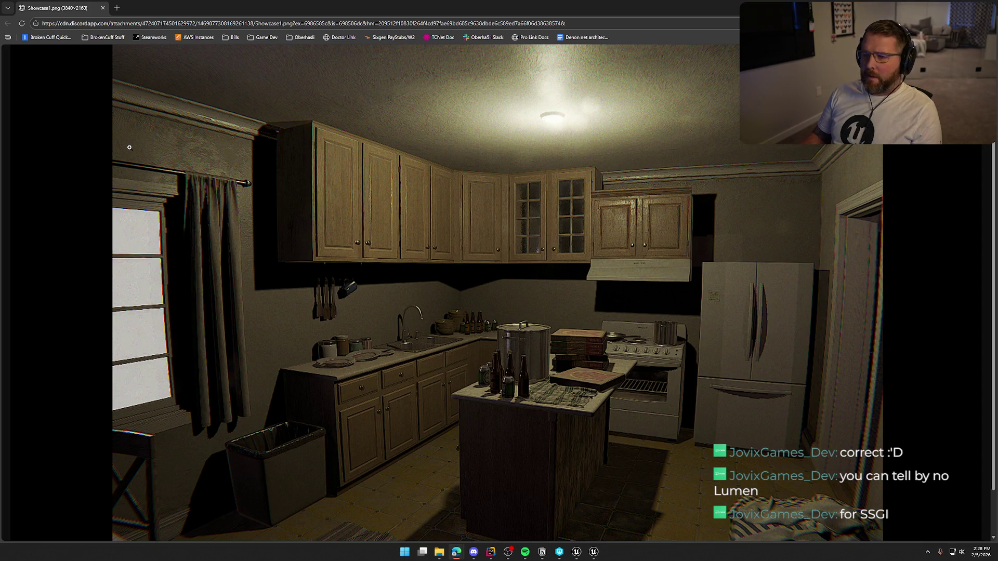
scroll(348, 329, down, 2)
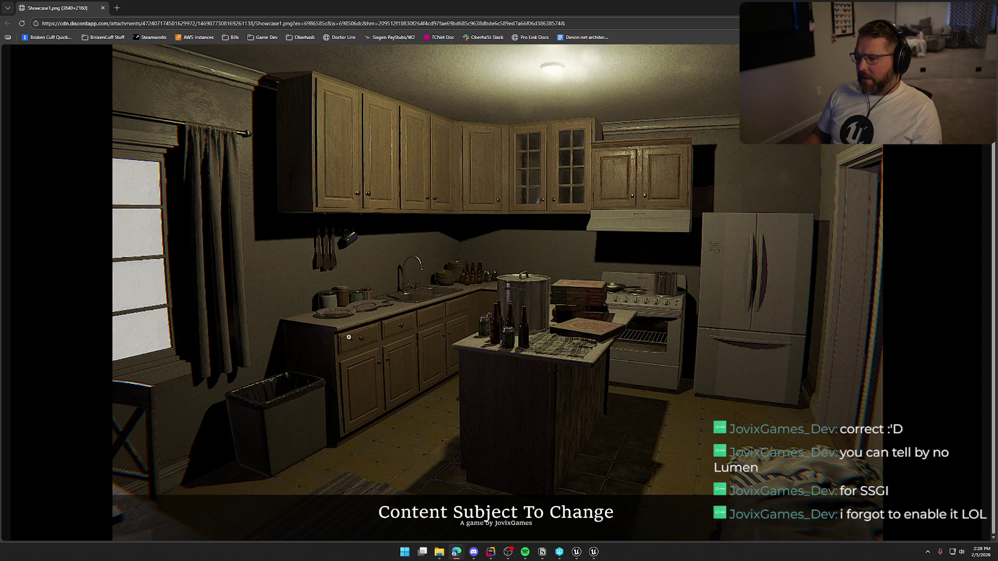
scroll(348, 337, up, 2)
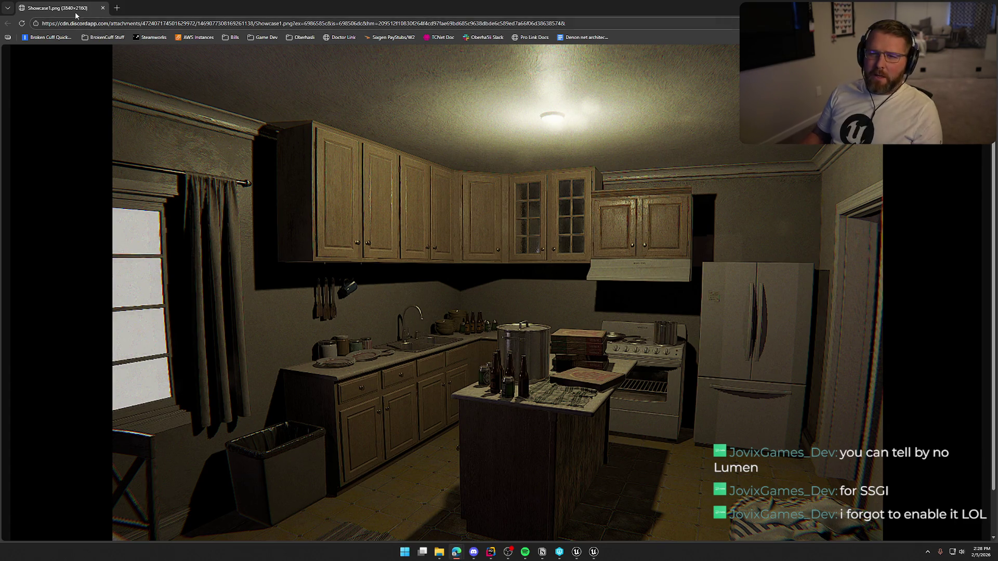
scroll(267, 298, down, 2)
scroll(279, 315, up, 2)
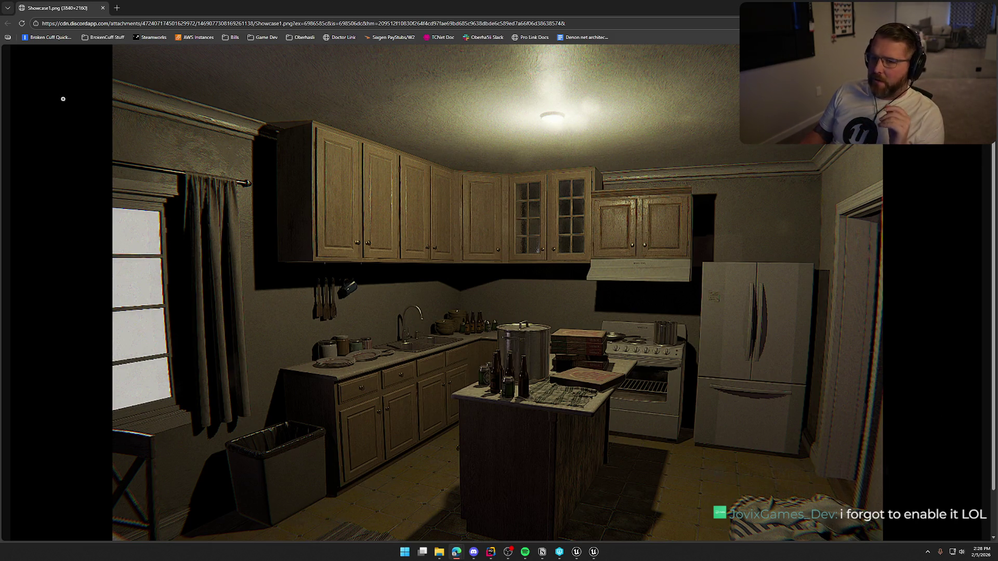
scroll(205, 265, down, 2)
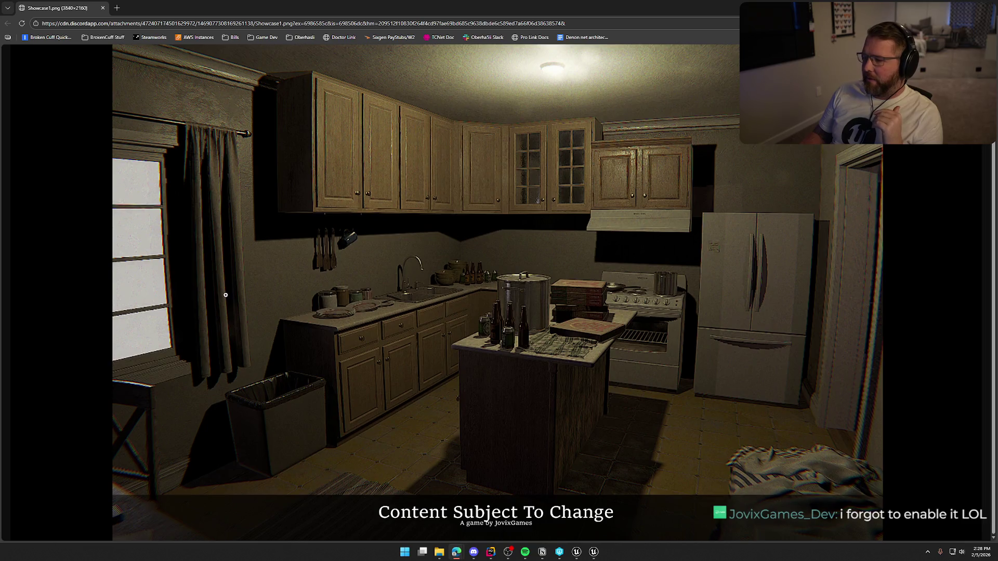
scroll(158, 125, up, 2)
key(alt+Tab)
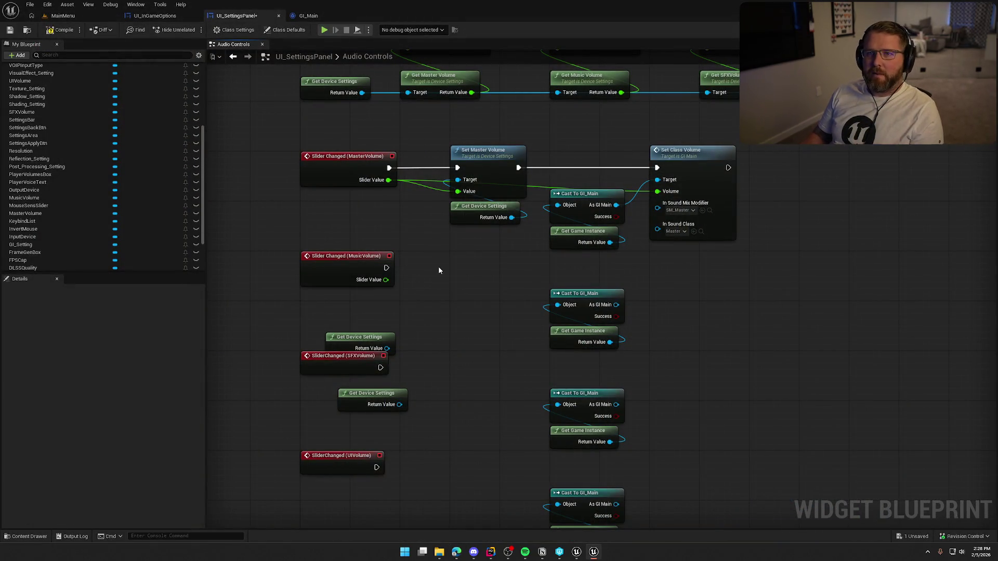
Step: Duplicate the Set Class Volume node and connect a GI_Main cast to the copy
mouse_move(584, 327)
mouse_down()
mouse_move(726, 327)
mouse_move(685, 321)
mouse_move(691, 346)
mouse_move(701, 314)
mouse_move(675, 221)
mouse_up()
drag(681, 302, 624, 223)
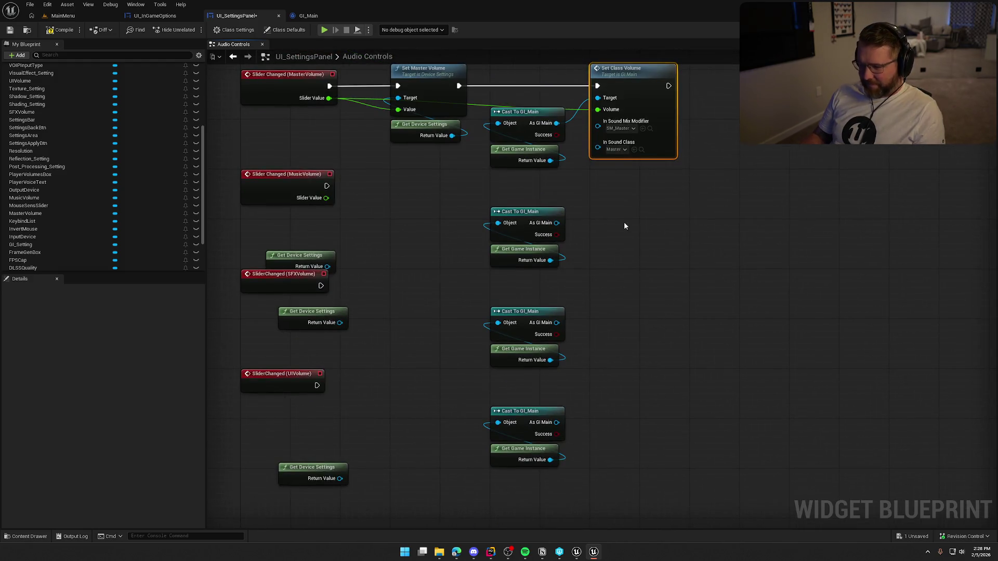
key(ctrl+v)
key(ctrl+v)
key(ctrl+v)
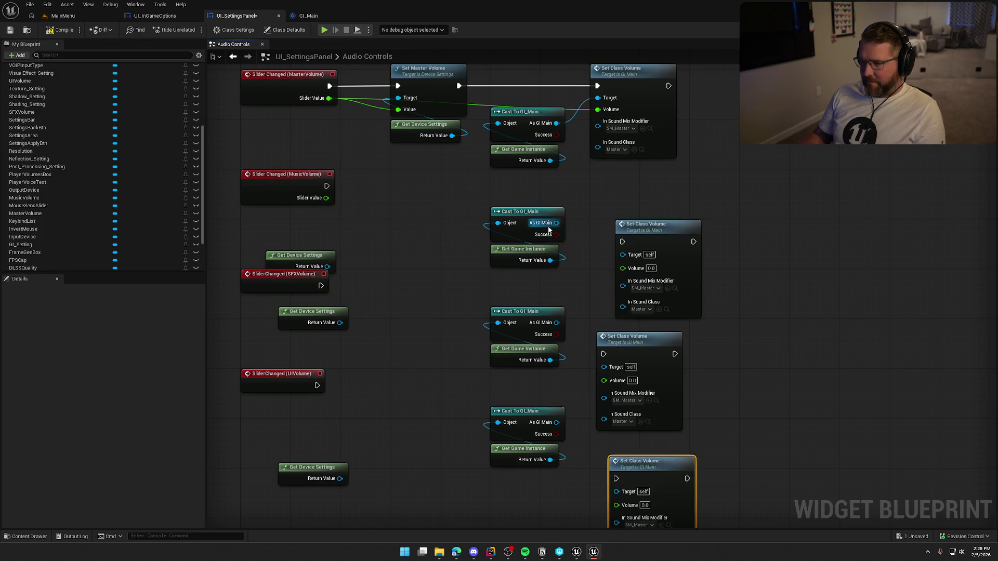
drag(622, 255, 556, 223)
drag(667, 239, 640, 186)
mouse_move(426, 207)
mouse_down()
mouse_move(532, 278)
mouse_move(501, 235)
mouse_up()
Step: Add Set Music Volume from Get Device Settings, driven by the MusicVolume event and its Slider Value
click(488, 166)
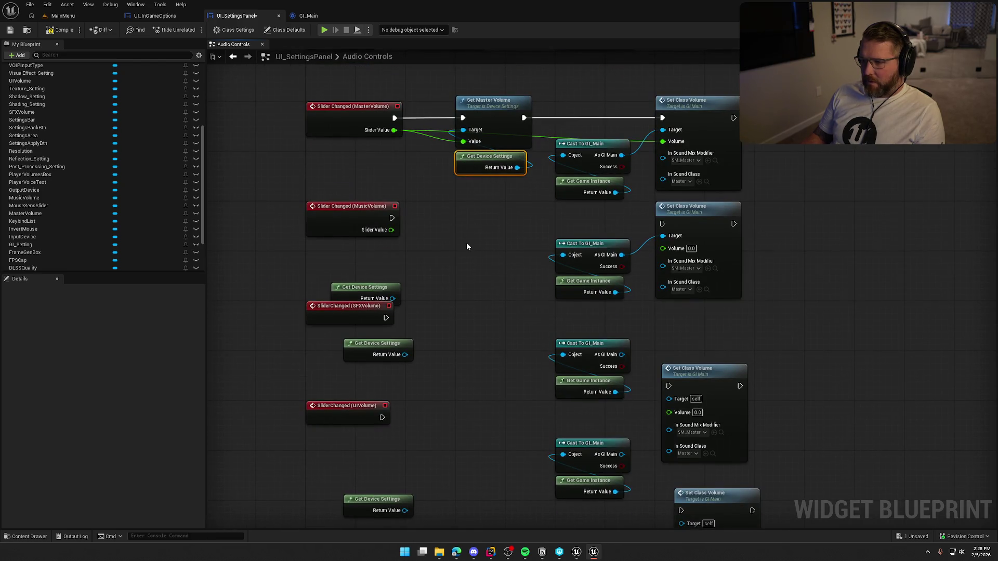
drag(379, 292, 385, 273)
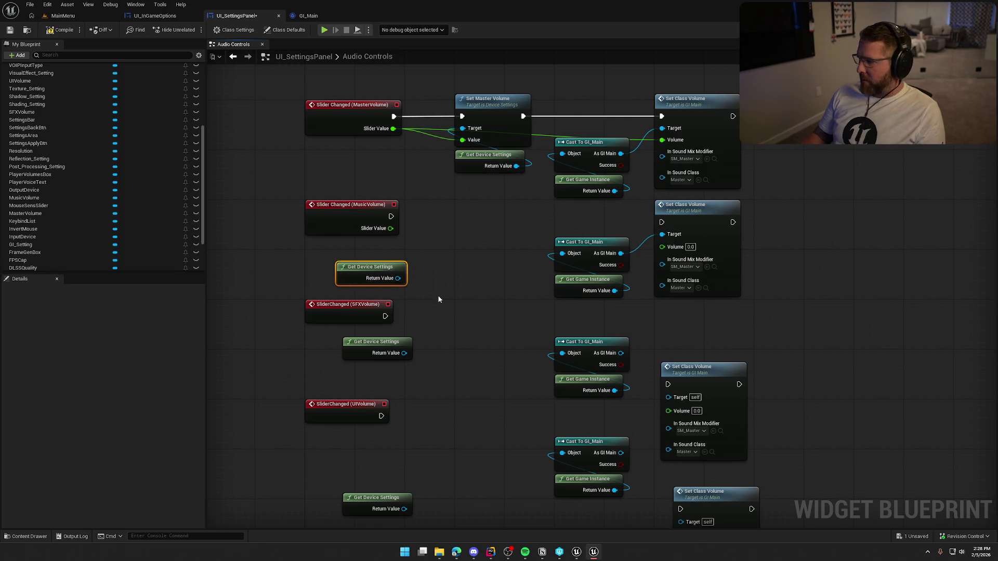
drag(426, 321, 428, 289)
mouse_move(401, 249)
mouse_down()
mouse_move(462, 251)
mouse_move(392, 186)
mouse_up()
text(set music)
key(Return)
drag(530, 268, 530, 199)
drag(393, 197, 464, 208)
drag(371, 238, 489, 227)
Step: Chain Set Class Volume after it for the Music class, using the slider value as Volume
drag(453, 168, 626, 171)
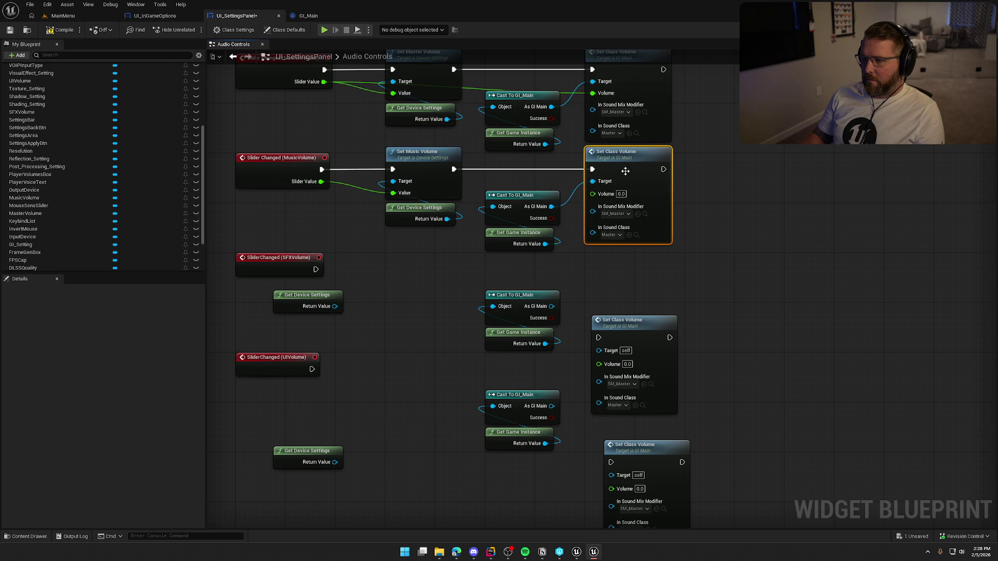
click(611, 234)
click(676, 307)
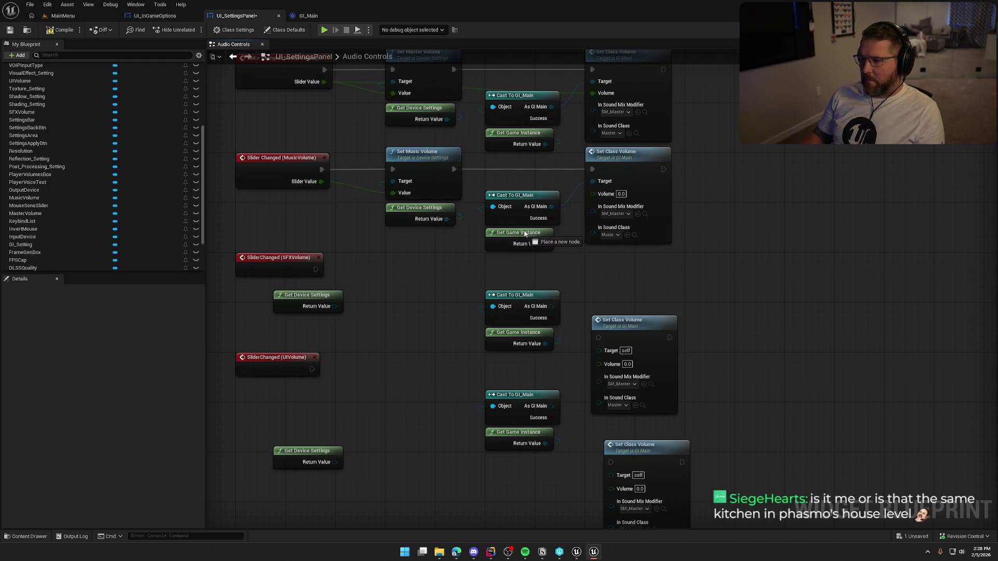
mouse_move(519, 196)
mouse_down()
mouse_move(519, 178)
mouse_move(554, 240)
mouse_up()
drag(344, 253, 617, 265)
mouse_move(574, 233)
mouse_down()
mouse_move(508, 162)
mouse_move(541, 160)
mouse_up()
click(784, 187)
drag(781, 253, 787, 247)
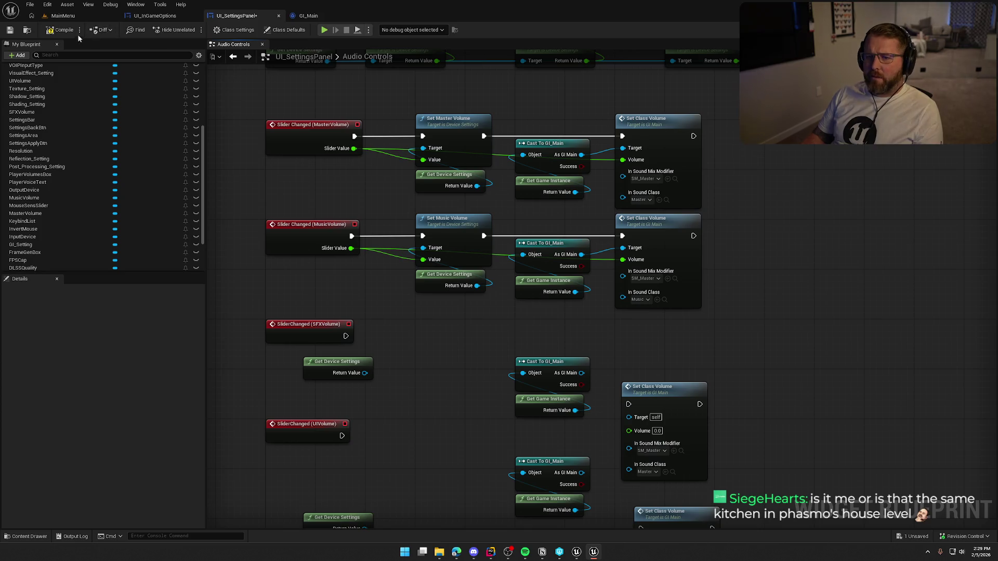
Step: Compile the blueprint and add a fresh Slider Changed event for SFXVolume
click(62, 30)
mouse_move(421, 372)
mouse_down()
mouse_move(450, 234)
mouse_move(511, 249)
mouse_move(515, 238)
mouse_up()
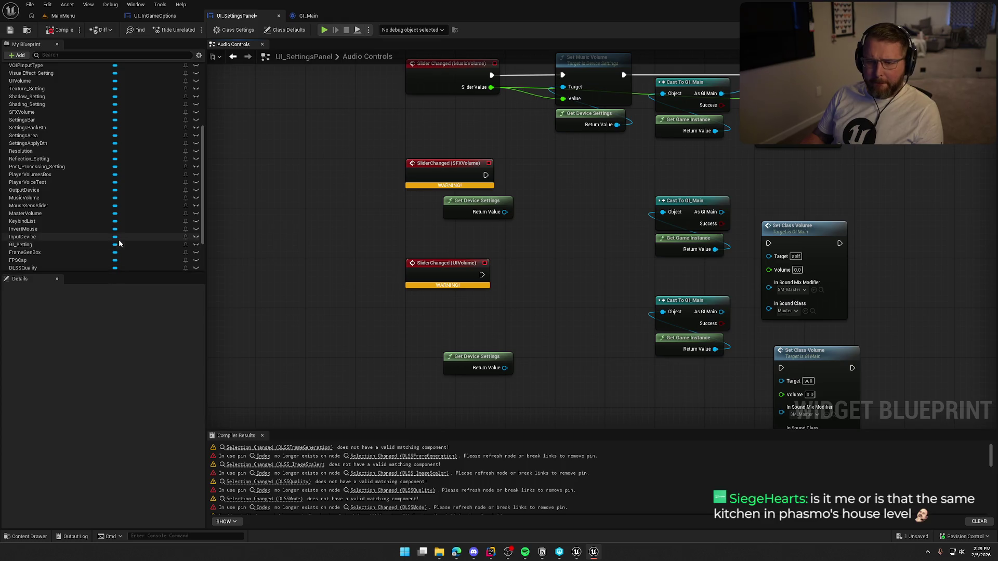
scroll(77, 226, down, 3)
scroll(38, 238, up, 3)
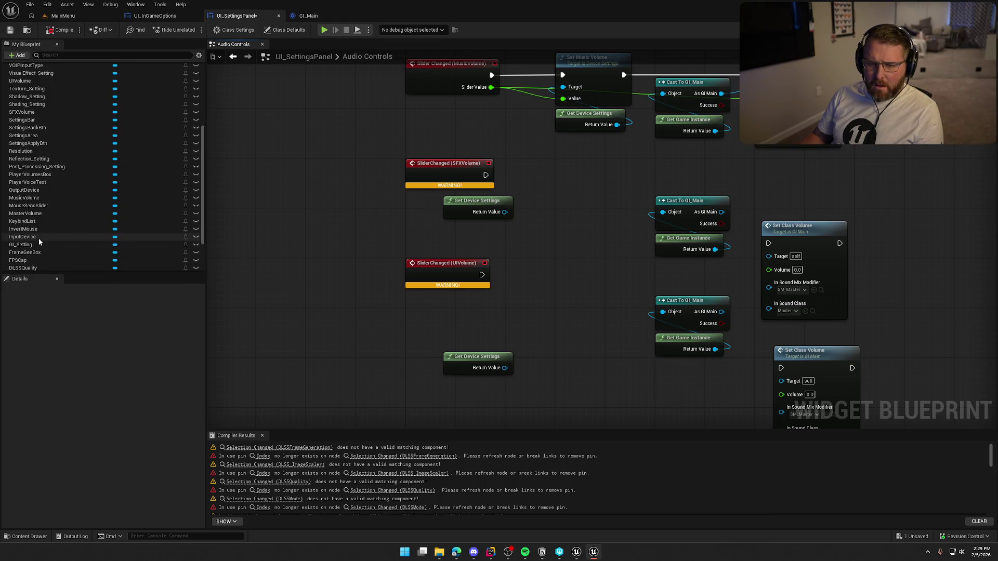
click(13, 113)
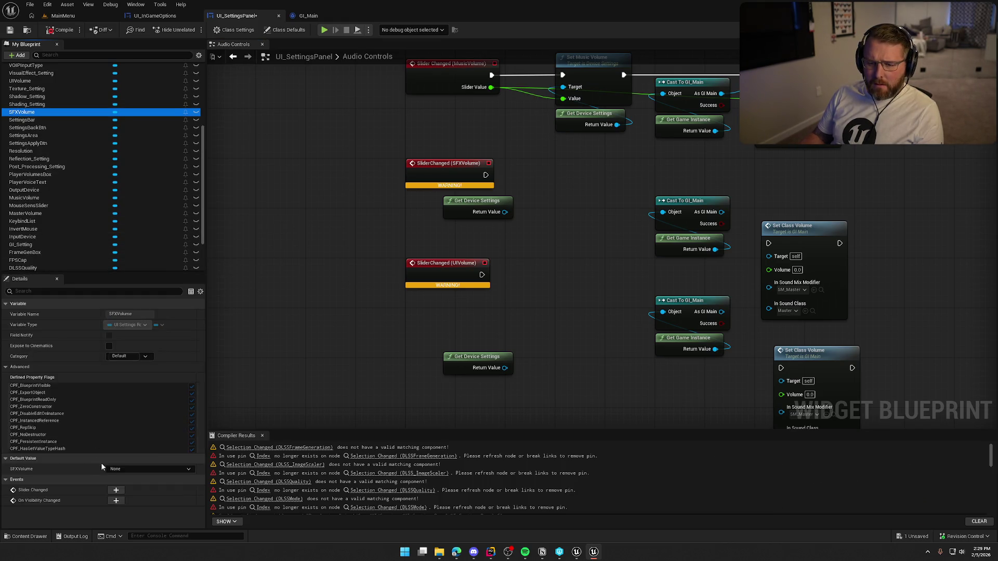
click(115, 490)
mouse_move(489, 345)
mouse_down()
mouse_move(411, 194)
mouse_move(391, 84)
mouse_up()
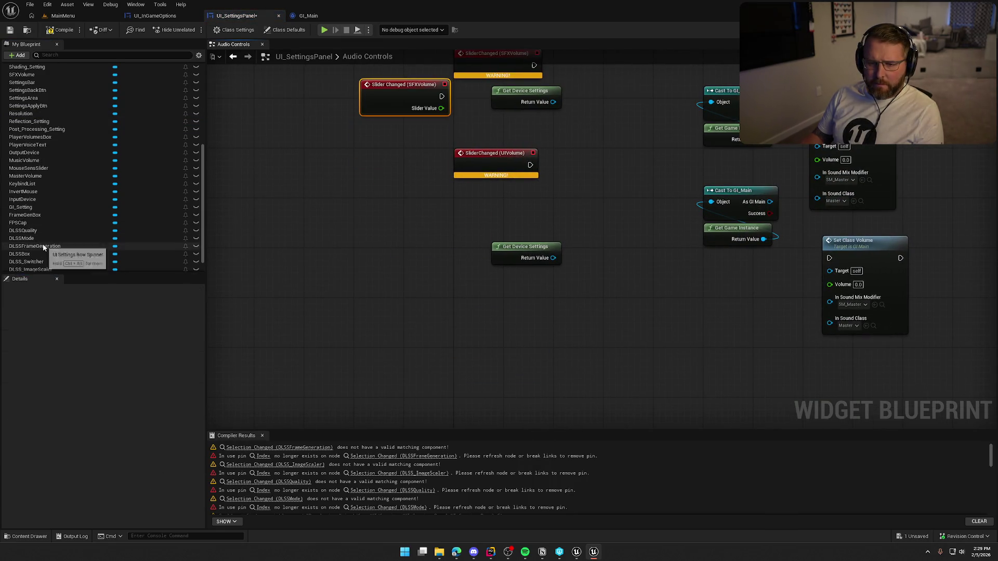
Step: Add a fresh Slider Changed event for UIVolume and delete the broken UIVolume event
scroll(33, 243, down, 4)
scroll(25, 196, up, 3)
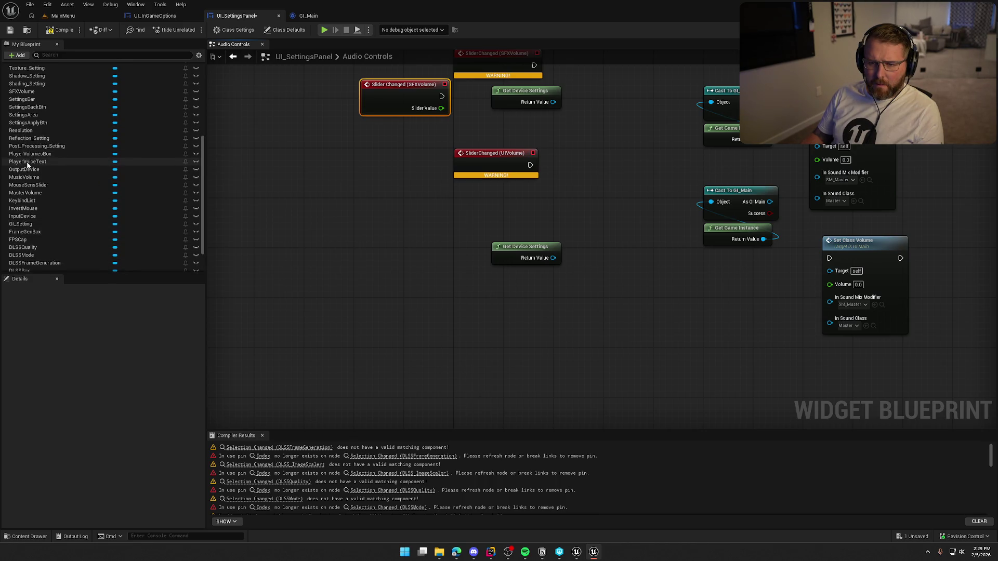
scroll(73, 223, up, 4)
scroll(73, 222, up, 2)
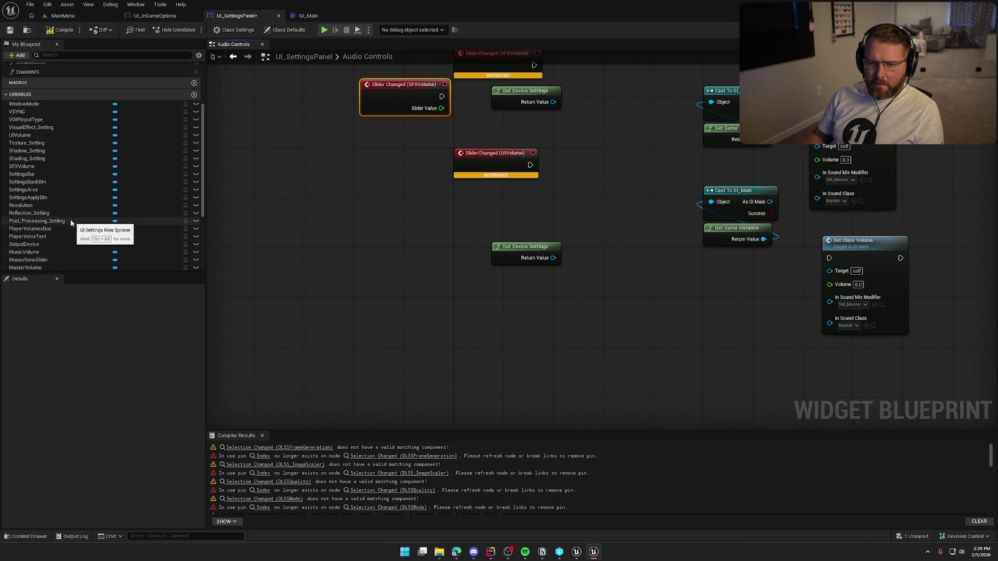
click(20, 135)
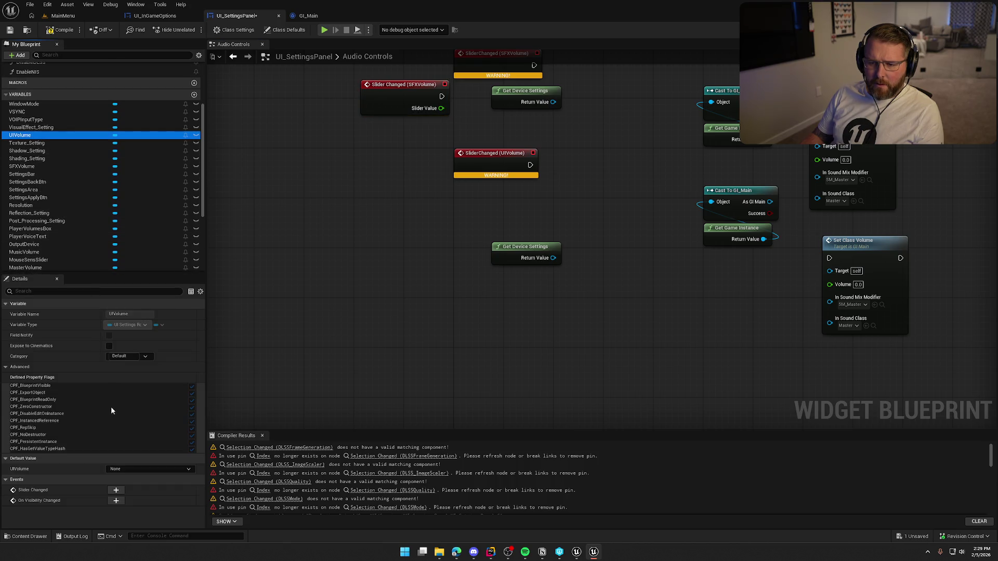
click(130, 501)
drag(429, 396, 506, 320)
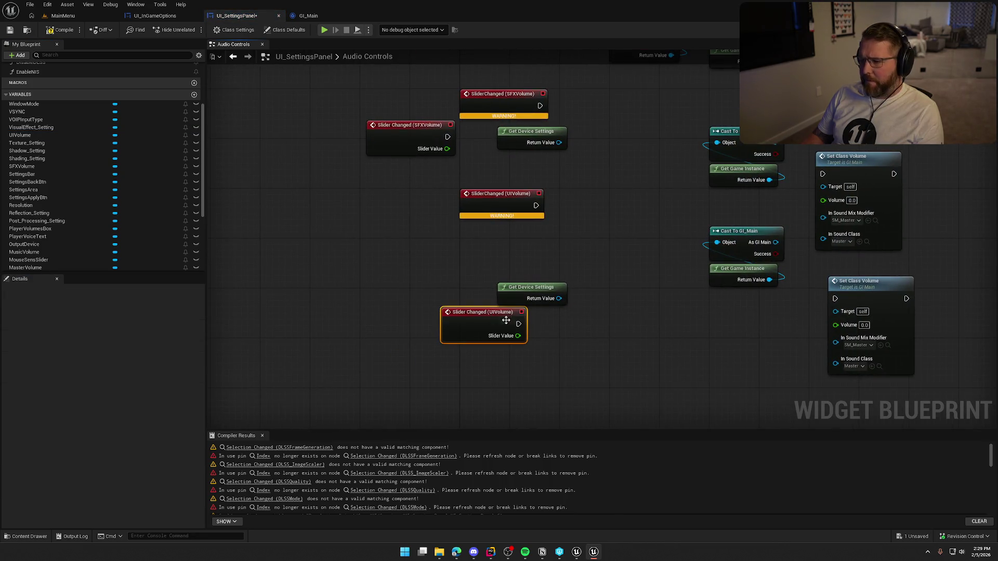
drag(436, 308, 482, 245)
click(410, 301)
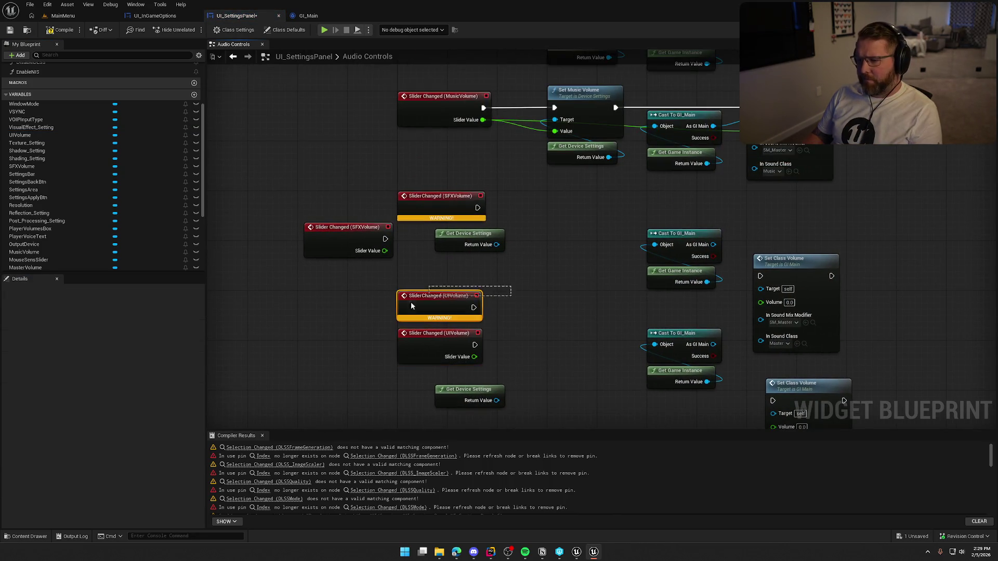
key(Delete)
key(Delete)
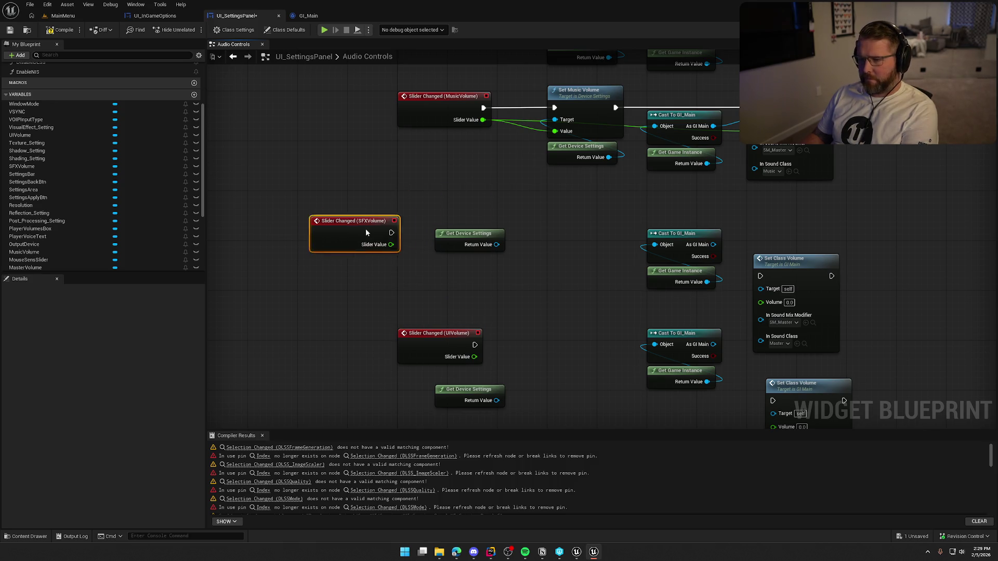
Step: Add Set SFXVolume from Get Device Settings, run by the new SFXVolume slider event
drag(366, 229, 442, 208)
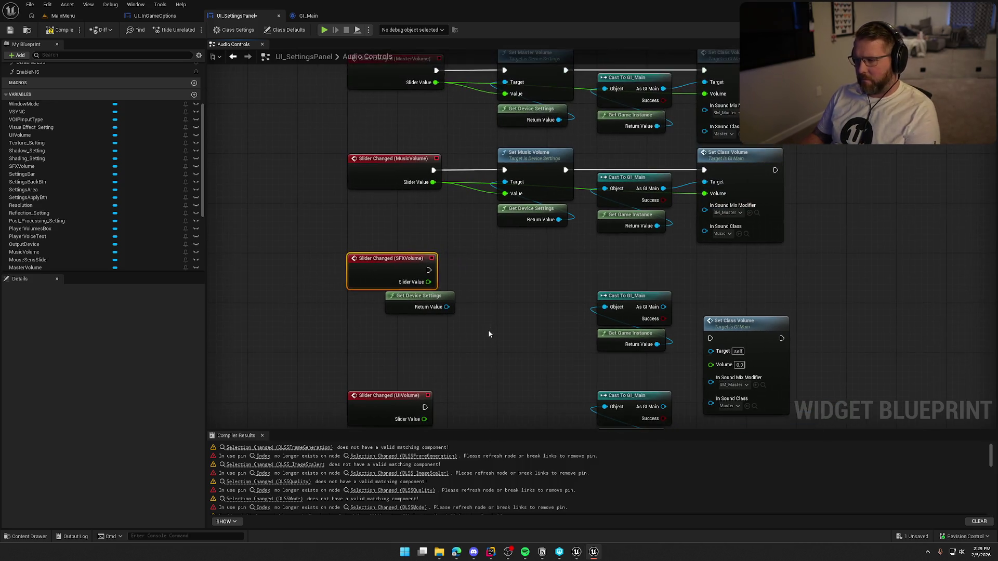
drag(447, 307, 508, 312)
text(set sfx)
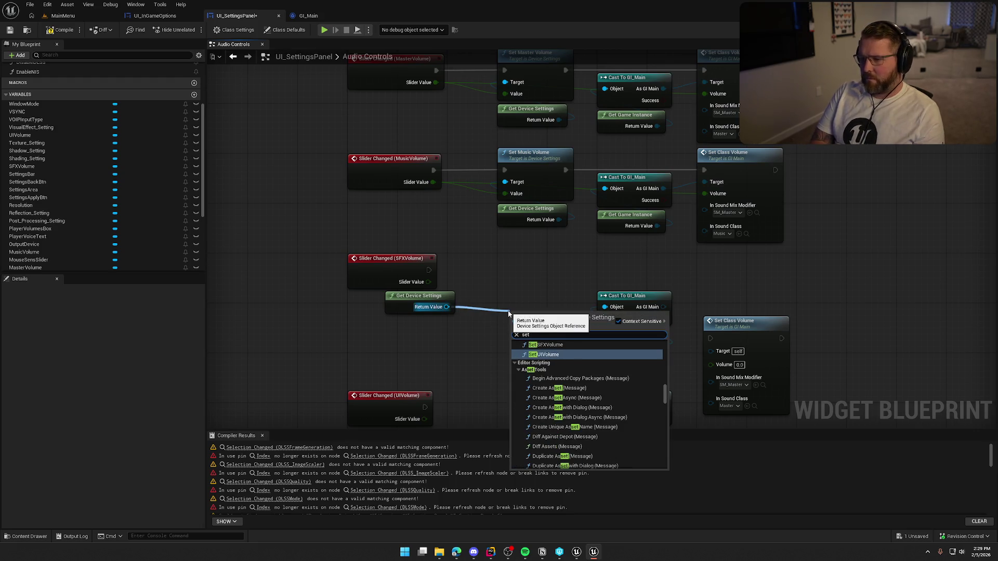
key(Return)
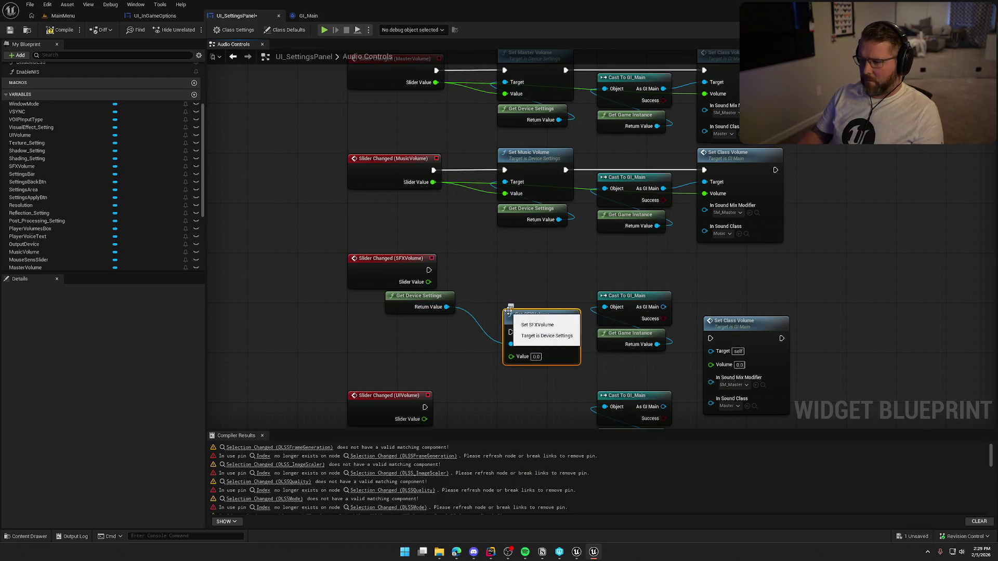
mouse_move(509, 327)
mouse_down()
mouse_move(509, 271)
mouse_move(429, 270)
mouse_move(511, 300)
mouse_up()
drag(546, 270, 539, 264)
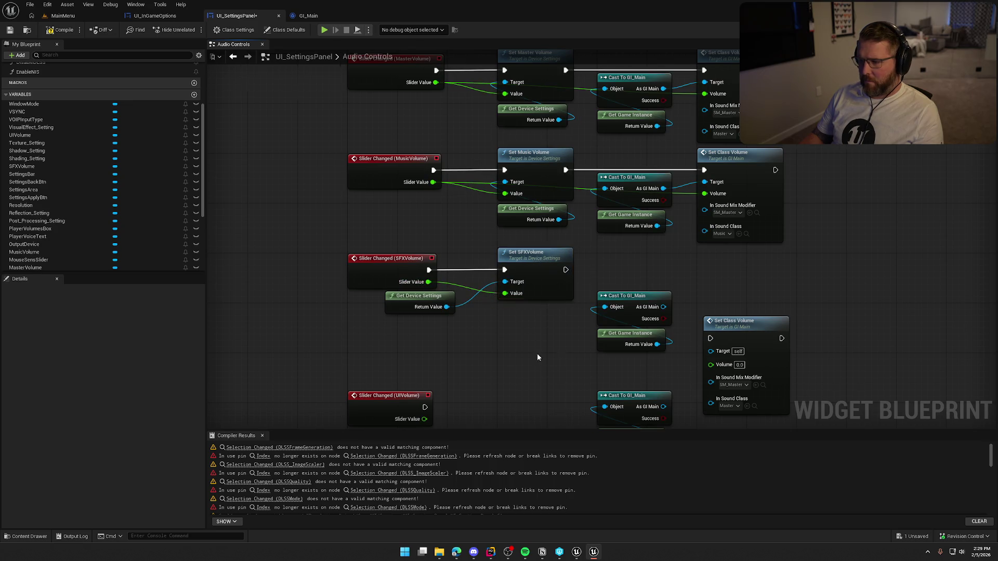
Step: Chain Set Class Volume for the SFX class, fed by the SFX slider value
drag(608, 314, 463, 245)
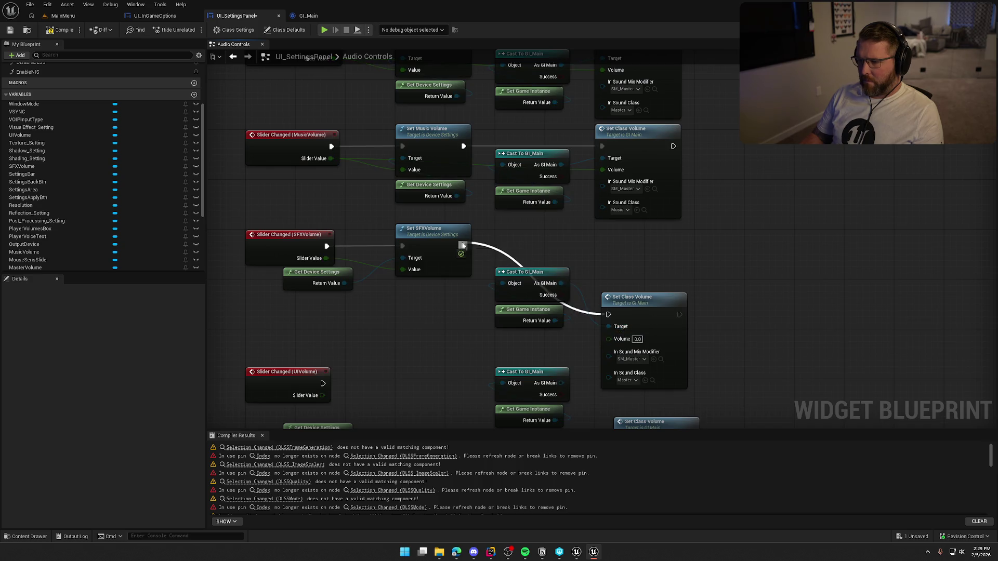
drag(639, 298, 633, 230)
click(629, 311)
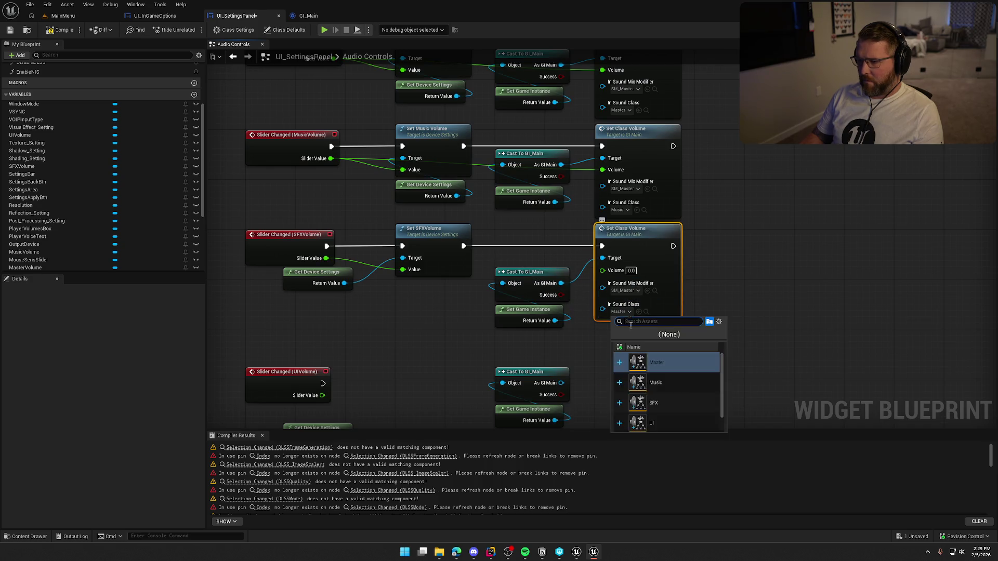
click(653, 402)
mouse_move(602, 270)
mouse_down()
mouse_move(328, 258)
mouse_move(450, 292)
mouse_move(435, 296)
mouse_move(443, 283)
mouse_up()
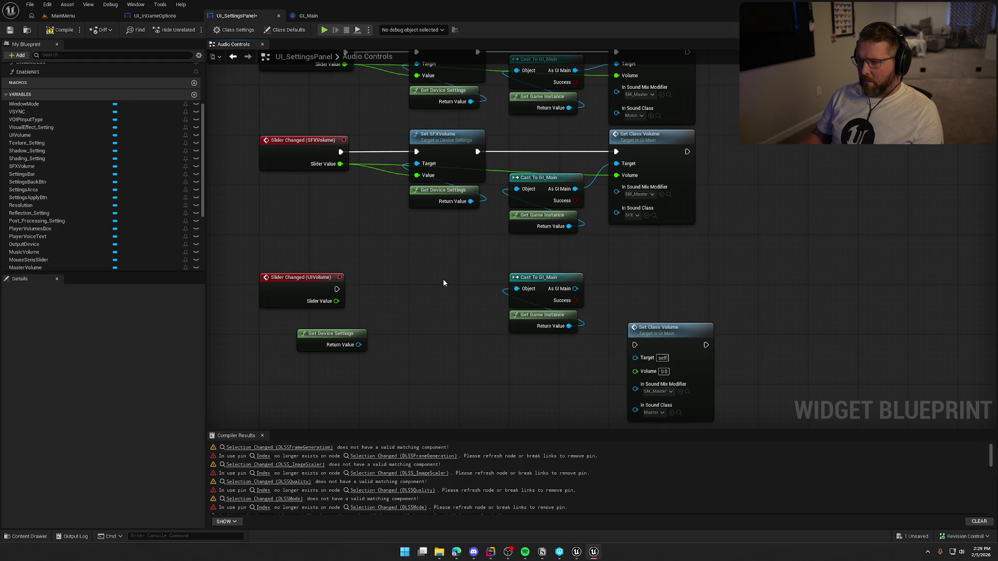
Step: Add Set UIVolume from device settings, run by the UIVolume slider event
mouse_move(338, 313)
mouse_down()
mouse_move(341, 277)
mouse_move(379, 303)
mouse_move(446, 279)
mouse_up()
text(set)
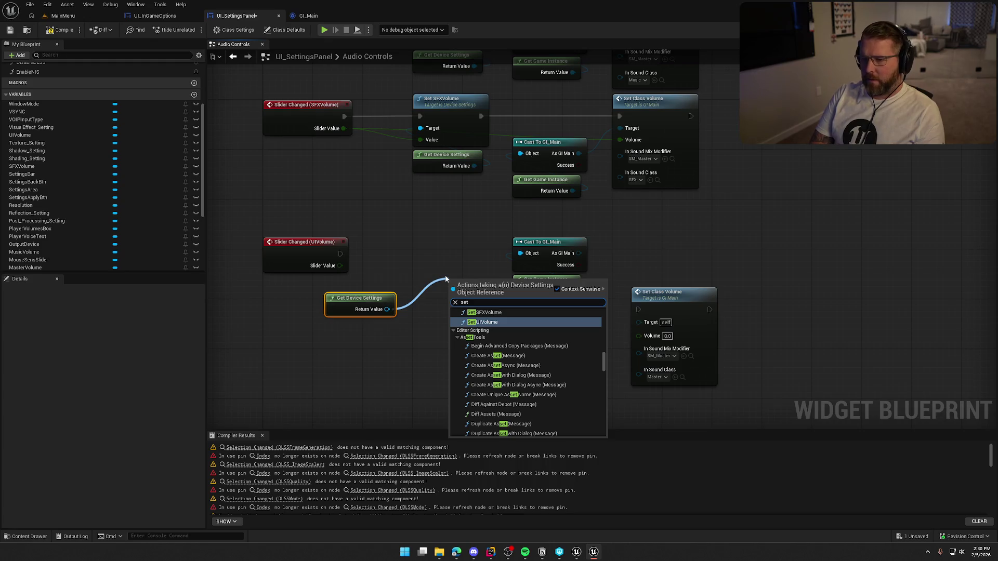
key(Return)
mouse_move(451, 297)
mouse_down()
mouse_move(340, 254)
mouse_move(452, 322)
mouse_up()
drag(485, 288, 453, 245)
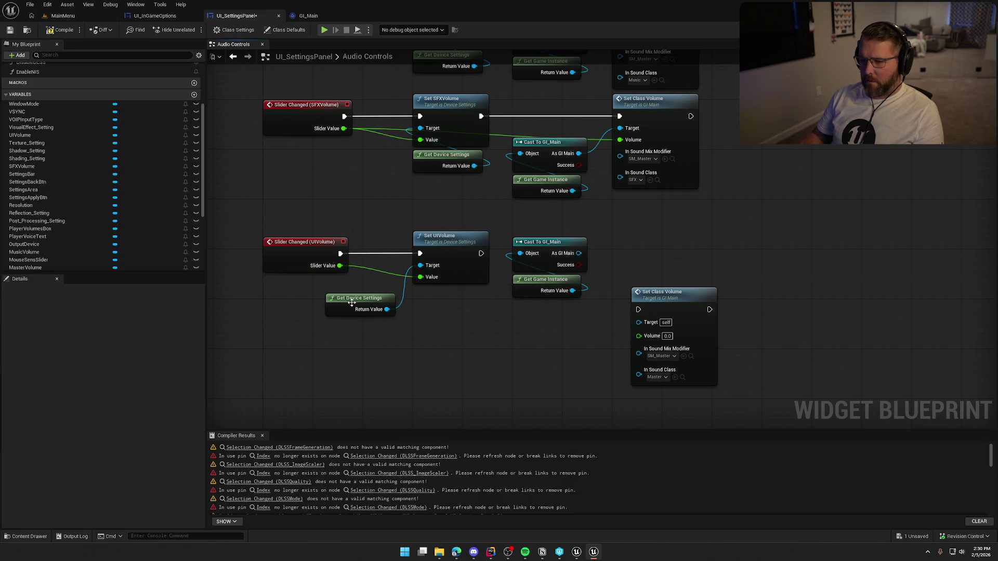
drag(352, 303, 441, 296)
click(468, 376)
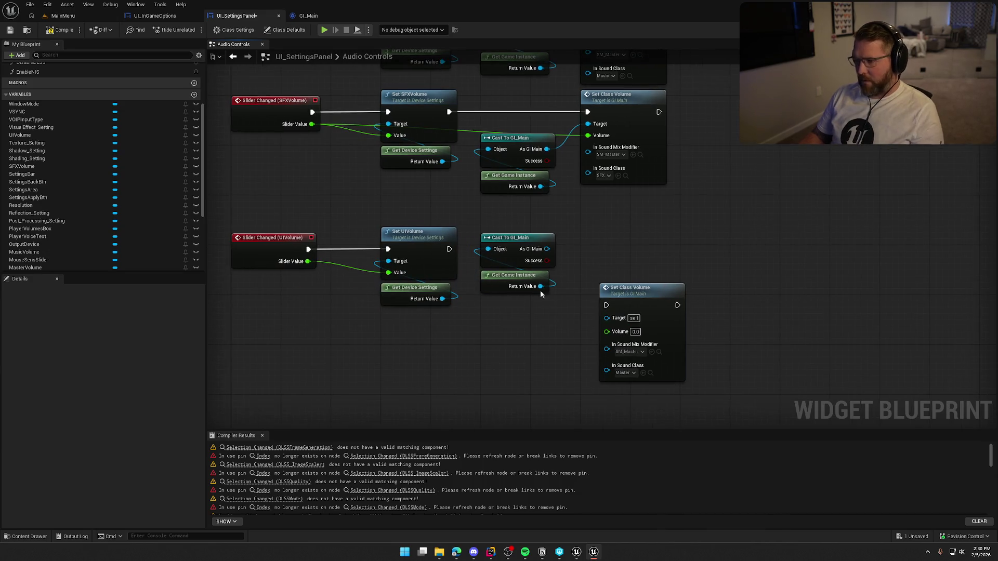
Step: Chain Set Class Volume for the UI class on GI_Main, fed by the UI slider value
drag(546, 249, 606, 319)
mouse_move(449, 249)
mouse_down()
mouse_move(606, 305)
mouse_move(609, 237)
mouse_up()
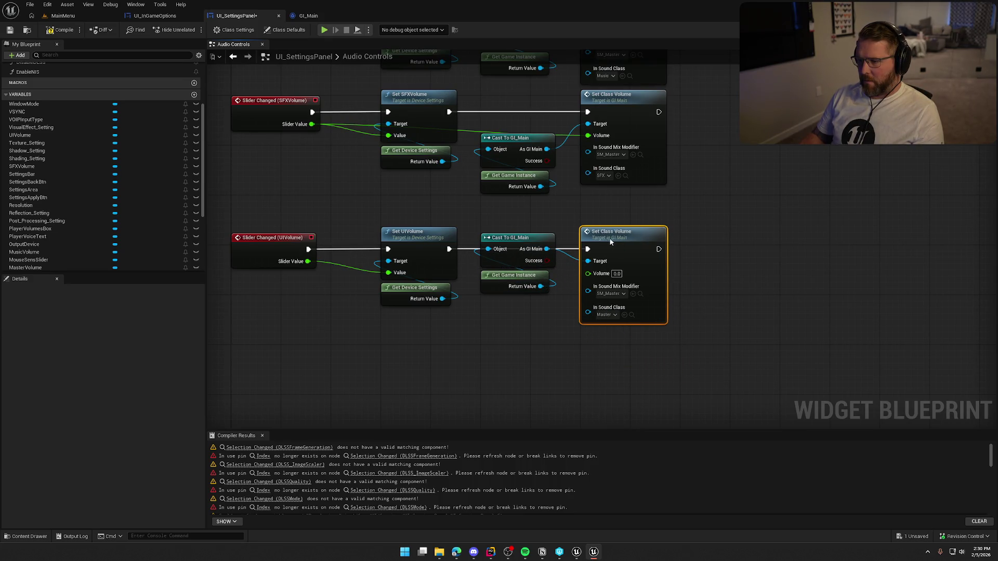
mouse_move(543, 318)
mouse_down()
mouse_move(499, 244)
mouse_move(513, 262)
mouse_up()
click(555, 365)
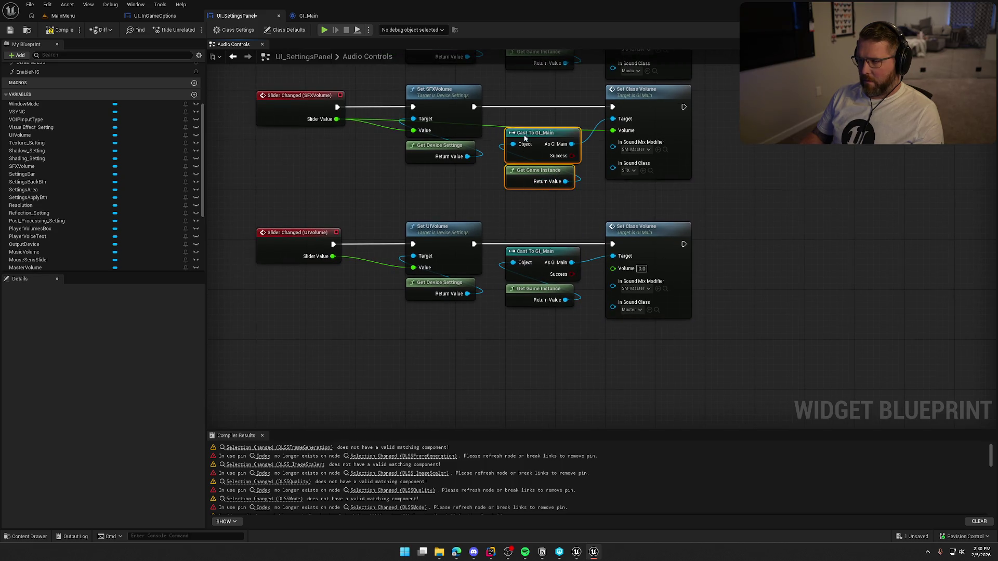
drag(525, 138, 525, 119)
click(555, 240)
drag(612, 268, 333, 256)
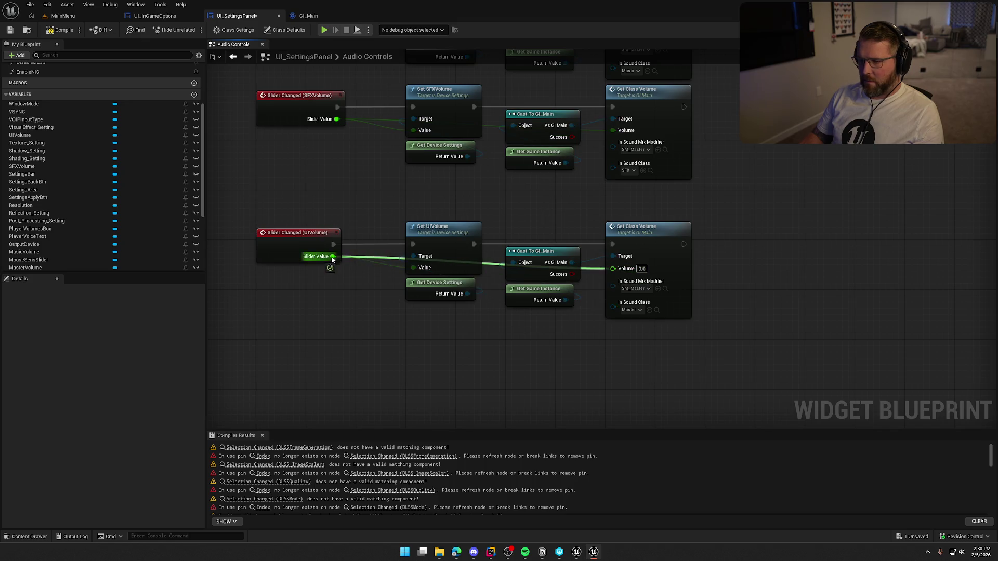
click(633, 308)
click(670, 419)
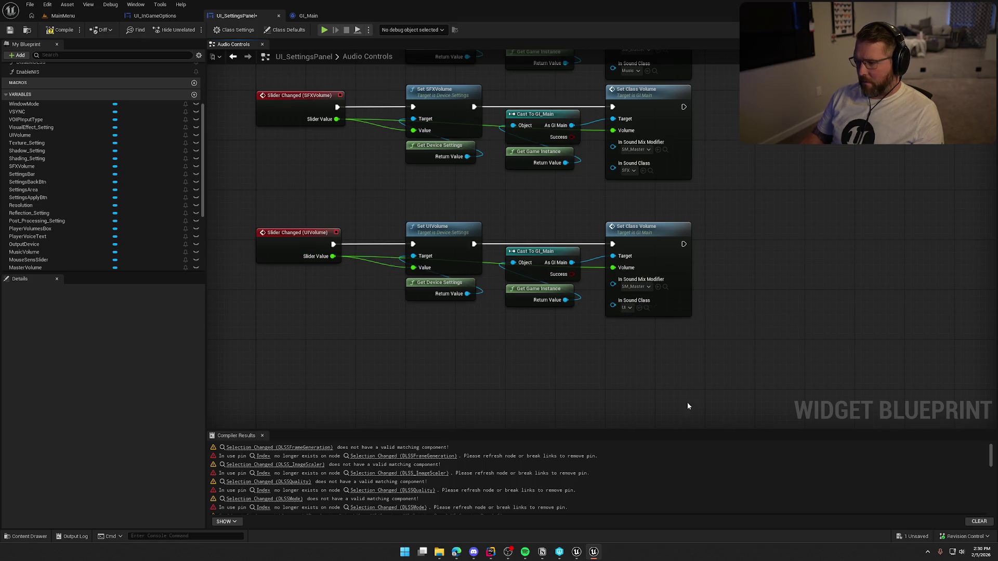
Step: Review all three slider rows, then switch to the EventGraph
scroll(715, 375, down, 2)
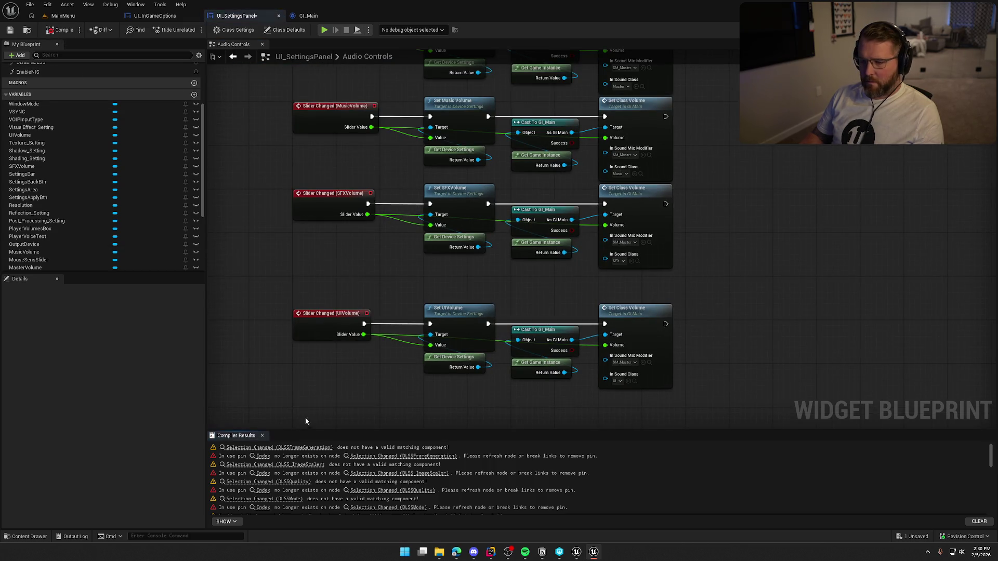
drag(296, 415, 320, 336)
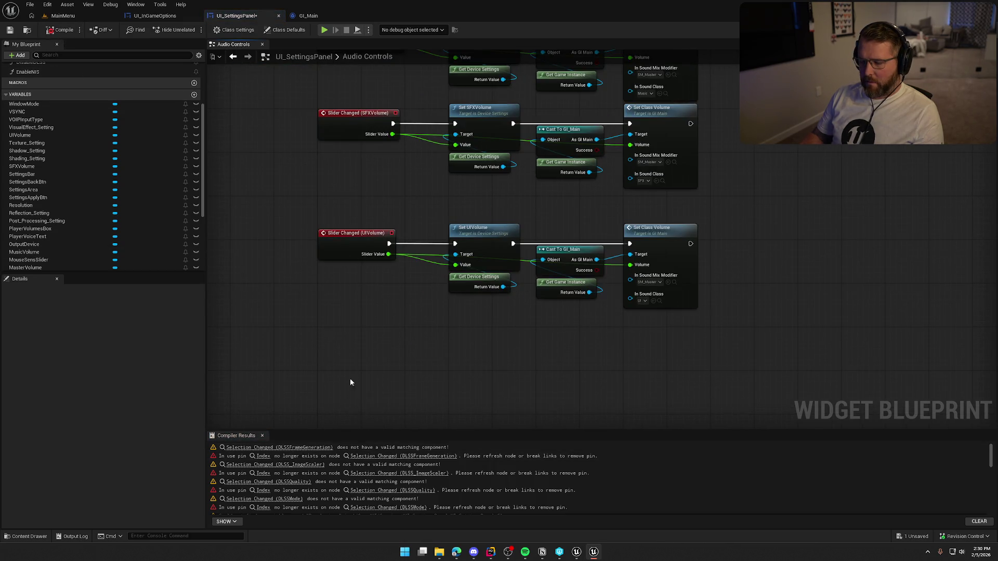
mouse_move(298, 270)
mouse_down()
mouse_move(301, 345)
mouse_move(289, 330)
mouse_move(288, 207)
mouse_up()
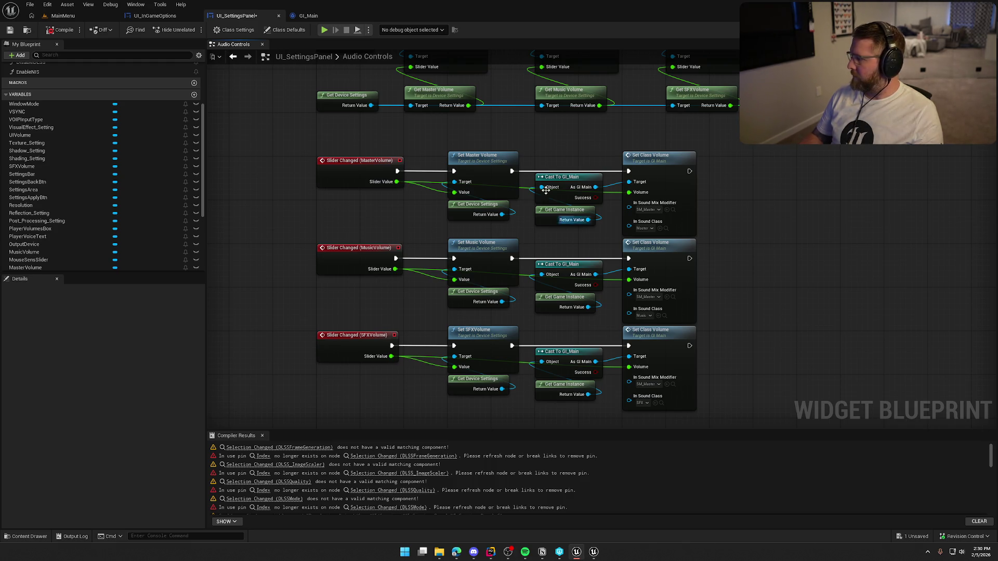
scroll(42, 83, up, 5)
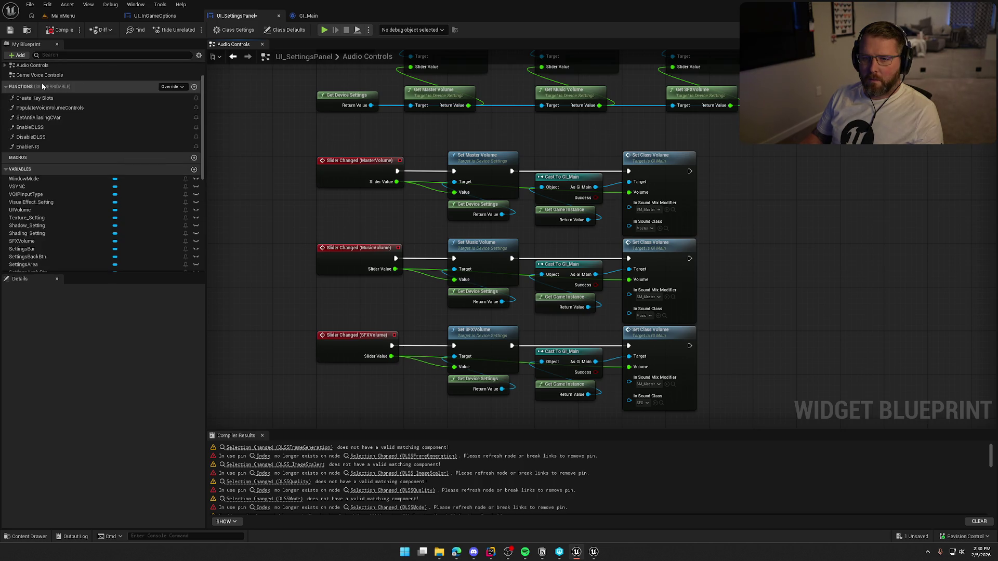
double_click(54, 81)
Step: Refresh the Init Audio Settings node to clear its error
scroll(380, 223, up, 8)
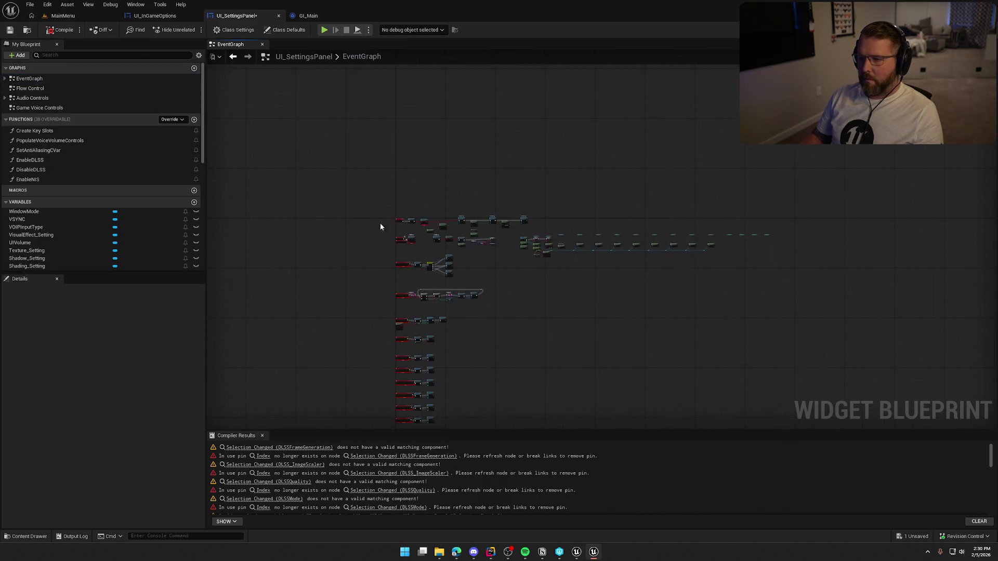
drag(409, 260, 292, 263)
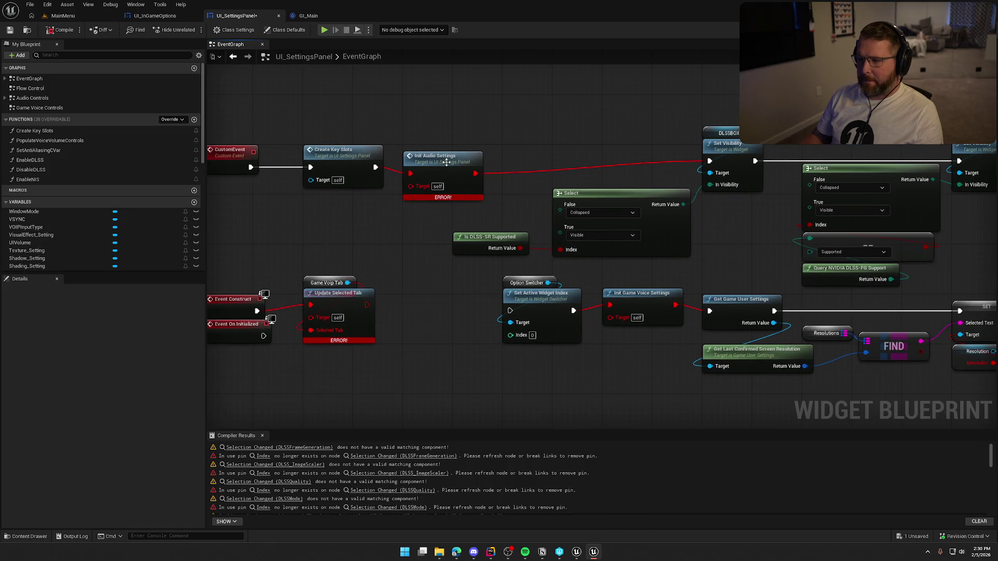
right_click(501, 157)
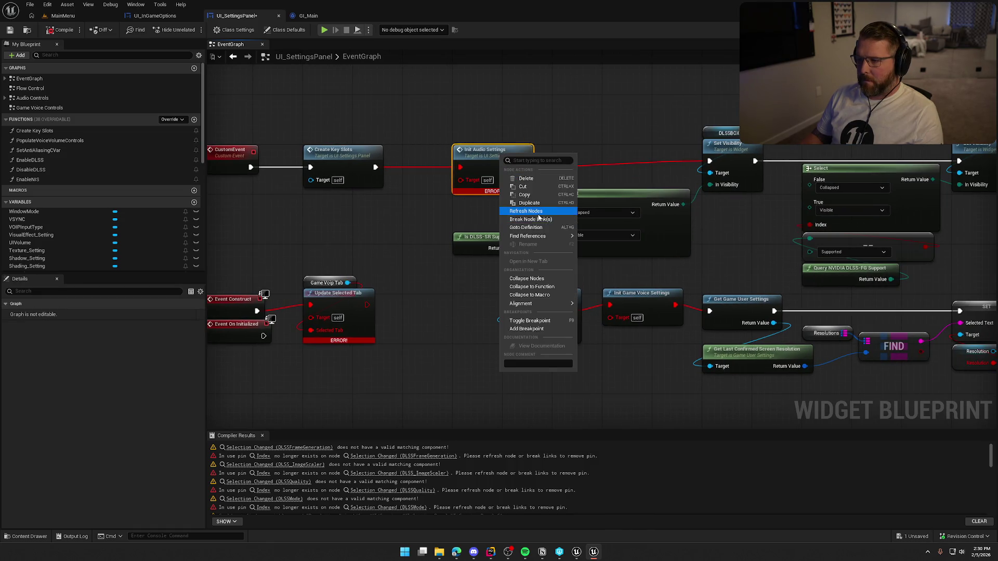
click(535, 211)
Step: Line up the DLSS-SR and Frame Gen Select and Set Visibility nodes
mouse_move(619, 190)
mouse_down()
mouse_move(499, 180)
mouse_move(680, 174)
mouse_move(554, 178)
mouse_up()
click(677, 165)
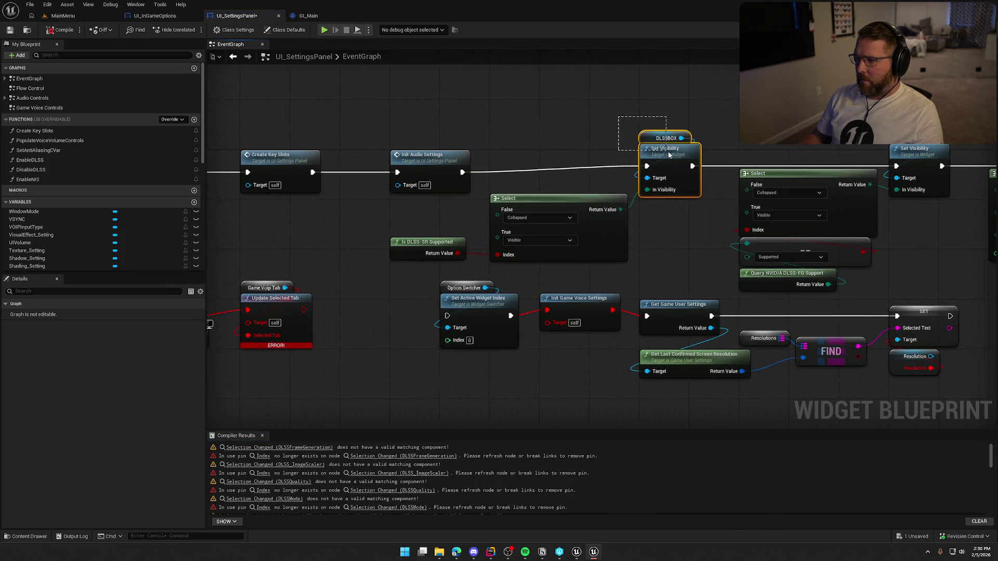
click(679, 234)
mouse_move(500, 277)
mouse_down()
mouse_move(457, 237)
mouse_move(501, 228)
mouse_move(501, 215)
mouse_up()
mouse_move(677, 243)
mouse_down()
mouse_move(531, 242)
mouse_move(518, 262)
mouse_up()
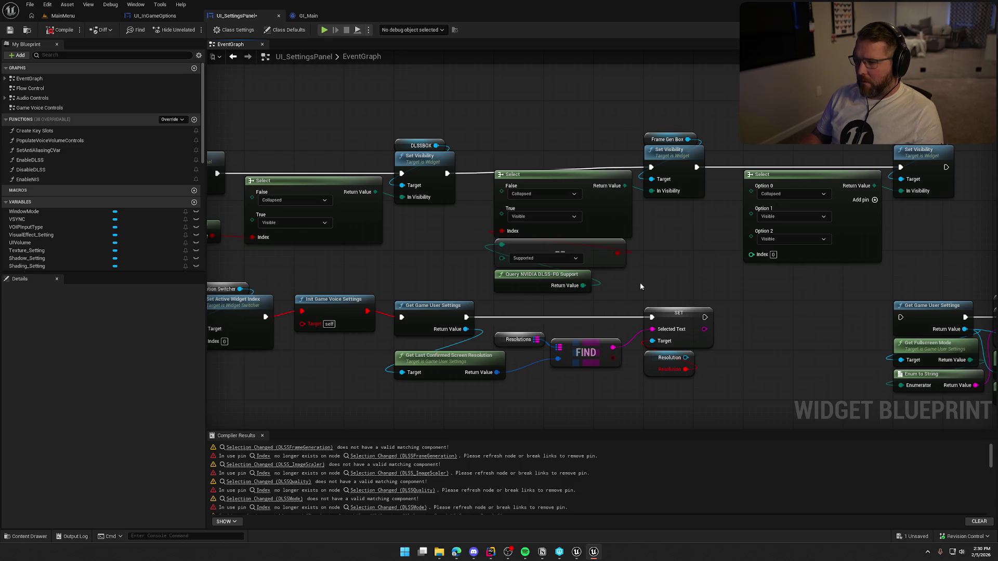
drag(670, 150, 671, 157)
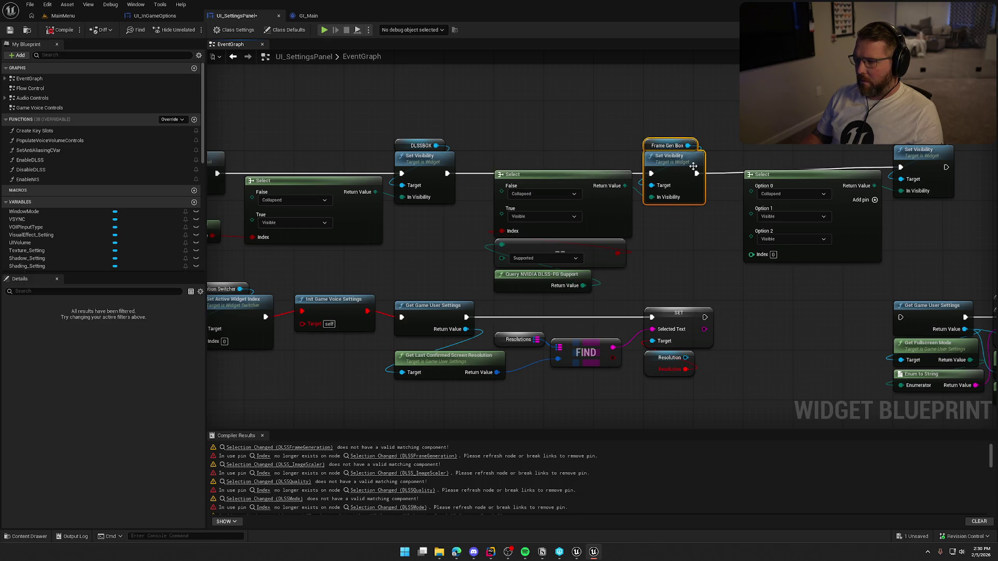
click(678, 117)
drag(675, 104, 673, 96)
mouse_move(491, 293)
mouse_down()
mouse_move(491, 241)
mouse_move(520, 244)
mouse_move(515, 124)
mouse_move(625, 226)
mouse_up()
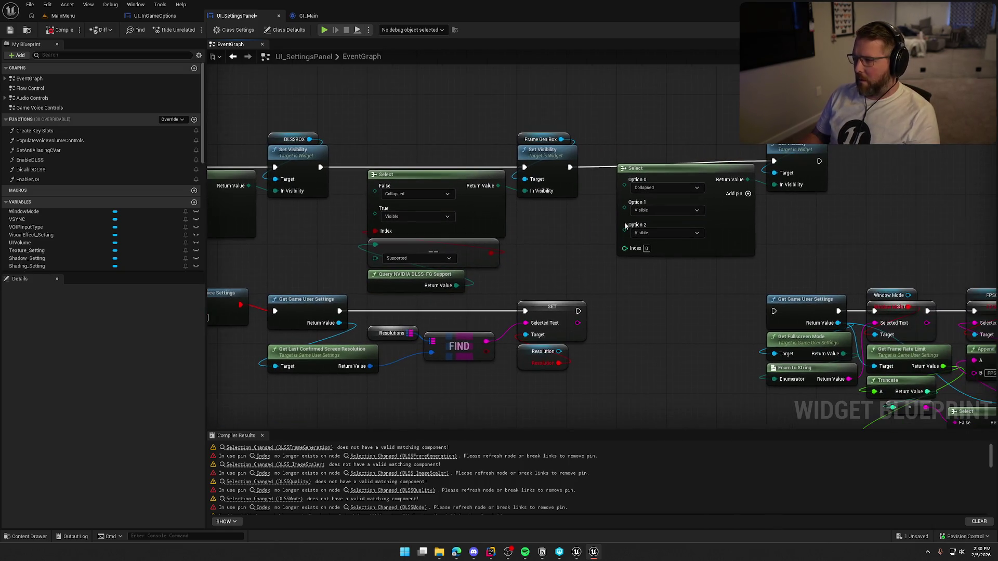
drag(686, 168, 685, 174)
click(676, 130)
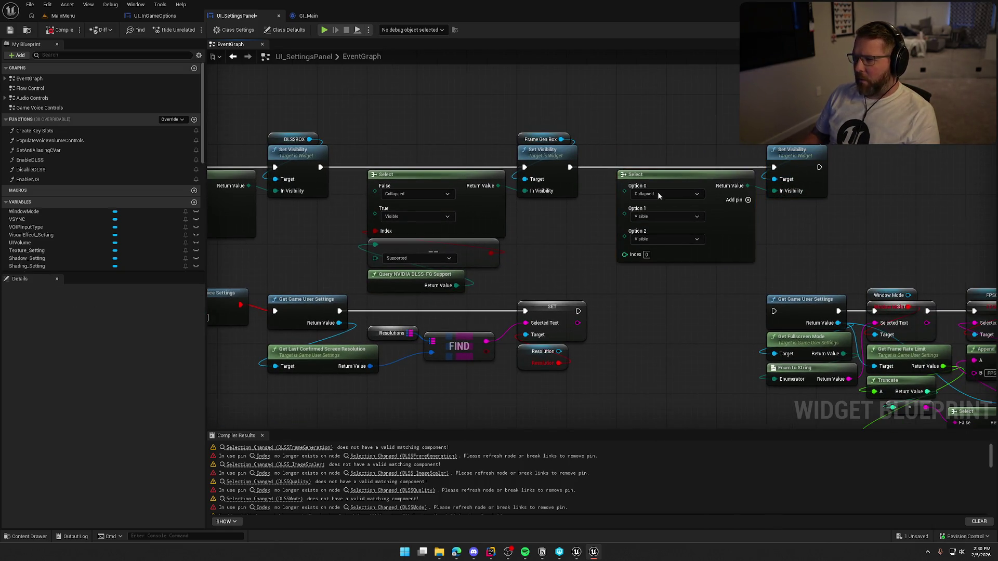
mouse_move(569, 250)
mouse_down()
mouse_move(596, 221)
mouse_move(587, 197)
mouse_move(724, 231)
mouse_up()
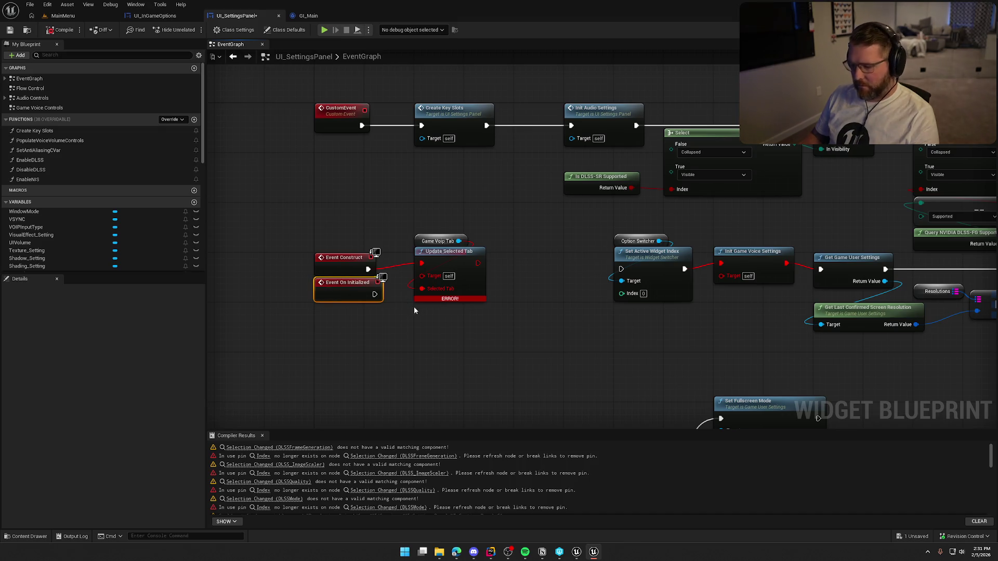
Step: Delete the broken Event On Initialized and Update Selected Tab nodes
key(Delete)
mouse_move(425, 335)
mouse_down()
mouse_move(481, 327)
mouse_move(481, 301)
mouse_move(492, 297)
mouse_move(448, 212)
mouse_up()
key(Delete)
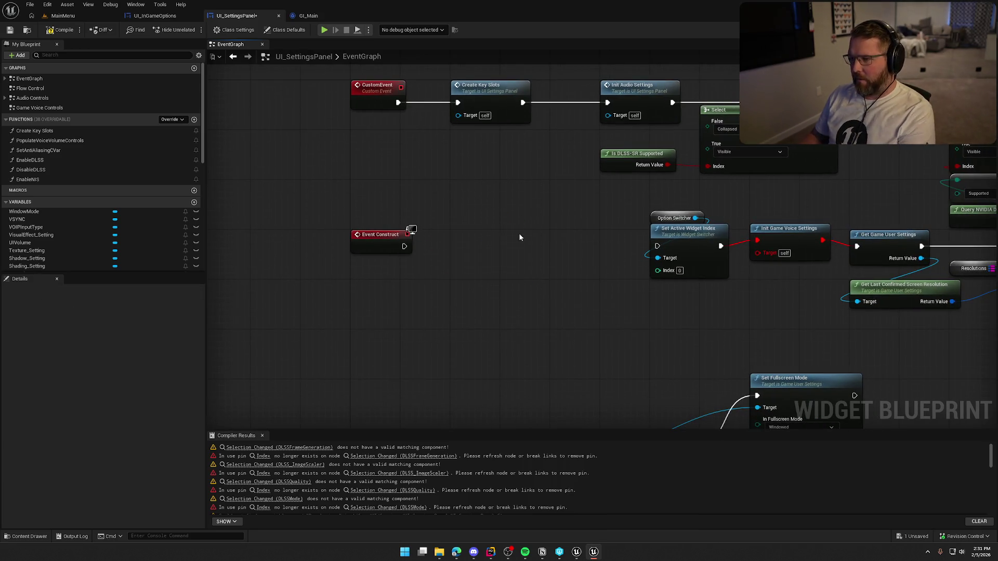
mouse_move(561, 267)
mouse_down()
mouse_move(541, 263)
mouse_move(564, 257)
mouse_up()
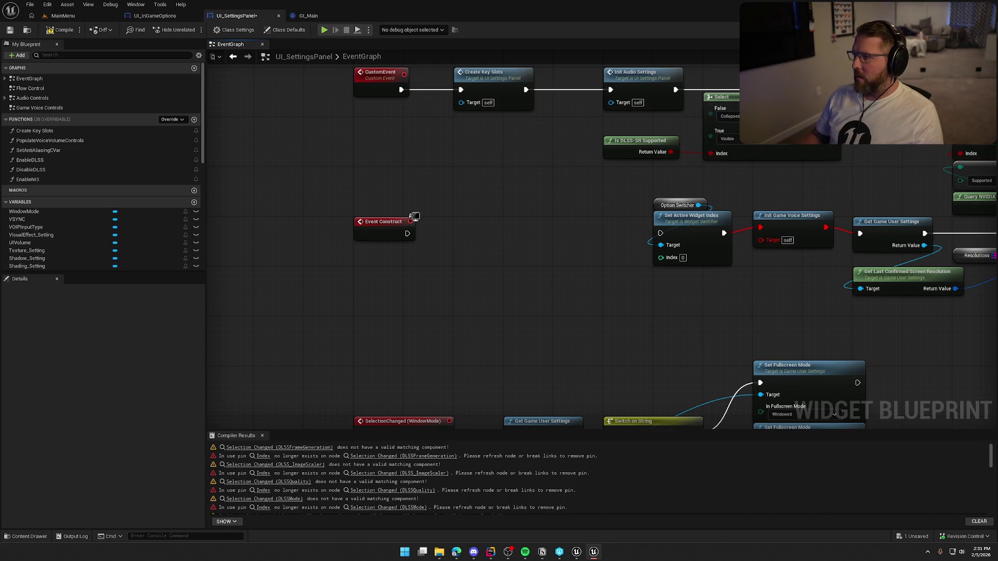
Step: Have Event Construct call Settings Bar's Set Selected Index with index 0
key(ctrl+shift+d)
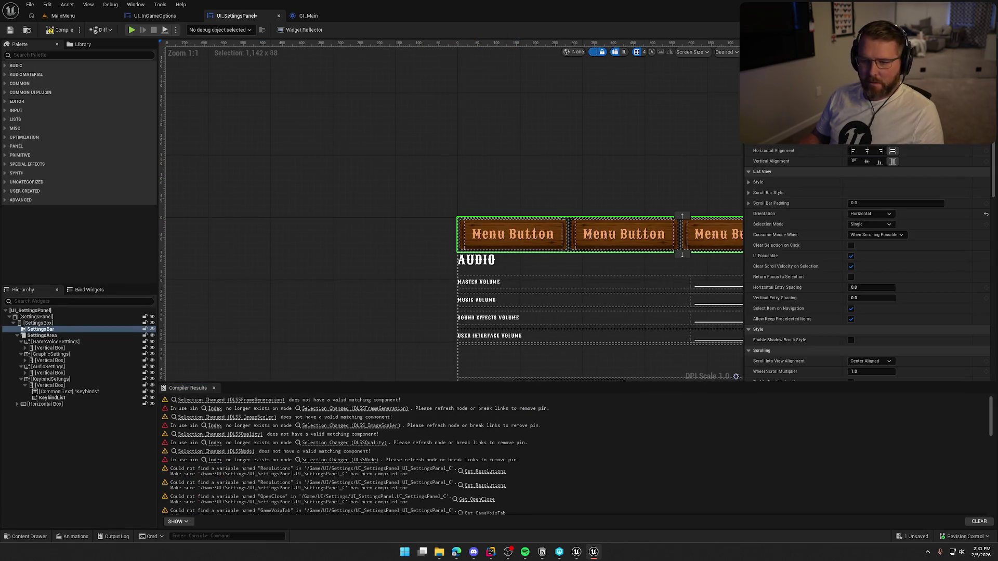
key(ctrl+shift+g)
mouse_move(22, 160)
mouse_down()
mouse_move(367, 275)
mouse_move(404, 258)
mouse_move(445, 268)
mouse_up()
text(set sele)
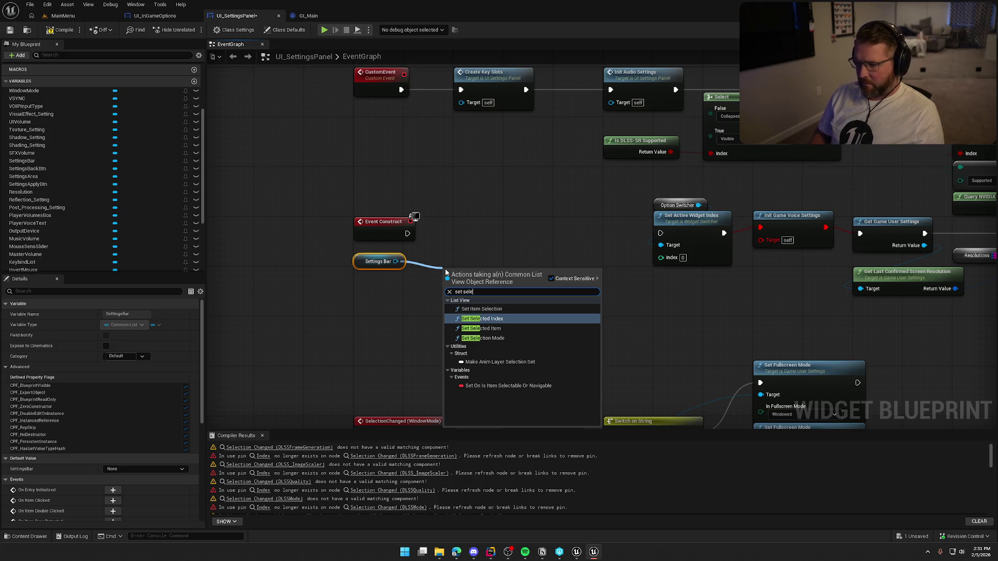
key(Return)
drag(450, 289, 407, 233)
drag(477, 278, 489, 220)
click(560, 304)
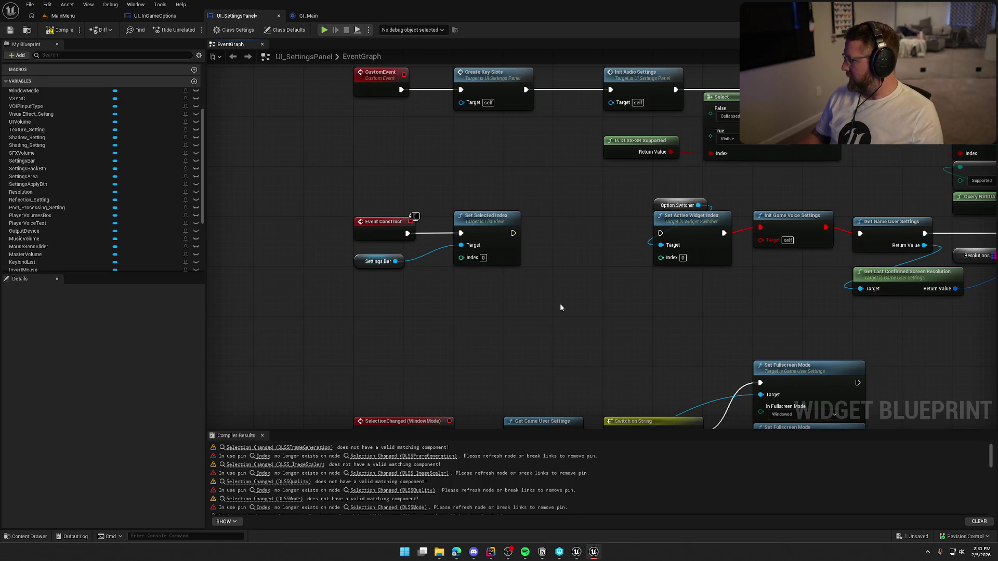
drag(563, 312, 622, 306)
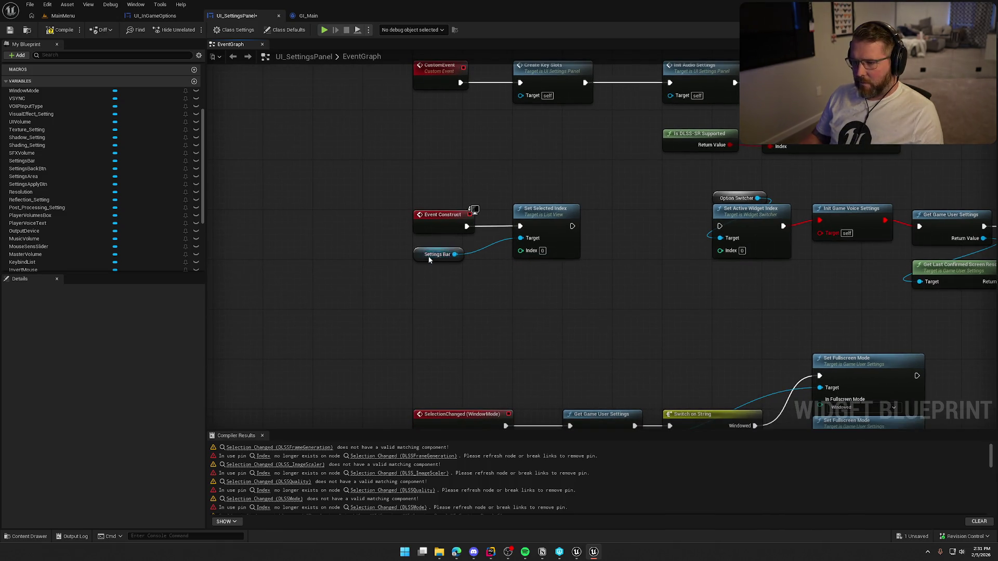
drag(430, 262, 523, 199)
click(622, 297)
mouse_move(622, 297)
mouse_down()
mouse_move(500, 272)
mouse_move(468, 285)
mouse_up()
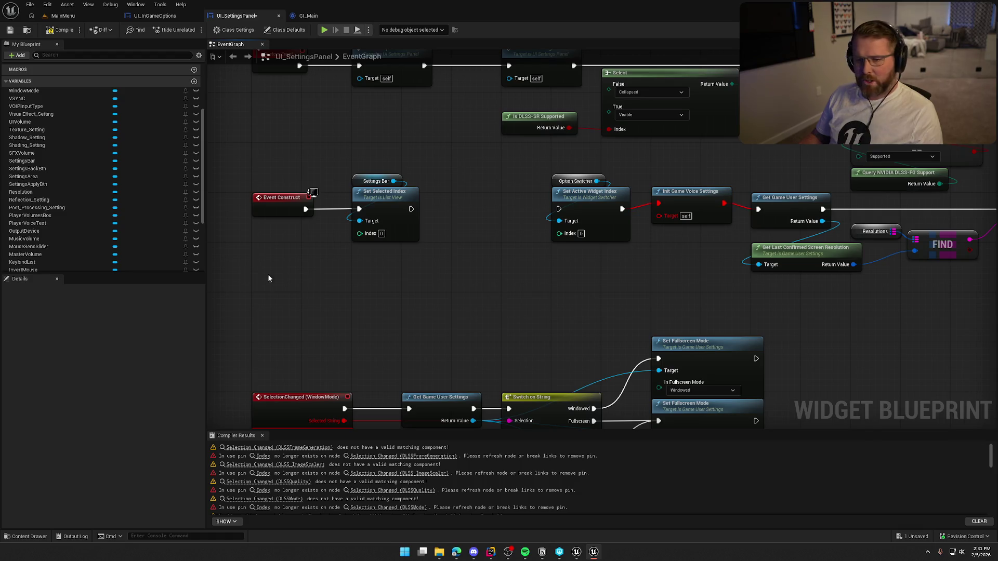
double_click(31, 231)
Step: Rename the switcher widget to OptionSwitcher
key(BackSpace)
key(BackSpace)
key(BackSpace)
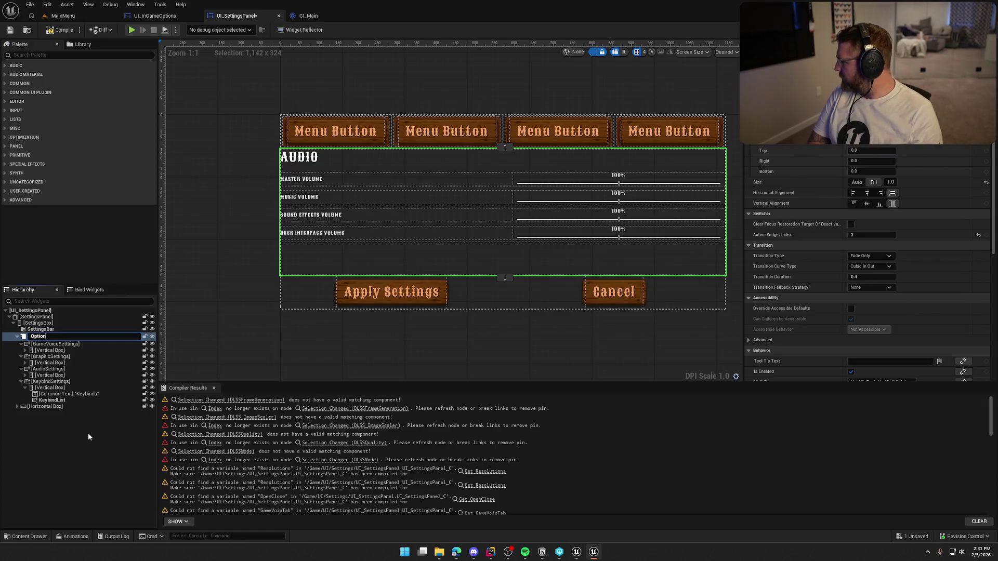
text(Switcher)
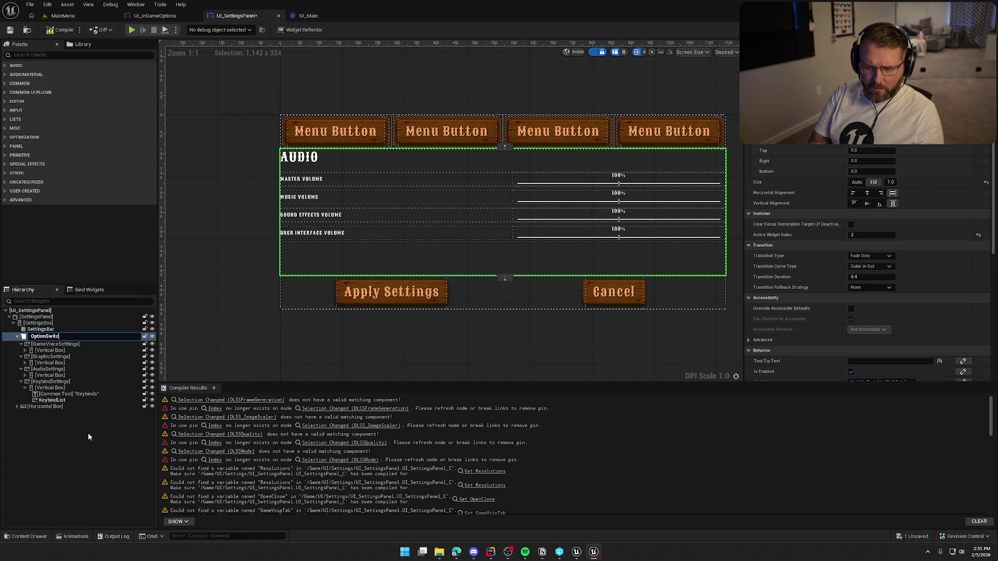
key(Return)
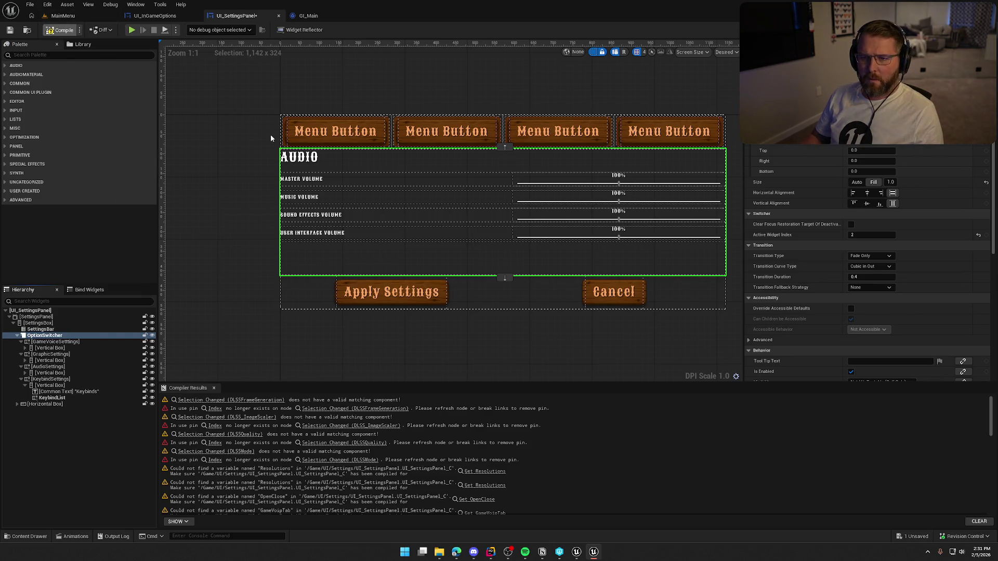
Step: Add a Set Active Widget Index node targeting the Option Switcher getter
click(976, 30)
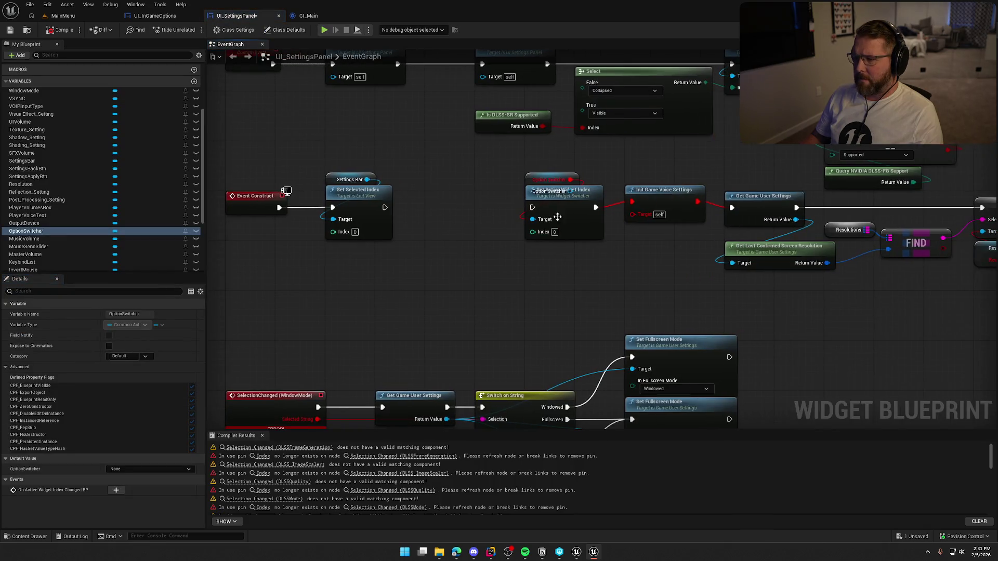
mouse_move(532, 179)
mouse_down()
mouse_move(470, 156)
mouse_move(532, 223)
mouse_up()
click(469, 236)
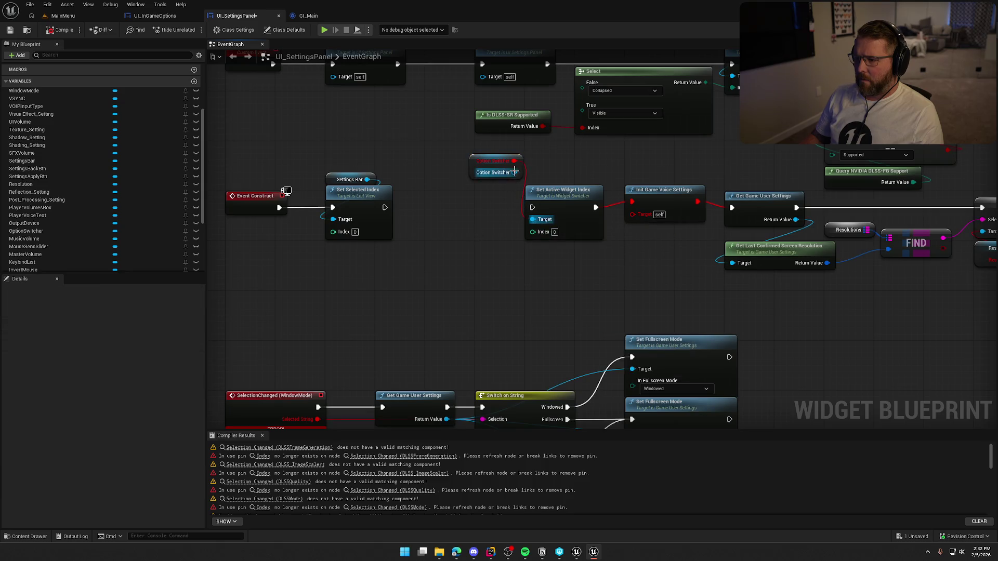
drag(513, 161, 534, 221)
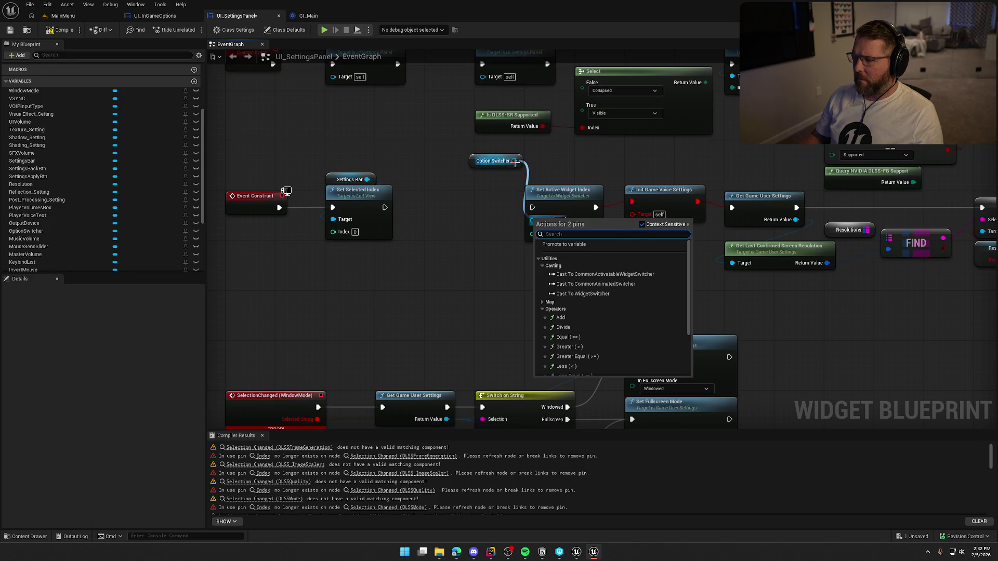
drag(513, 161, 514, 246)
text(set active wi)
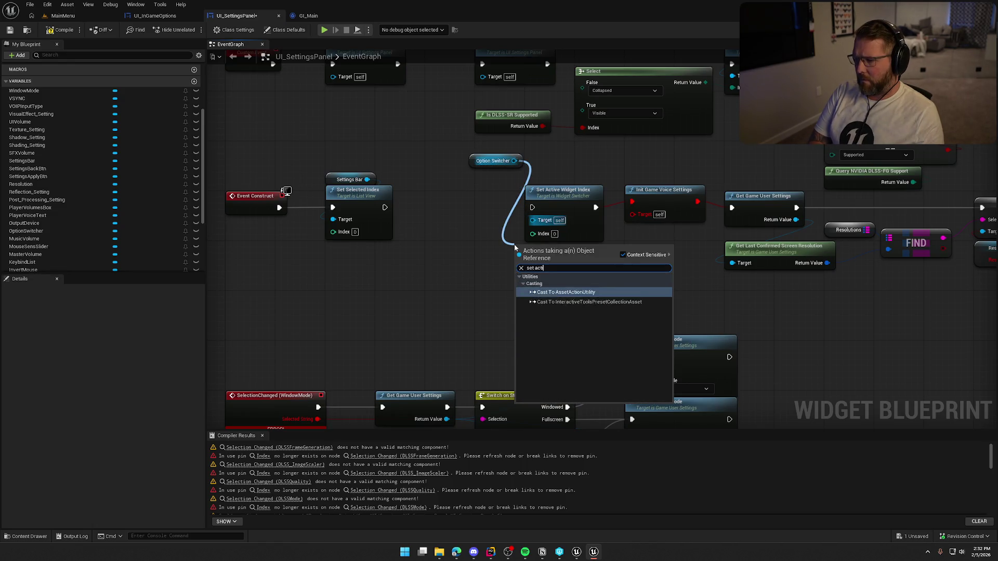
key(Escape)
click(493, 160)
key(Delete)
scroll(51, 224, up, 1)
mouse_move(45, 242)
mouse_down()
mouse_move(472, 186)
mouse_move(512, 160)
mouse_move(503, 197)
mouse_up()
text(set a)
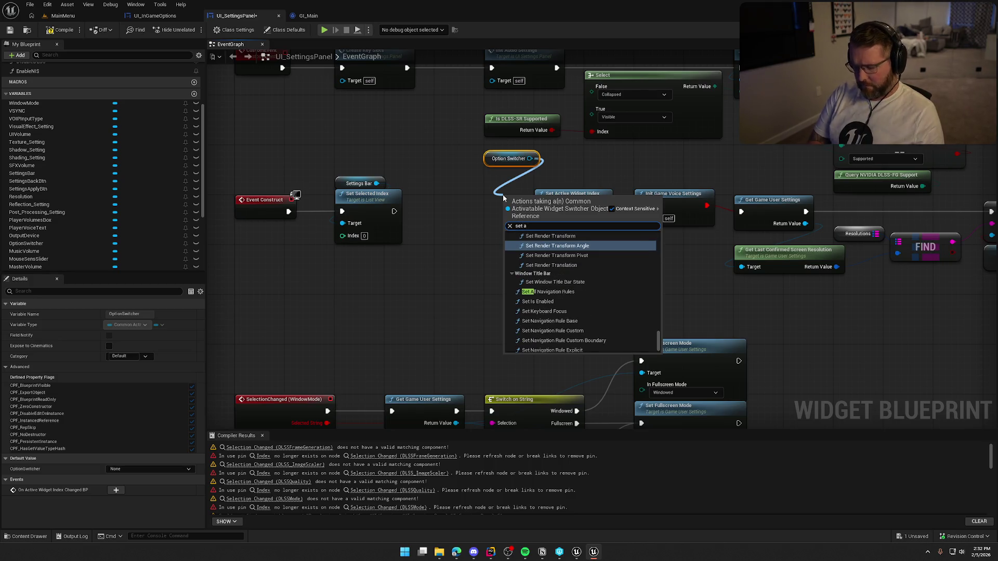
click(482, 194)
Step: Chain Set Active Widget Index after Set Selected Index and tidy the Construct nodes
drag(529, 159, 541, 227)
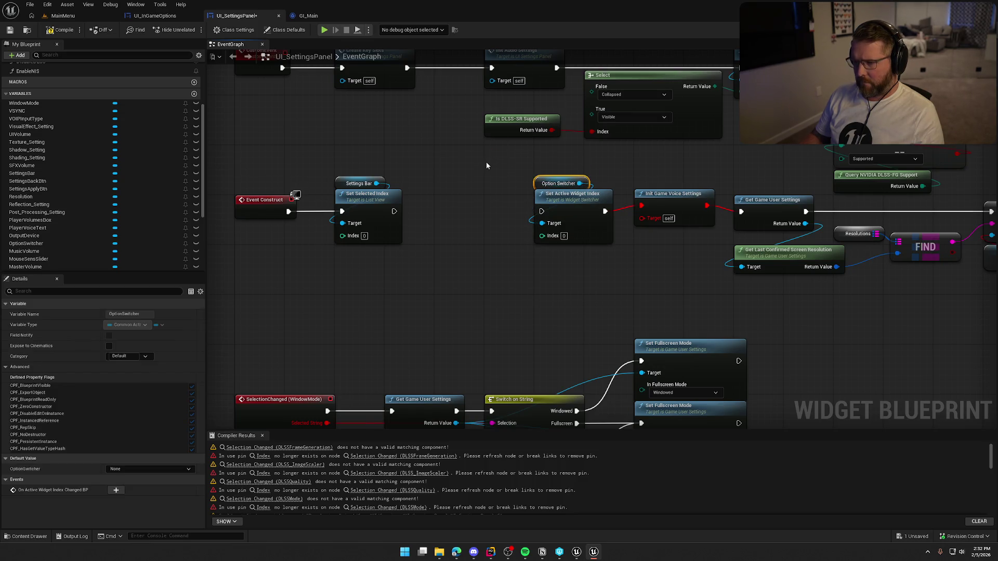
click(486, 165)
drag(475, 182, 523, 174)
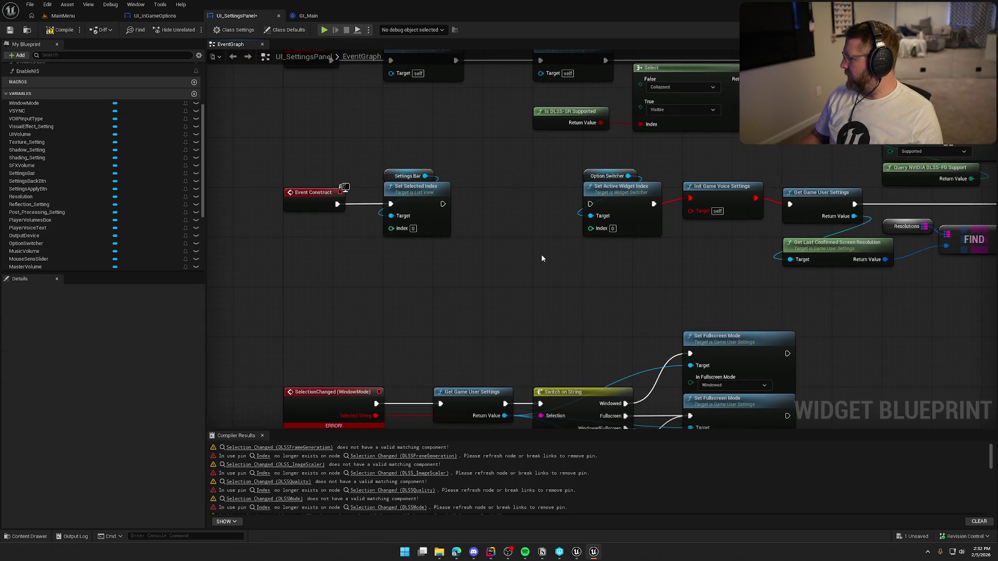
drag(590, 204, 443, 204)
mouse_move(568, 161)
mouse_down()
mouse_move(633, 200)
mouse_move(535, 202)
mouse_up()
drag(629, 258, 516, 253)
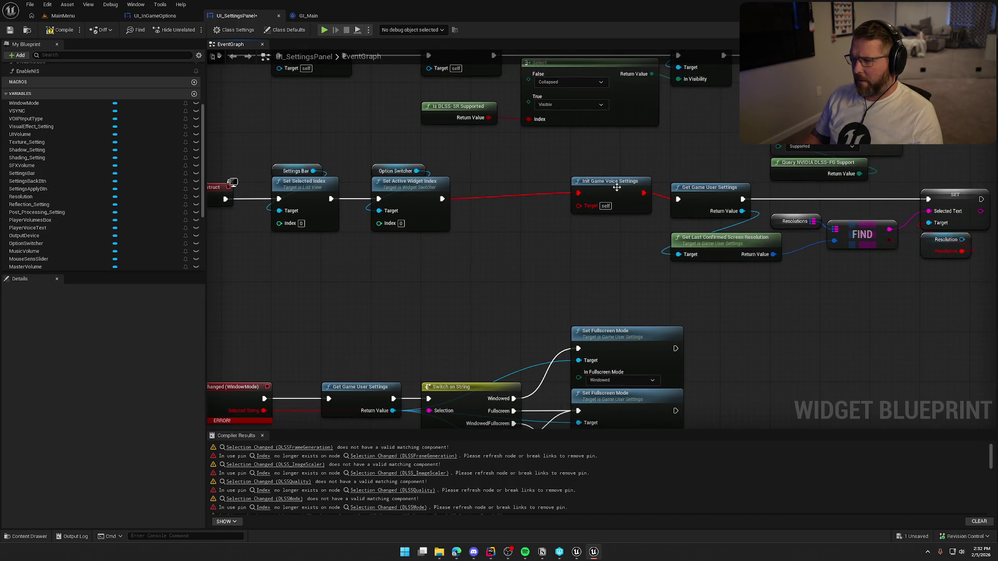
drag(616, 187, 516, 193)
click(534, 268)
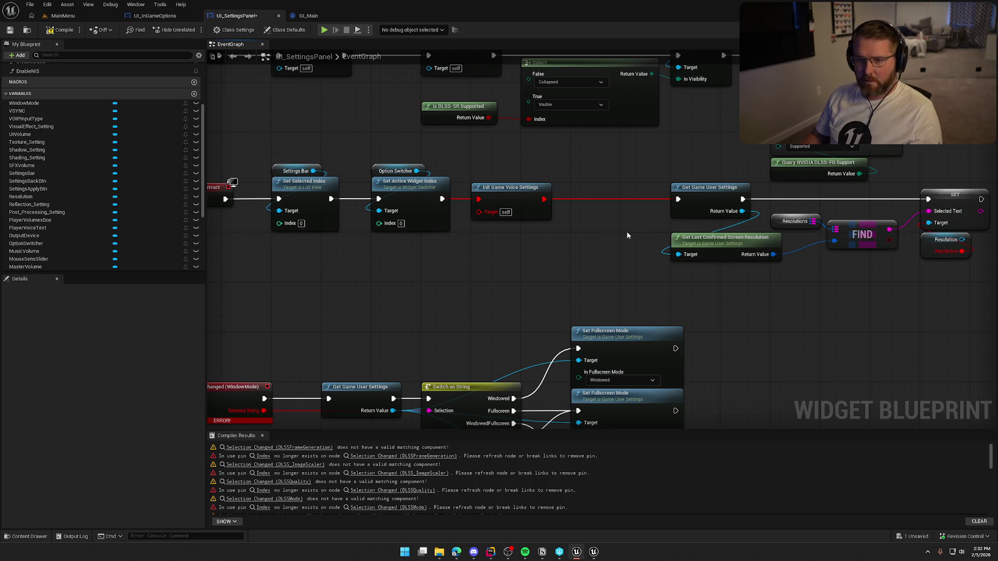
scroll(73, 149, up, 5)
double_click(53, 108)
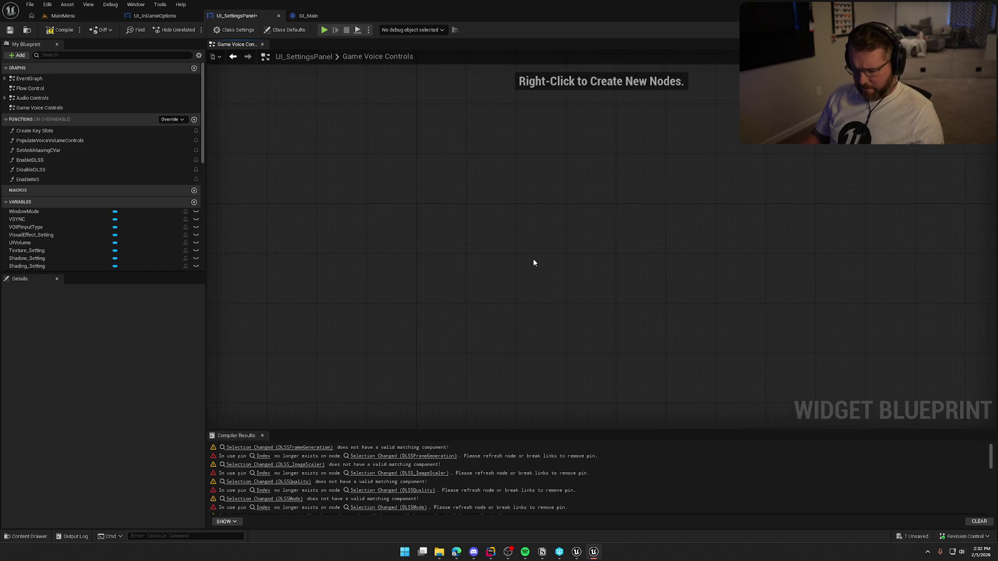
Step: Paste the copied widget getters, delete the Toggle Lights getter and regroup the remaining three
key(ctrl+v)
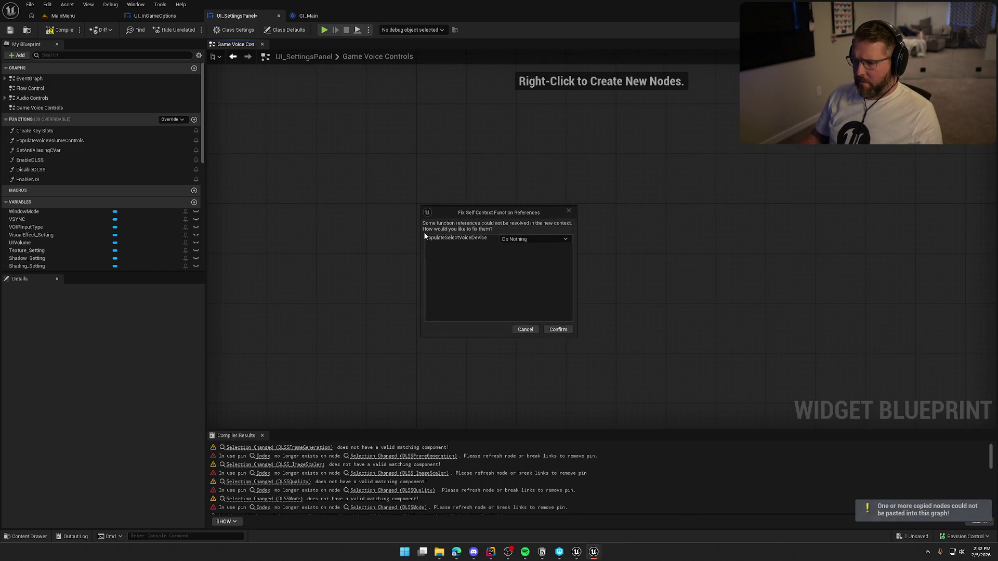
click(558, 329)
scroll(439, 244, up, 5)
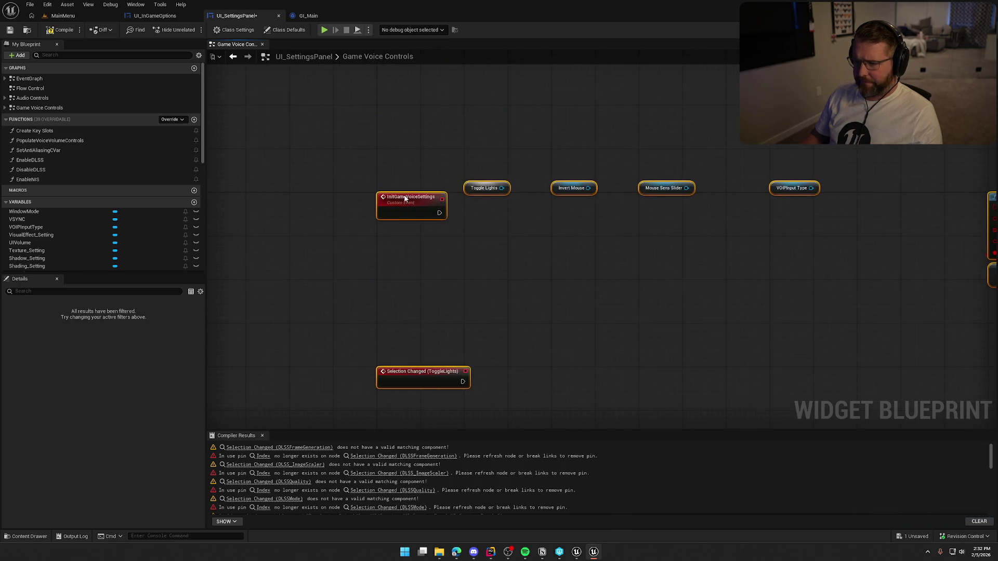
click(466, 263)
click(442, 170)
key(Delete)
drag(450, 133, 691, 174)
drag(475, 163, 388, 164)
click(391, 176)
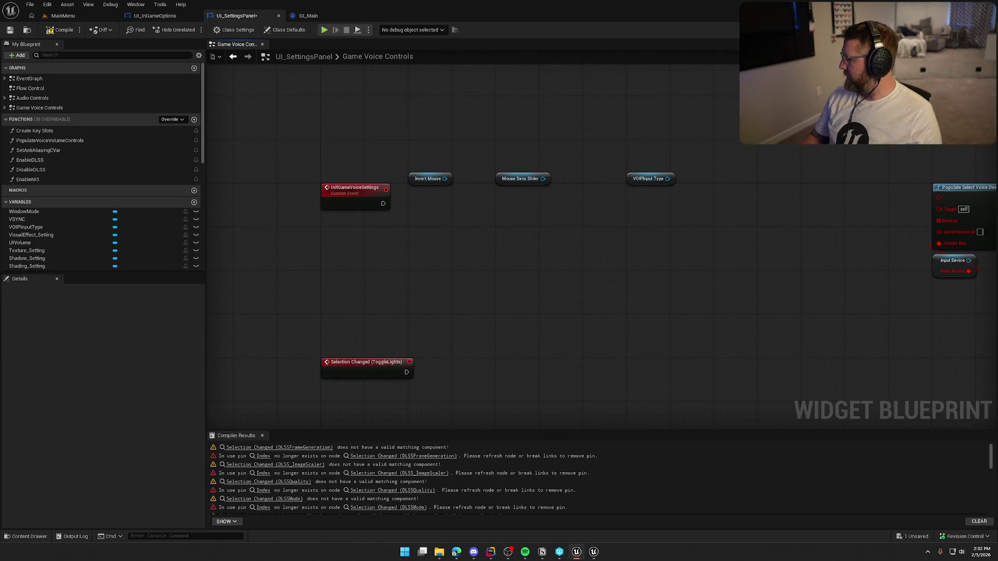
Step: Add a Get Device Settings node with a Get Invert Mouse node branched off it
right_click(343, 243)
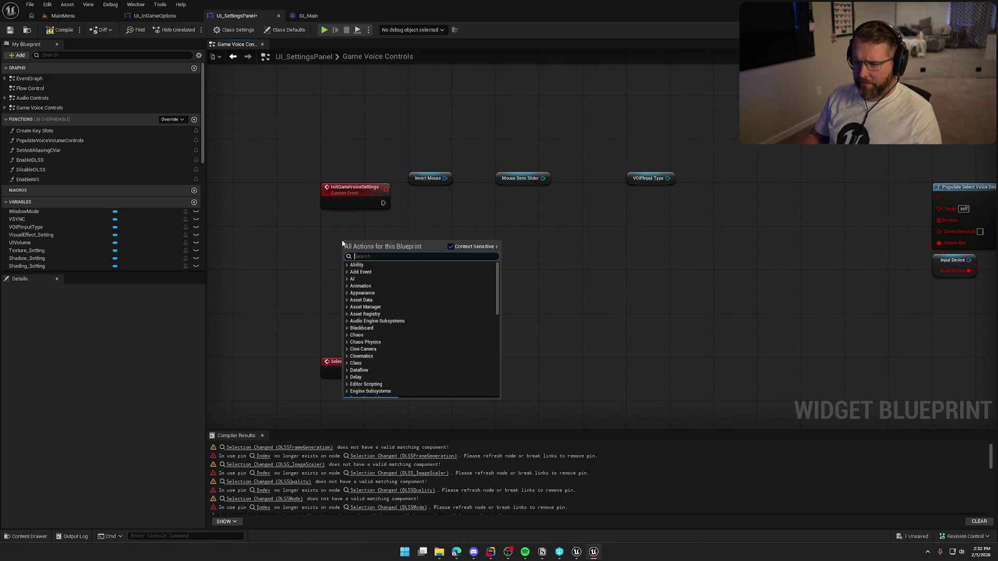
text(get device settings)
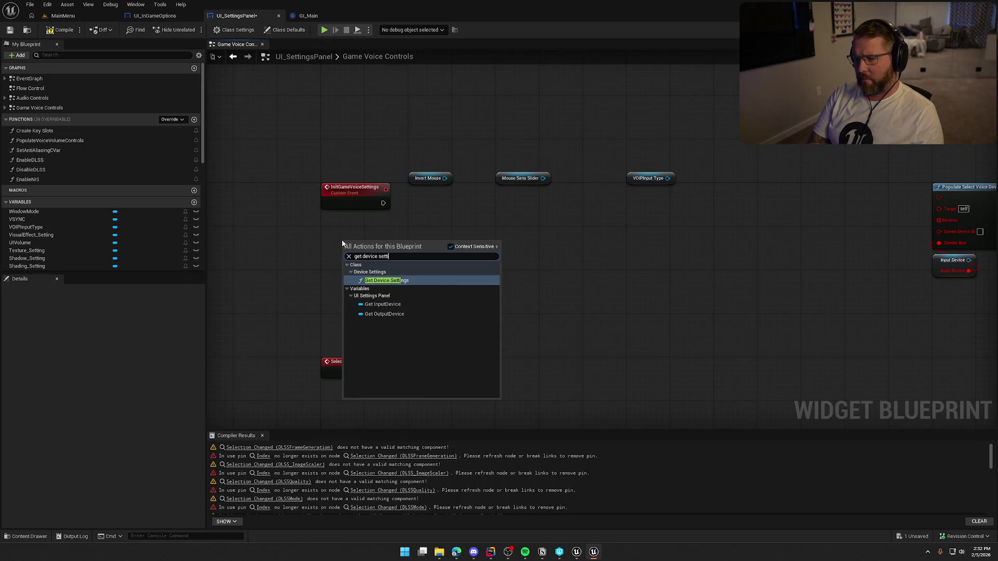
key(Return)
drag(407, 253, 430, 253)
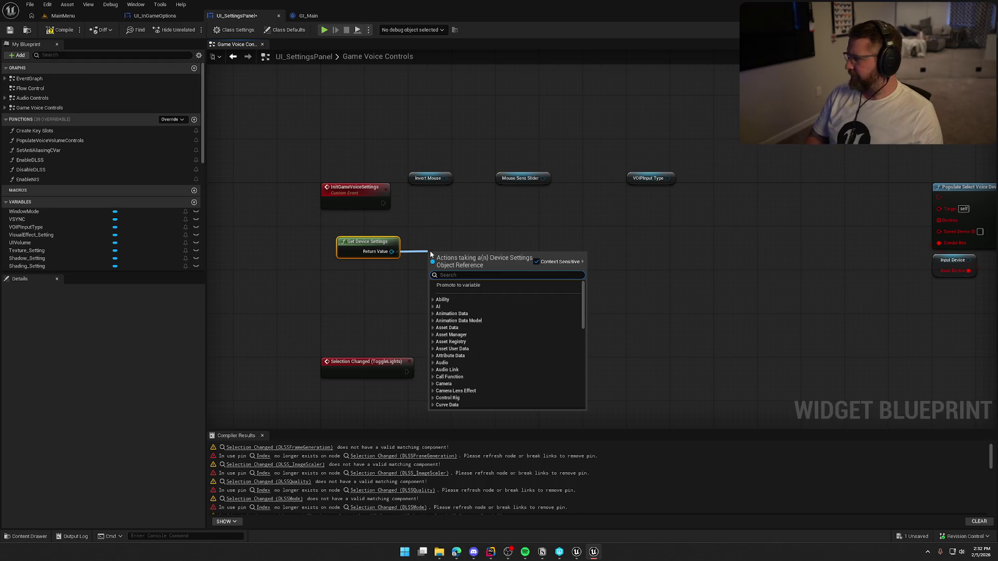
text(get invert)
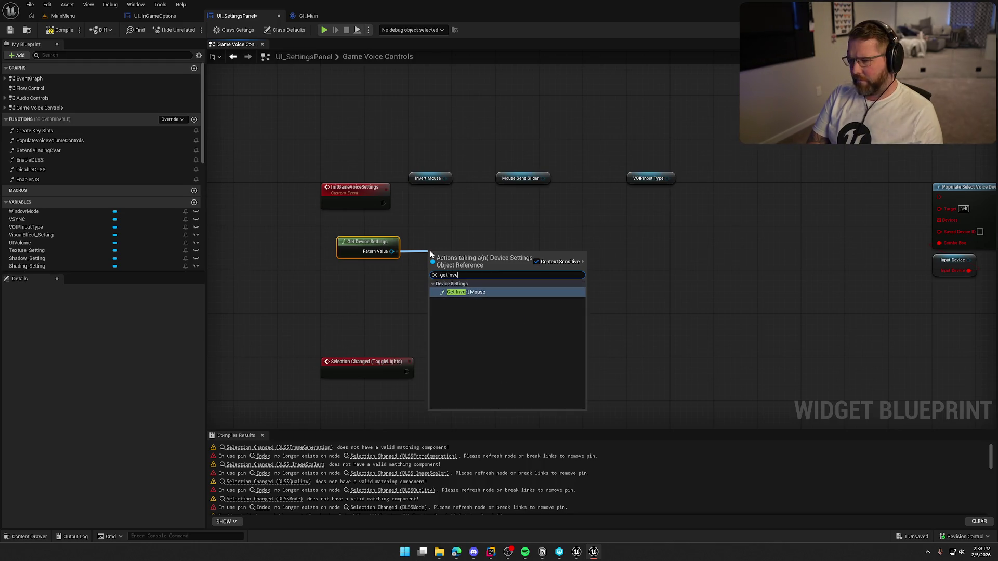
key(Return)
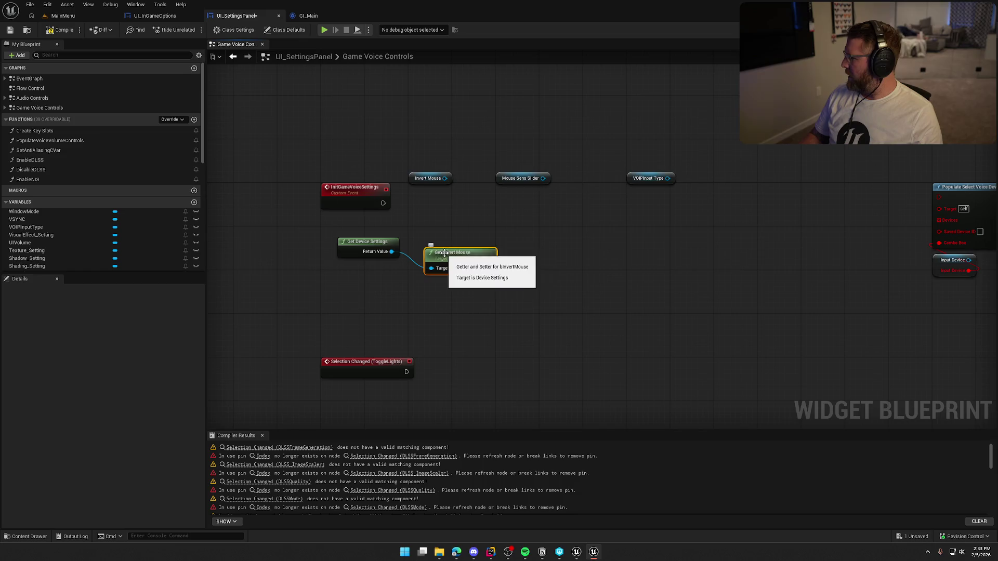
Step: Run Update Combo Box for Invert Mouse after InitGameVoiceSettings, with Invert Mouse as Item Index
drag(445, 178, 430, 198)
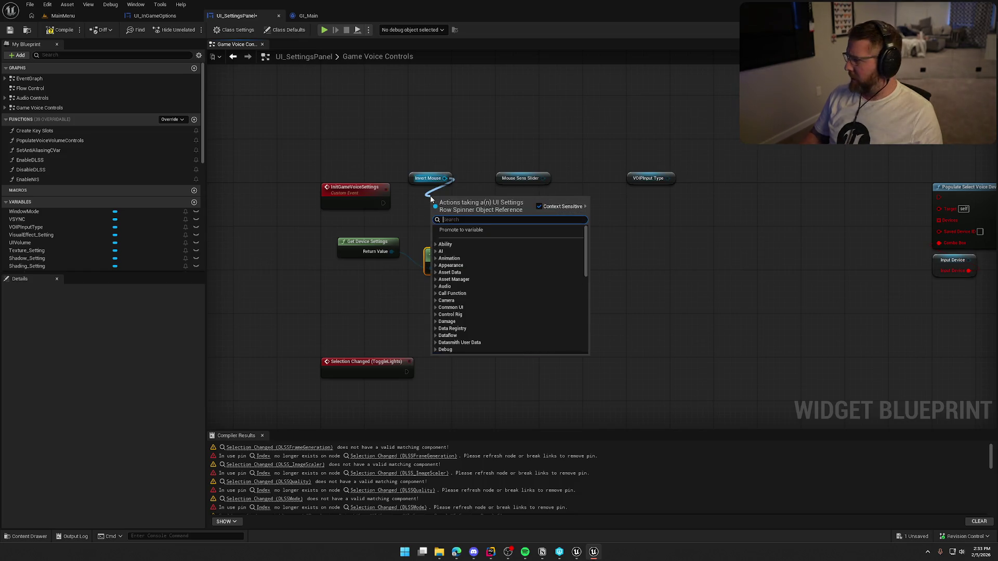
text(update combo)
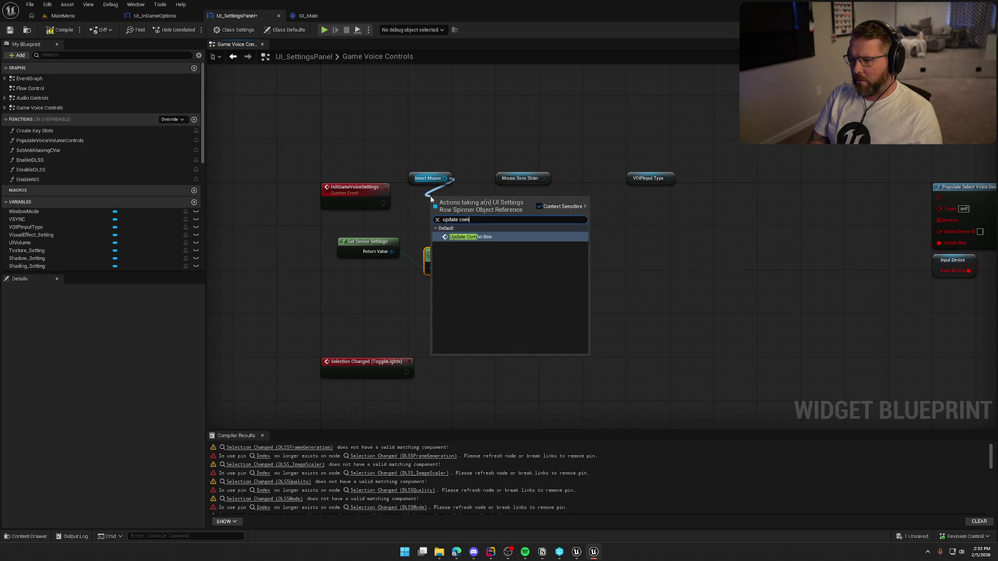
key(Return)
mouse_move(383, 203)
mouse_down()
mouse_move(437, 213)
mouse_move(444, 200)
mouse_up()
drag(544, 230, 570, 233)
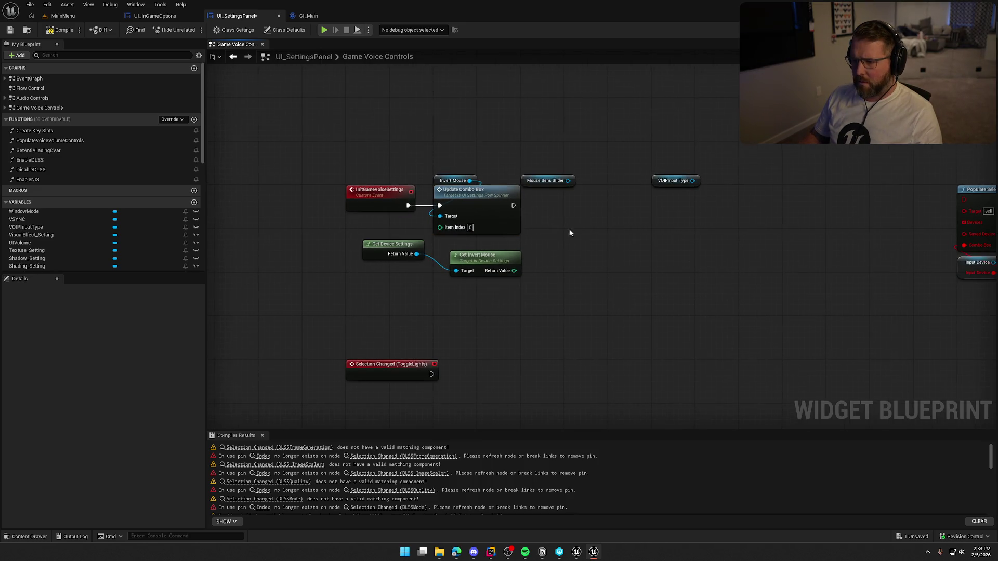
drag(513, 270, 439, 227)
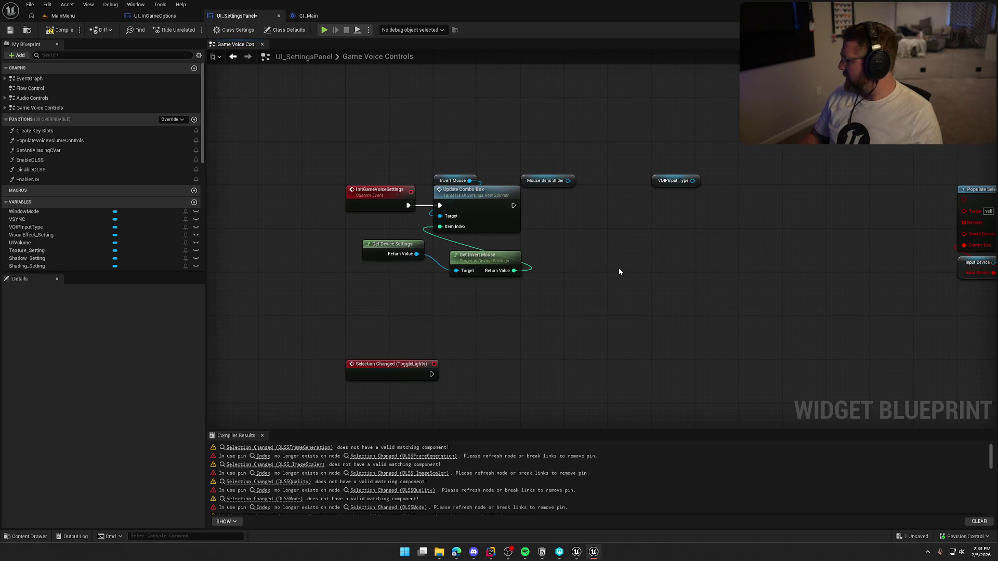
mouse_move(376, 255)
mouse_down()
mouse_move(392, 292)
mouse_move(467, 289)
mouse_move(463, 241)
mouse_up()
ctrl+click(477, 257)
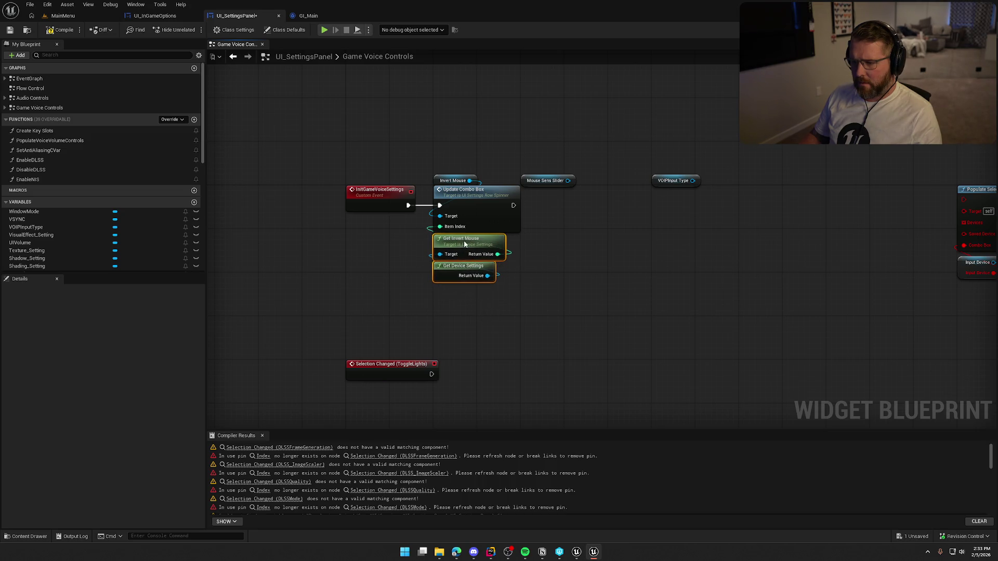
Step: Add a Get Mouse Sensitivity node from Device Settings beside Get Invert Mouse
scroll(486, 272, up, 1)
click(430, 293)
drag(380, 266, 441, 274)
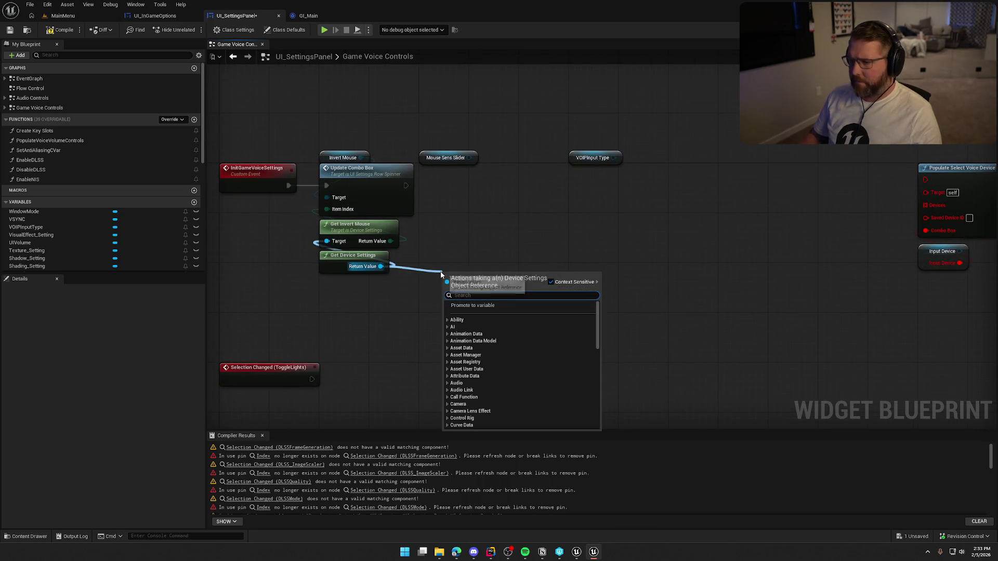
text(get mouse)
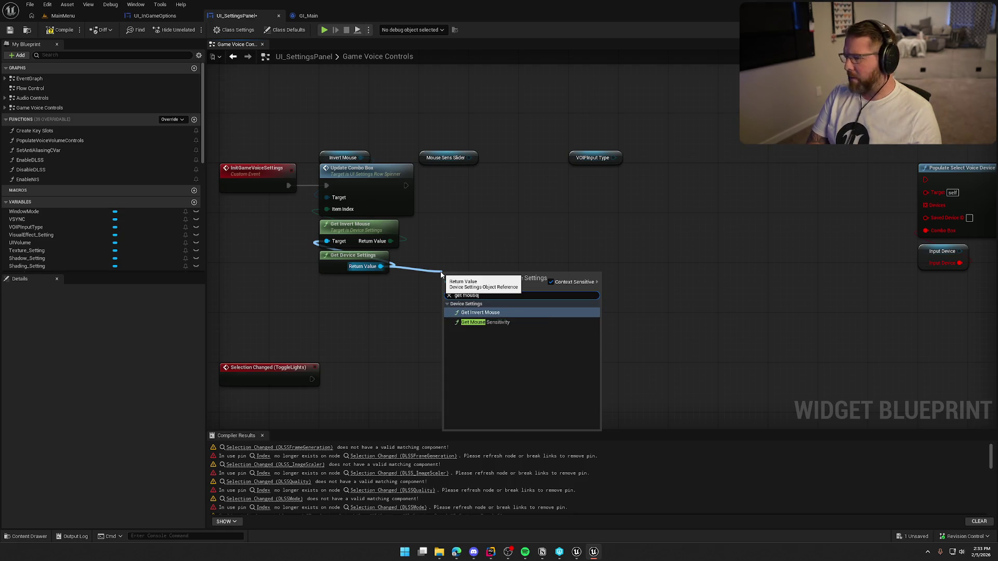
key(Down)
key(Return)
mouse_move(478, 282)
mouse_down()
mouse_move(461, 263)
mouse_move(461, 236)
mouse_up()
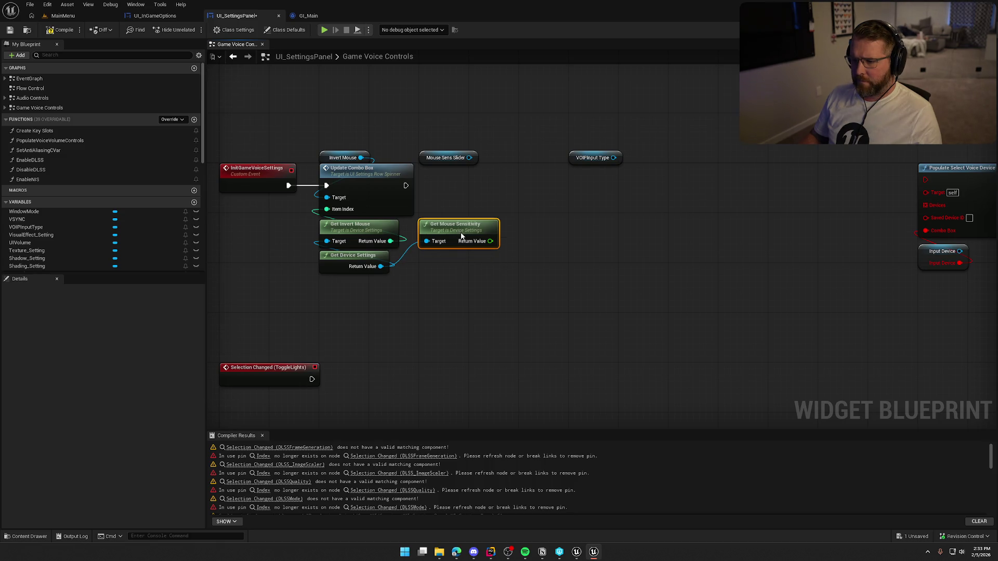
Step: Chain a Set Slider Value for Mouse Sens Slider, fed by mouse sensitivity, after Update Combo Box
click(411, 191)
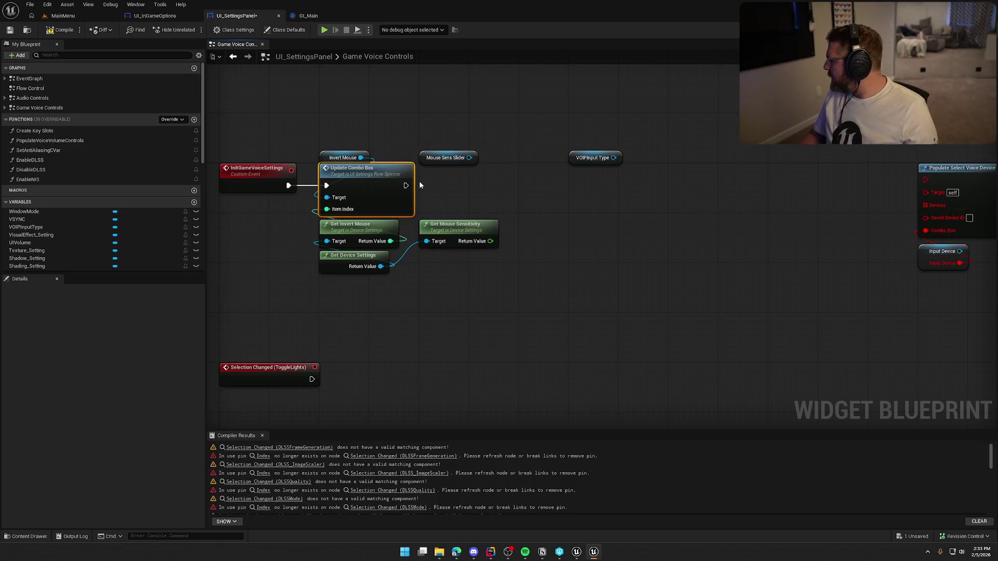
key(ctrl+w)
drag(421, 180, 468, 179)
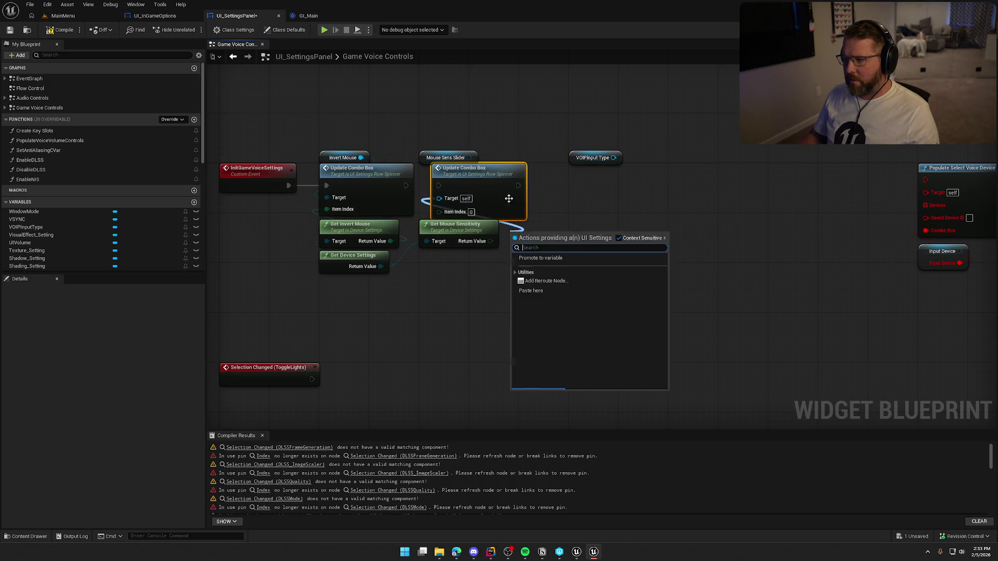
key(Delete)
drag(469, 157, 495, 173)
text(set slider)
key(Return)
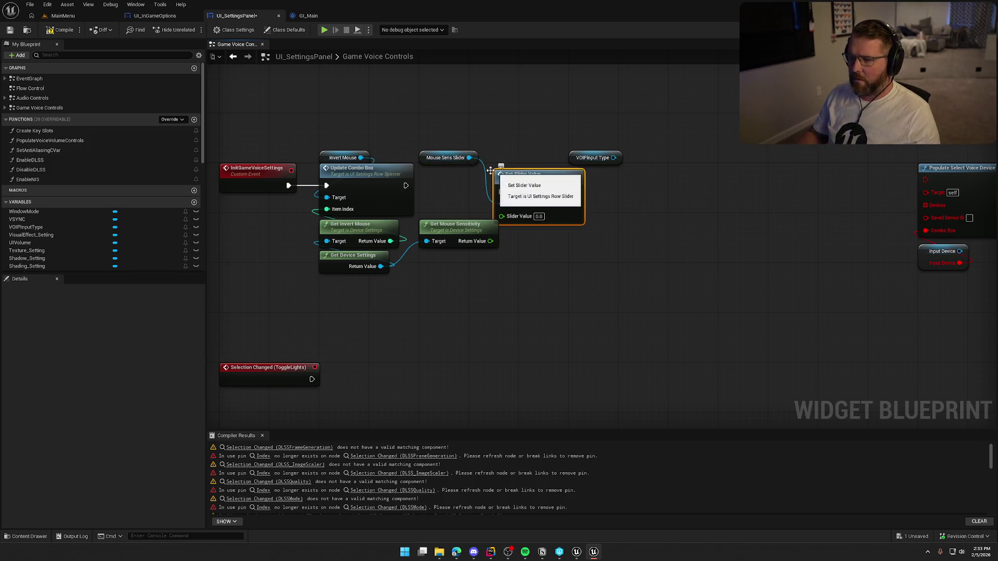
drag(499, 191, 406, 186)
drag(541, 187, 466, 180)
drag(490, 241, 426, 209)
click(461, 249)
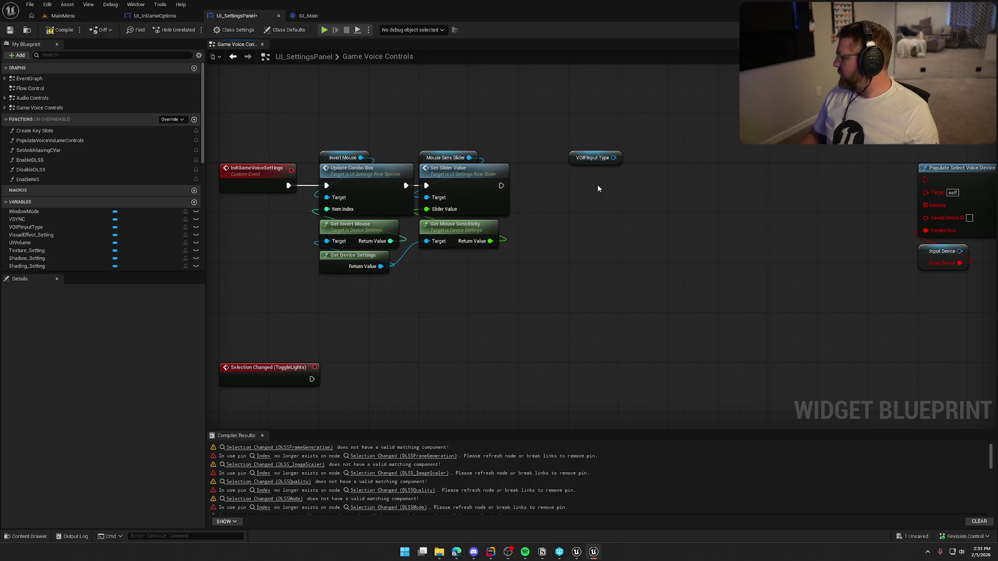
Step: Copy Update Combo Box for VOIPInput Type and run it after Set Slider Value
click(355, 180)
key(ctrl+c)
key(ctrl+v)
mouse_move(613, 157)
mouse_down()
mouse_move(649, 192)
mouse_move(545, 217)
mouse_move(575, 235)
mouse_up()
drag(500, 185, 575, 224)
mouse_move(626, 214)
mouse_down()
mouse_move(588, 177)
mouse_move(521, 155)
mouse_up()
click(523, 136)
Step: Feed Get Is Open Mic Enabled into the VOIP Item Index, then select the Populate device nodes
drag(381, 266, 460, 271)
text(get)
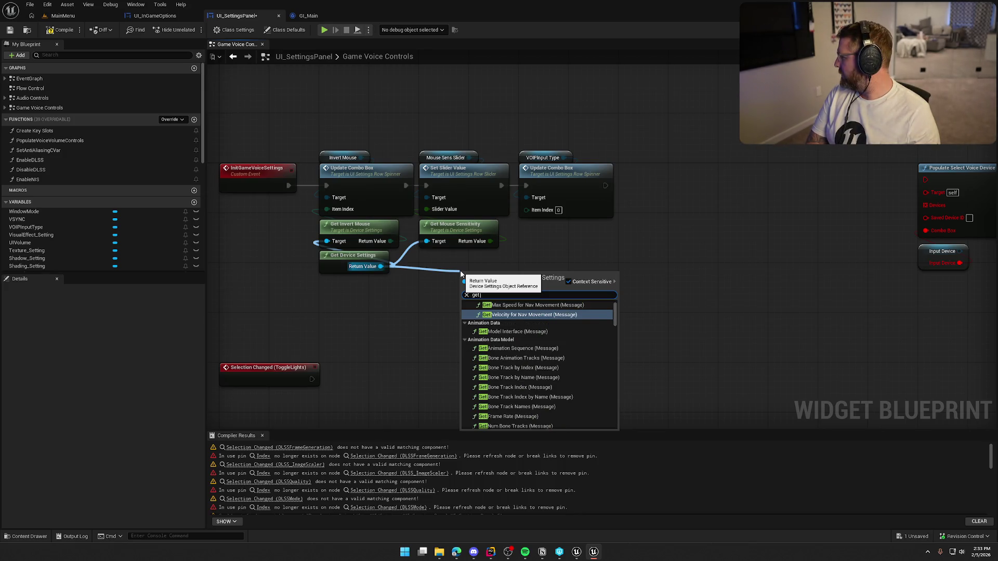
text( open mic)
click(540, 305)
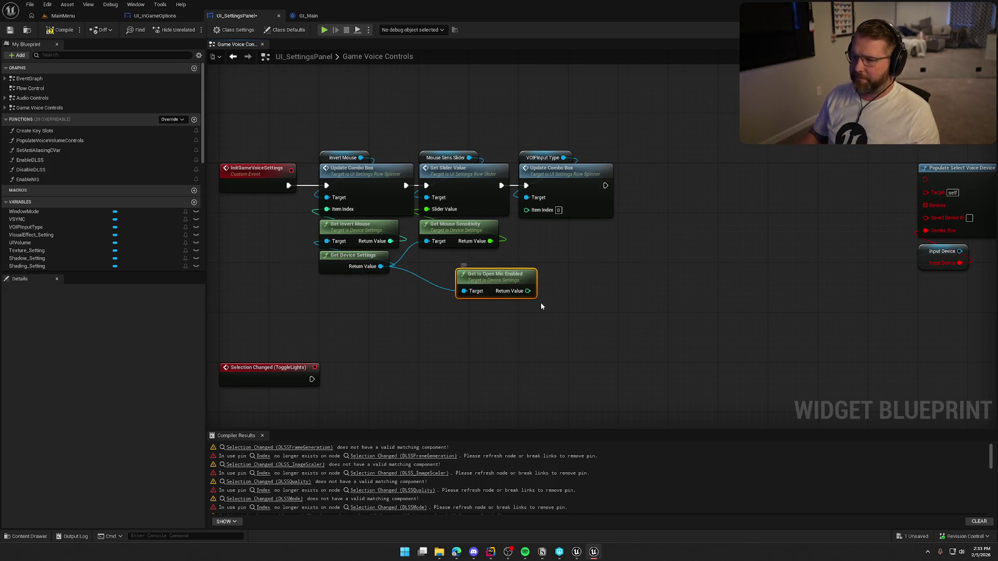
mouse_move(527, 291)
mouse_down()
mouse_move(527, 209)
mouse_move(555, 235)
mouse_up()
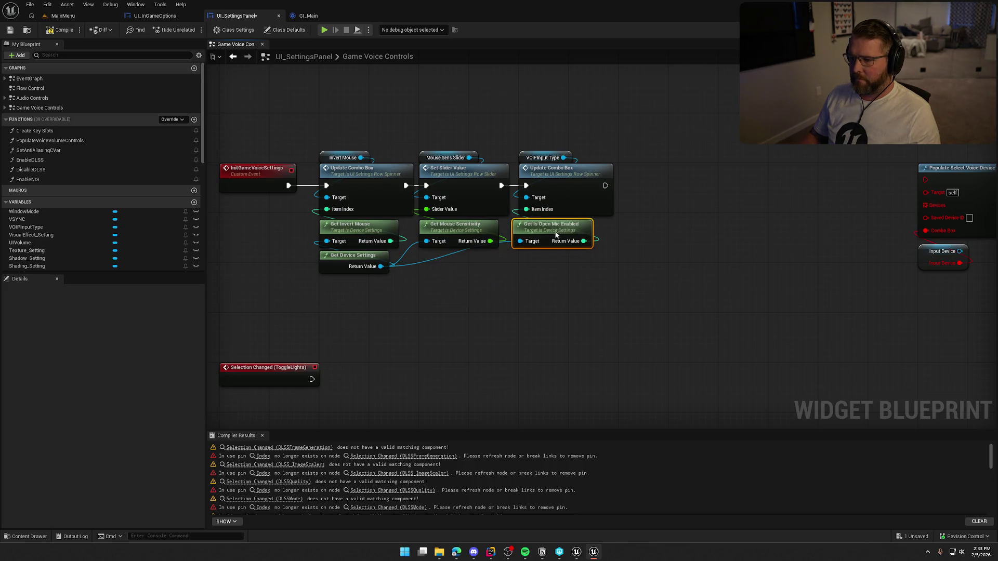
drag(573, 306, 493, 303)
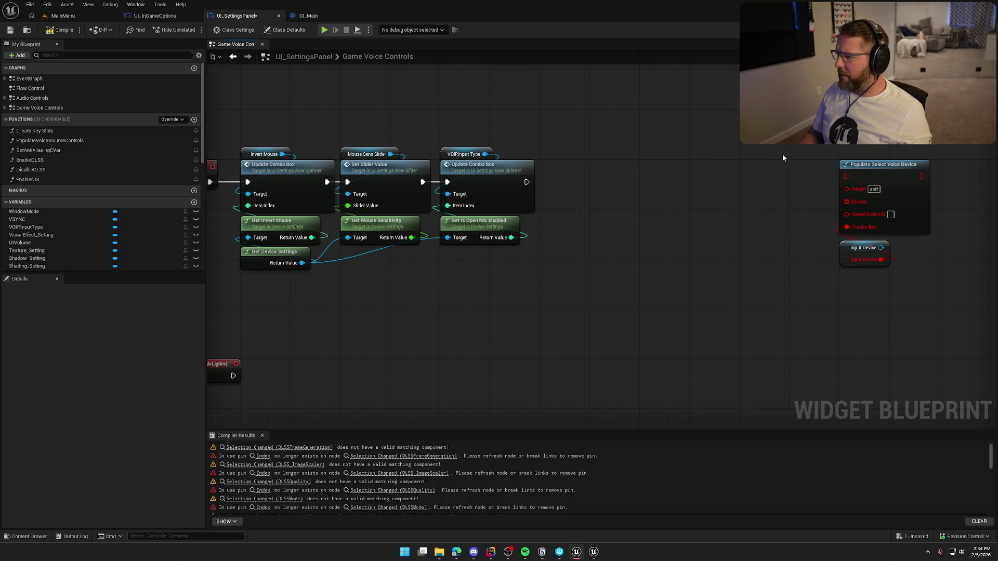
drag(781, 153, 915, 276)
Step: Delete the Populate Select Voice/Input Device nodes and the obsolete ToggleLights Selection Changed event
key(Delete)
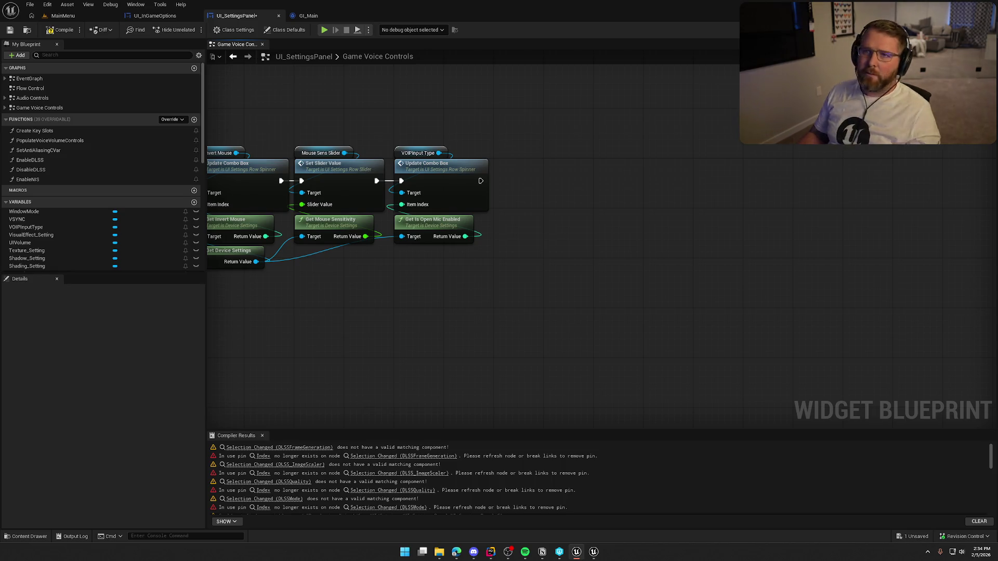
mouse_move(737, 316)
mouse_down()
mouse_move(699, 287)
mouse_move(667, 215)
mouse_move(664, 156)
mouse_up()
mouse_move(311, 154)
mouse_down()
mouse_move(526, 260)
mouse_move(545, 167)
mouse_up()
key(Delete)
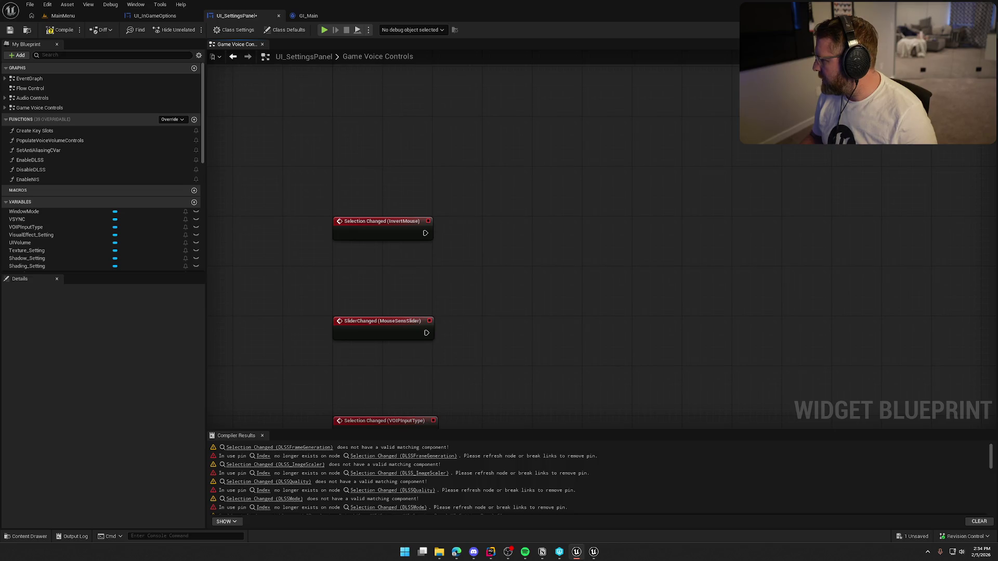
drag(419, 215, 466, 161)
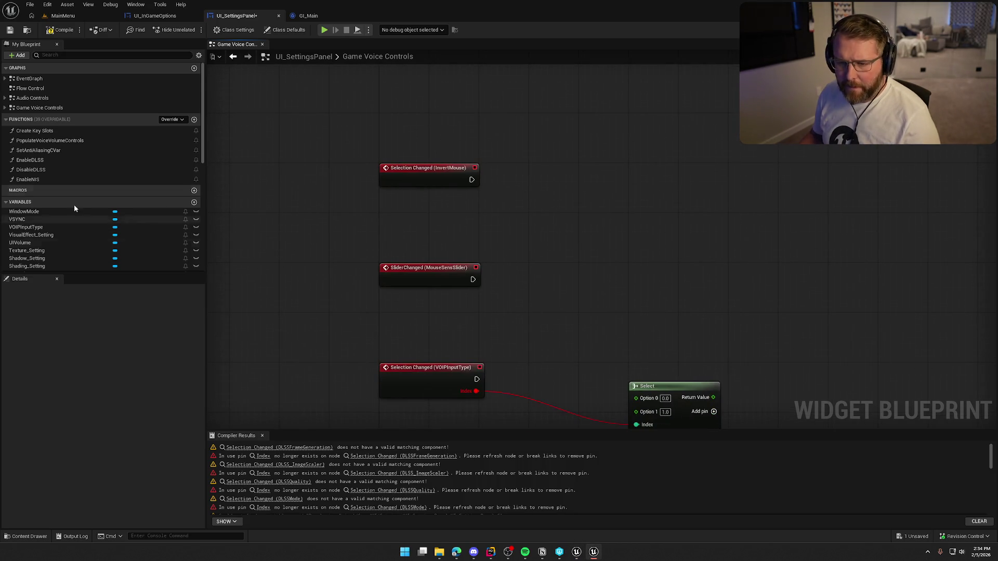
scroll(82, 234, down, 5)
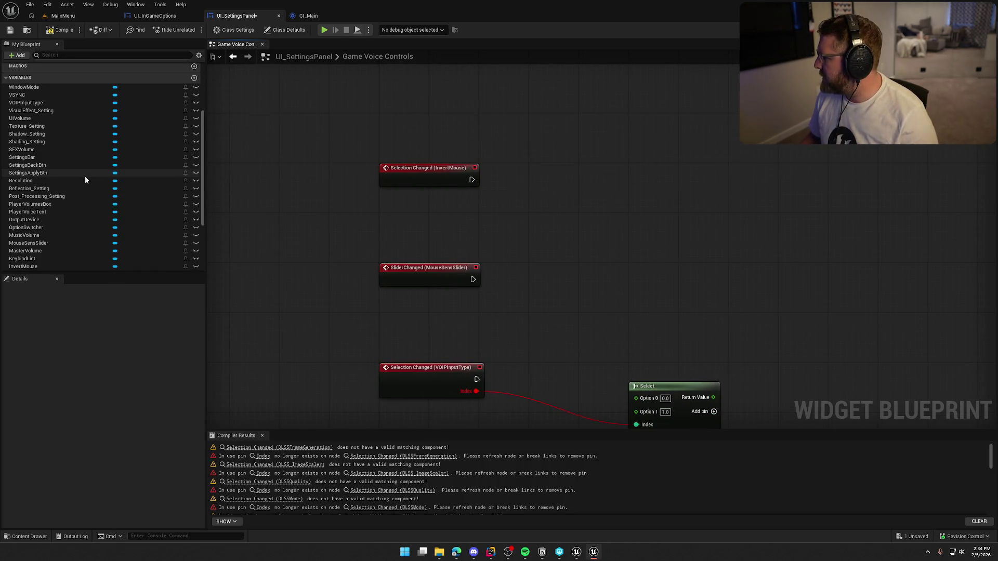
Step: Locate the InvertMouse Selection Changed event and place it below the device settings getters
click(55, 56)
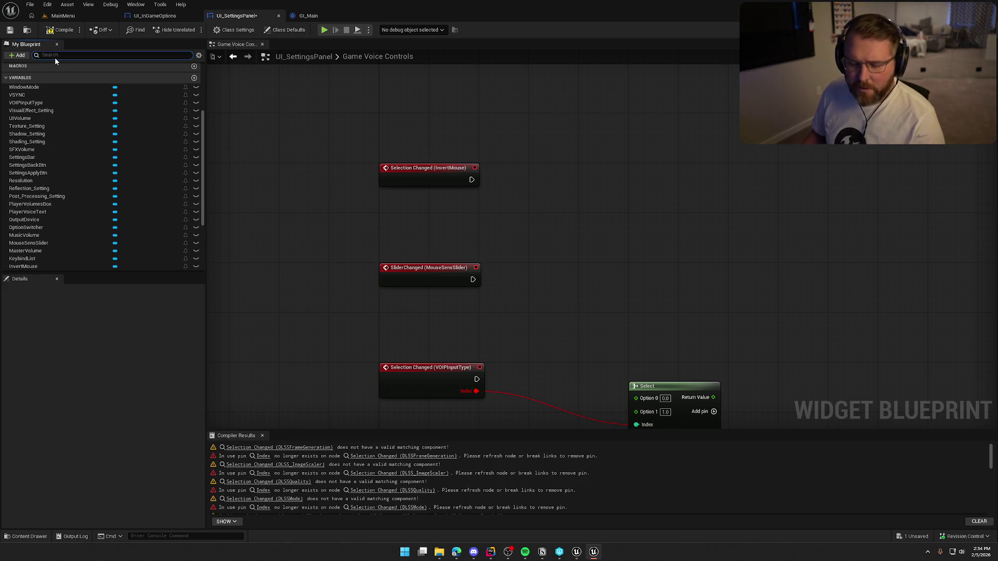
text(inver)
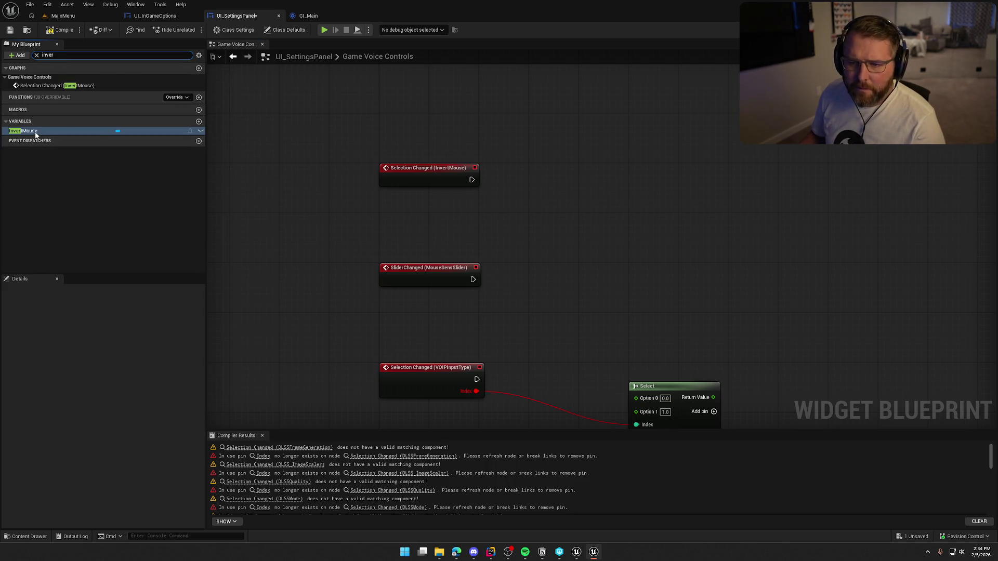
click(36, 133)
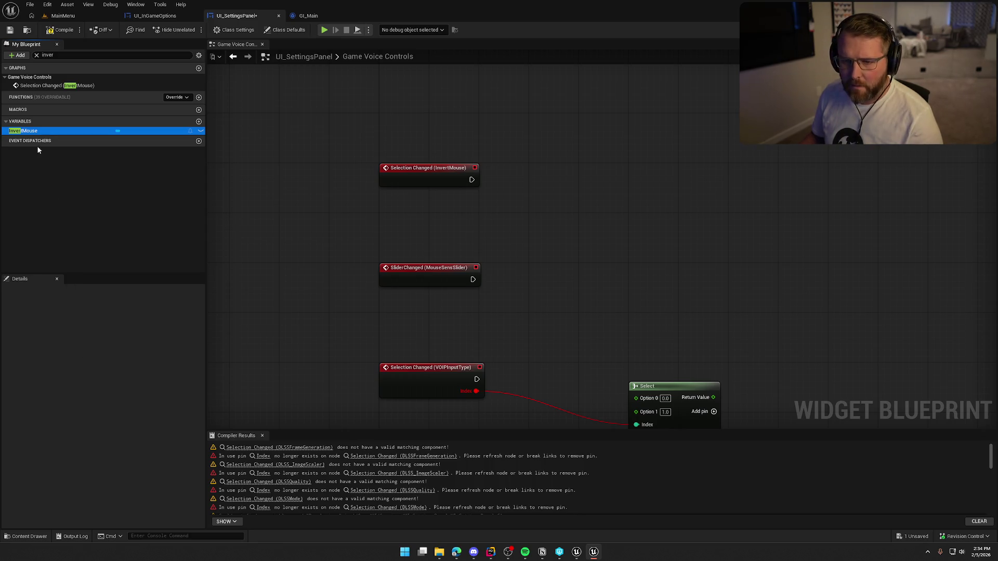
click(37, 54)
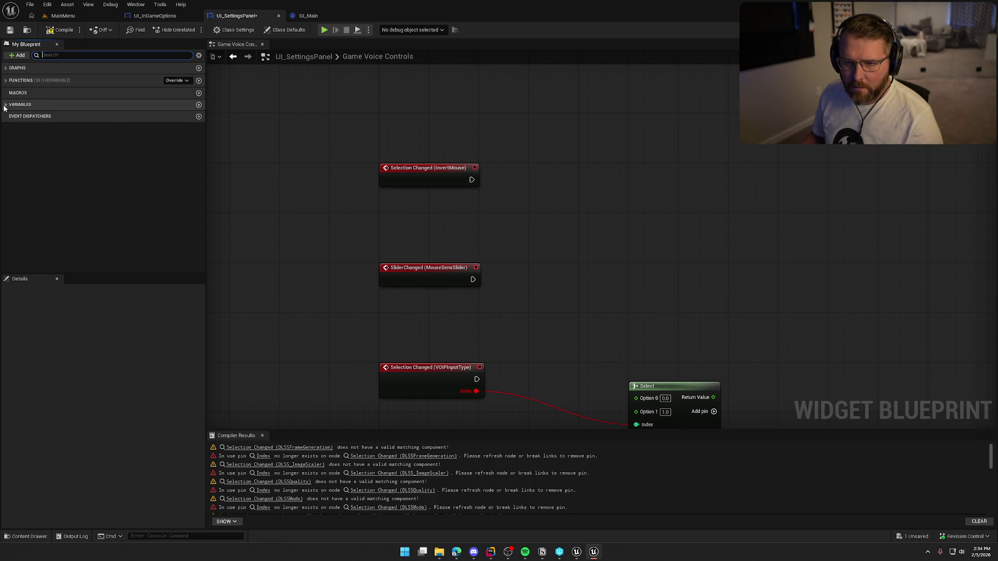
scroll(64, 198, down, 3)
scroll(68, 203, down, 3)
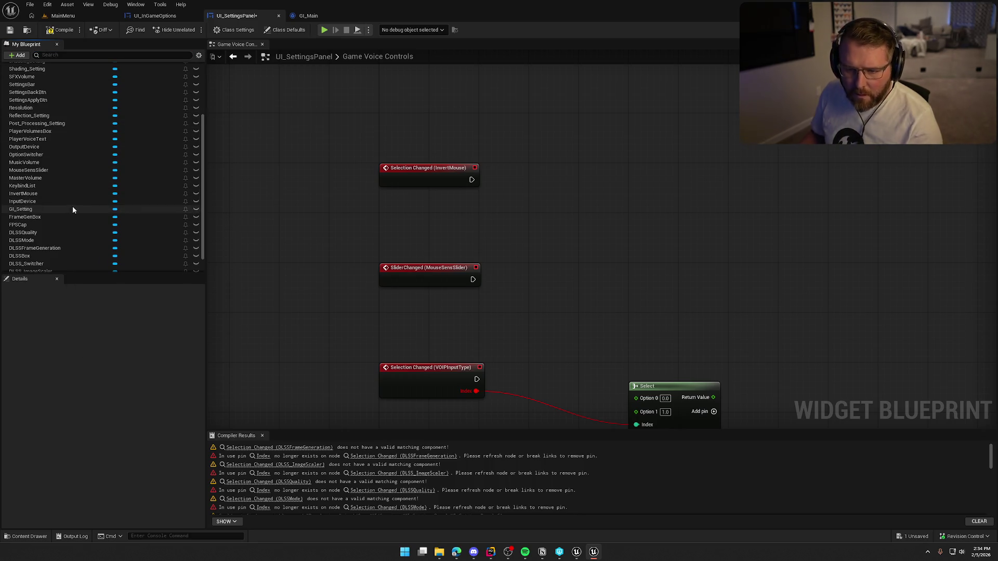
click(43, 193)
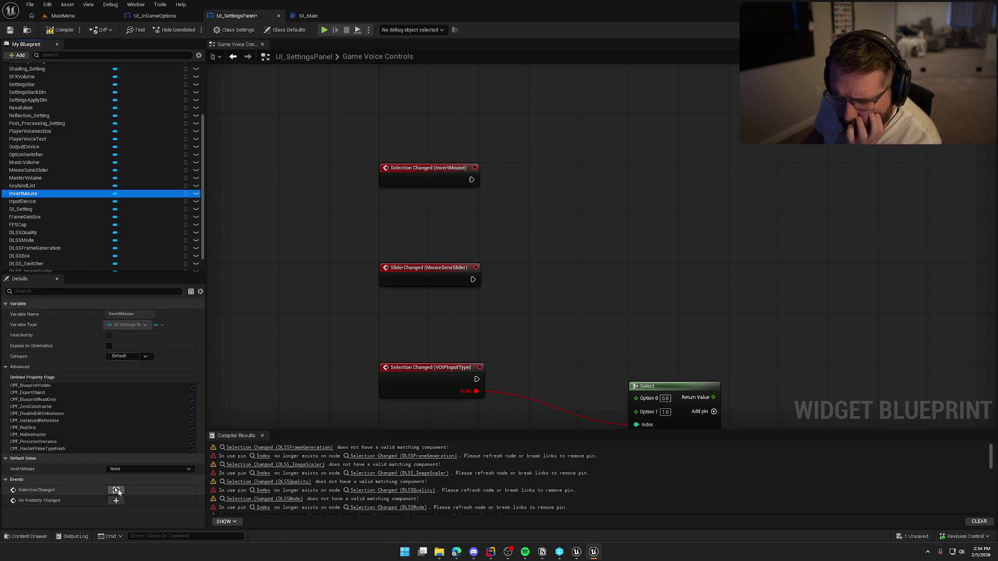
click(116, 490)
click(423, 383)
mouse_move(581, 342)
mouse_down()
mouse_move(561, 225)
mouse_move(593, 263)
mouse_move(534, 300)
mouse_up()
mouse_move(476, 251)
mouse_down()
mouse_move(428, 104)
mouse_move(435, 319)
mouse_move(424, 194)
mouse_move(438, 171)
mouse_move(423, 174)
mouse_move(432, 202)
mouse_move(500, 204)
mouse_up()
Step: Duplicate the Get Device Settings node
click(499, 106)
key(ctrl+c)
key(ctrl+v)
Step: Add Set Invert Mouse on the Device Settings copy and arrange it beside the event
text(set)
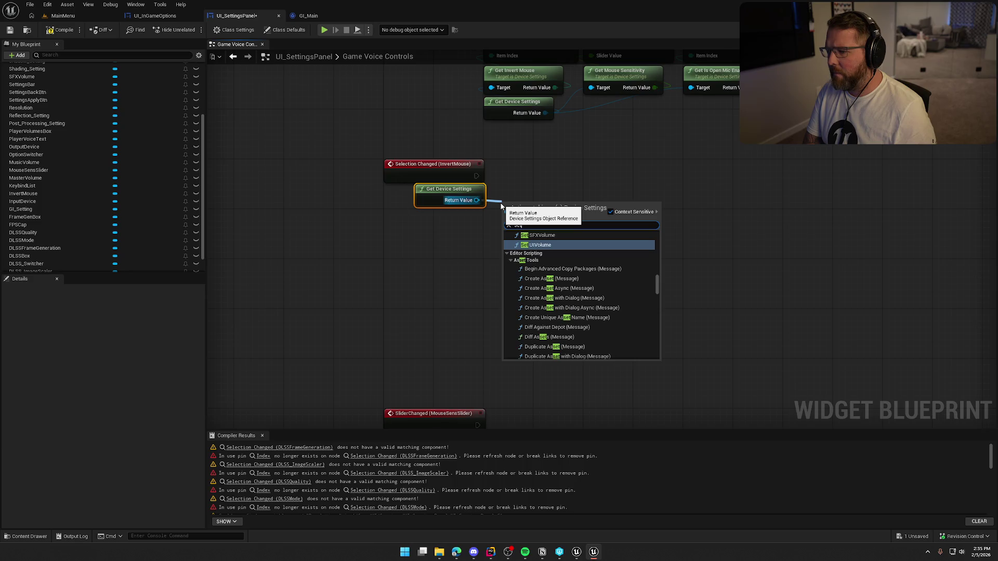
text( invert)
key(Return)
drag(505, 219, 477, 175)
drag(542, 215, 573, 170)
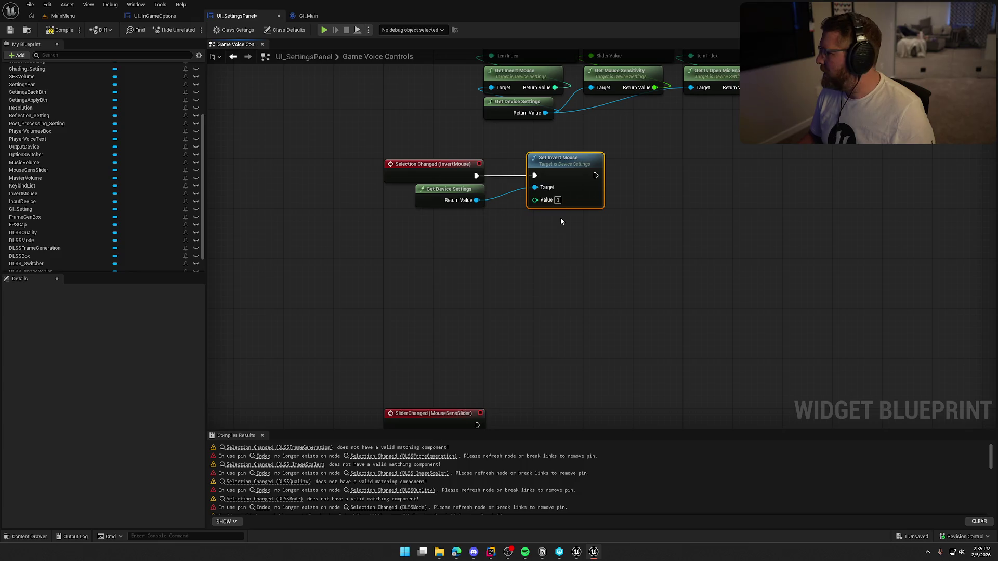
click(544, 232)
drag(448, 189, 441, 208)
drag(514, 192, 520, 193)
Step: Swap the broken InvertMouse event for a new one whose Index feeds Set Invert Mouse's Value
click(401, 164)
click(409, 250)
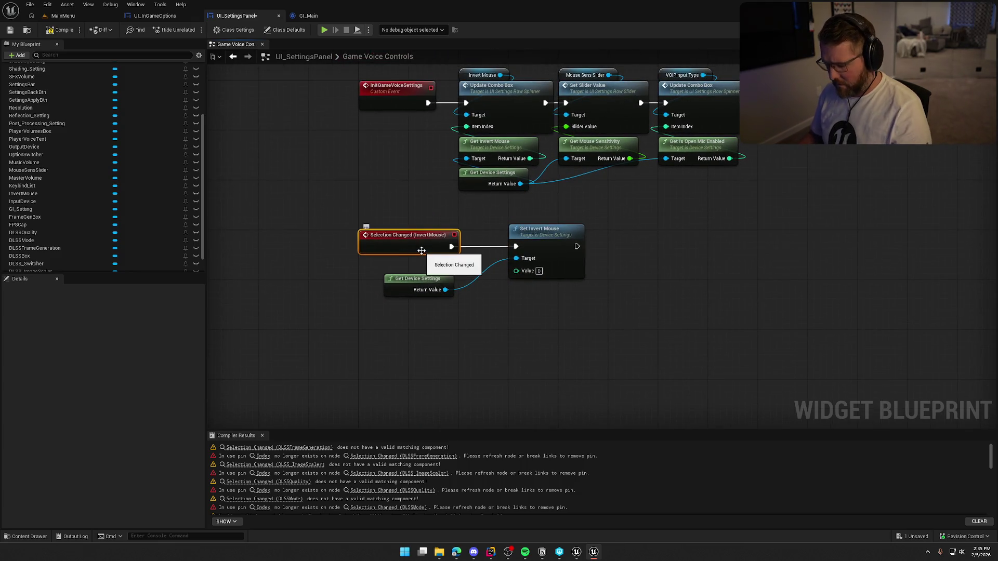
key(Delete)
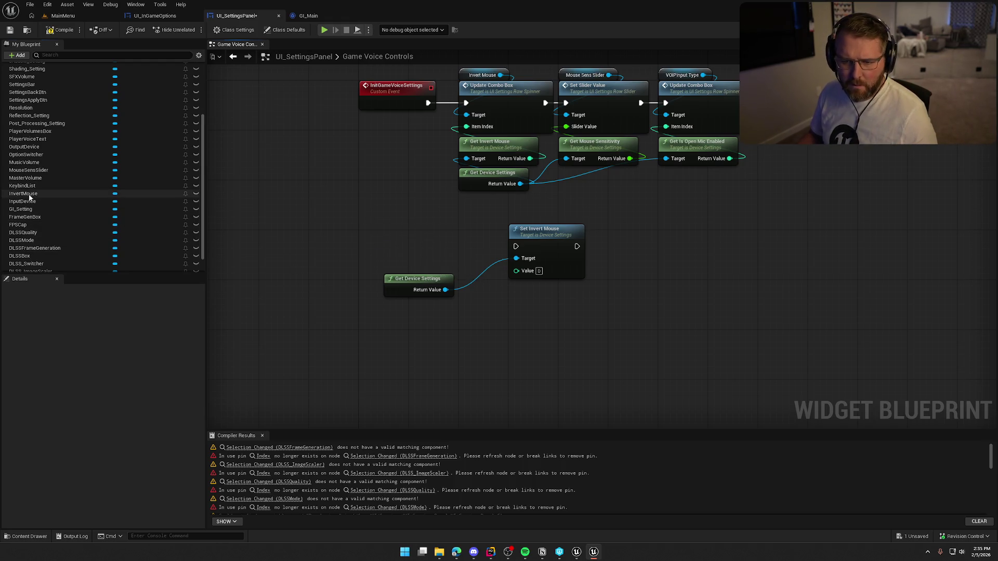
click(24, 193)
click(116, 491)
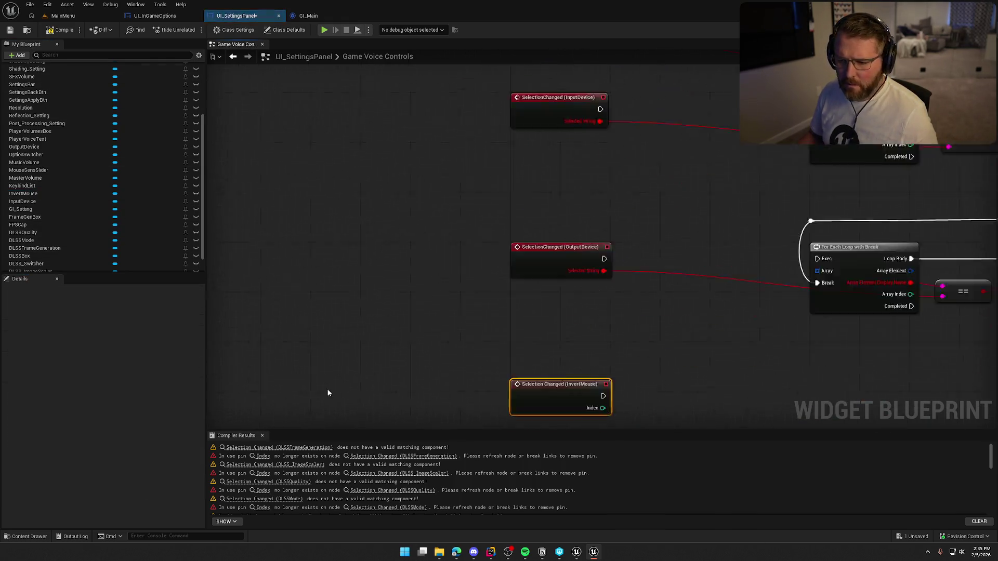
mouse_move(437, 272)
mouse_down()
mouse_move(429, 205)
mouse_move(384, 58)
mouse_move(387, 185)
mouse_move(435, 239)
mouse_up()
mouse_move(495, 248)
mouse_down()
mouse_move(560, 260)
mouse_move(495, 235)
mouse_up()
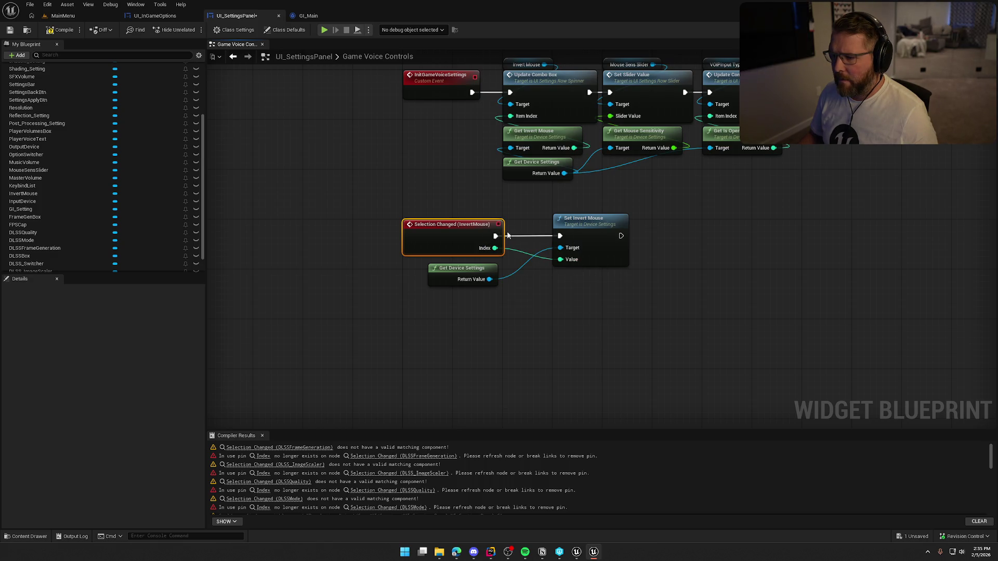
drag(447, 278, 458, 263)
click(492, 334)
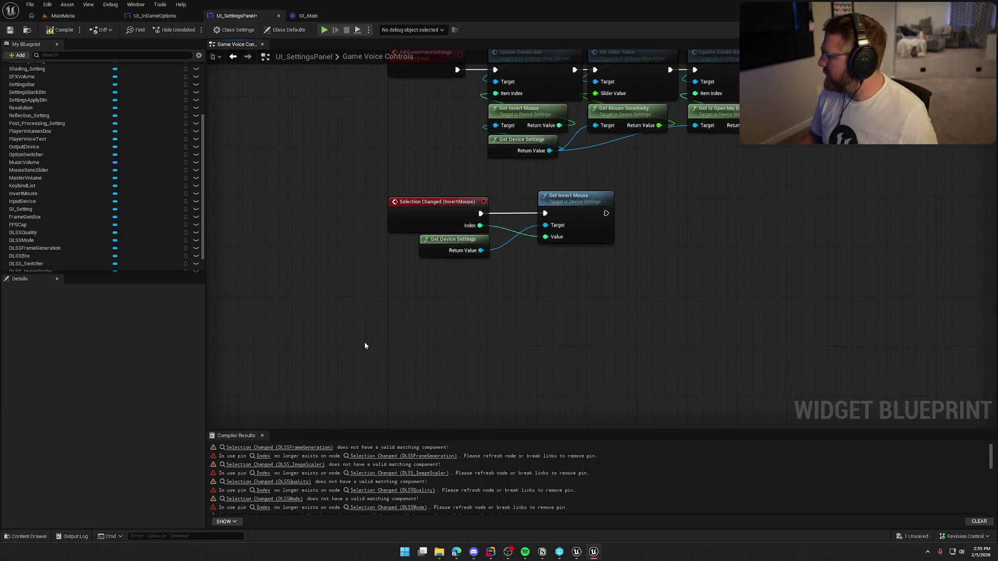
Step: Delete the broken MouseSensSlider Slider Changed event
scroll(366, 345, down, 5)
click(395, 285)
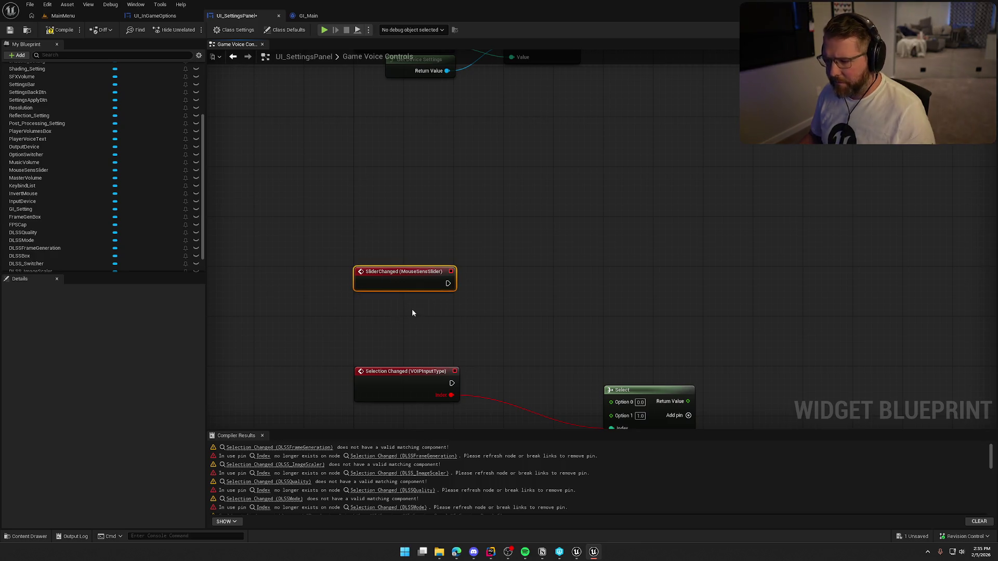
key(Delete)
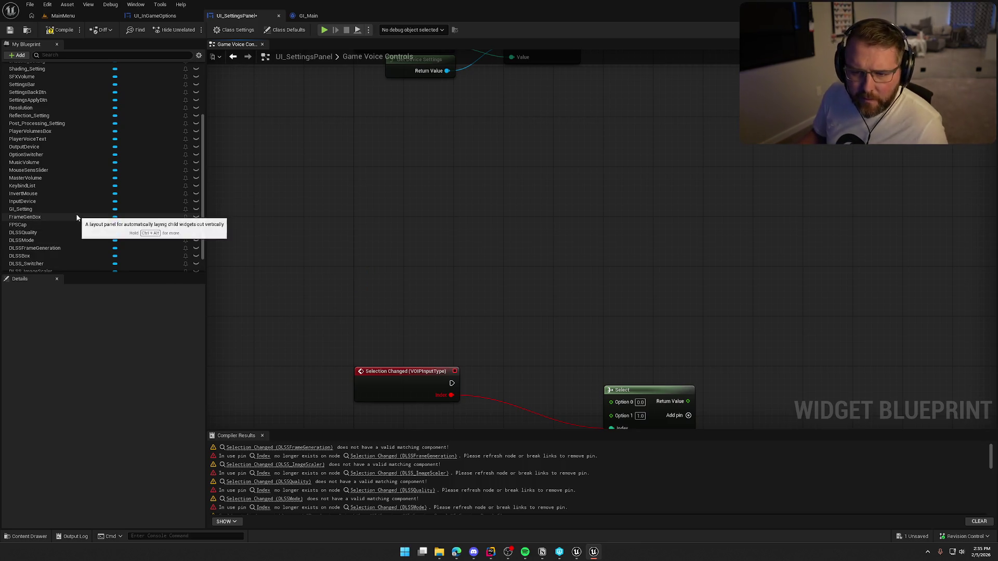
Step: Add a new MouseSensSlider Slider Changed event whose Slider Value feeds Set Mouse Sensitivity on Device Settings
click(51, 170)
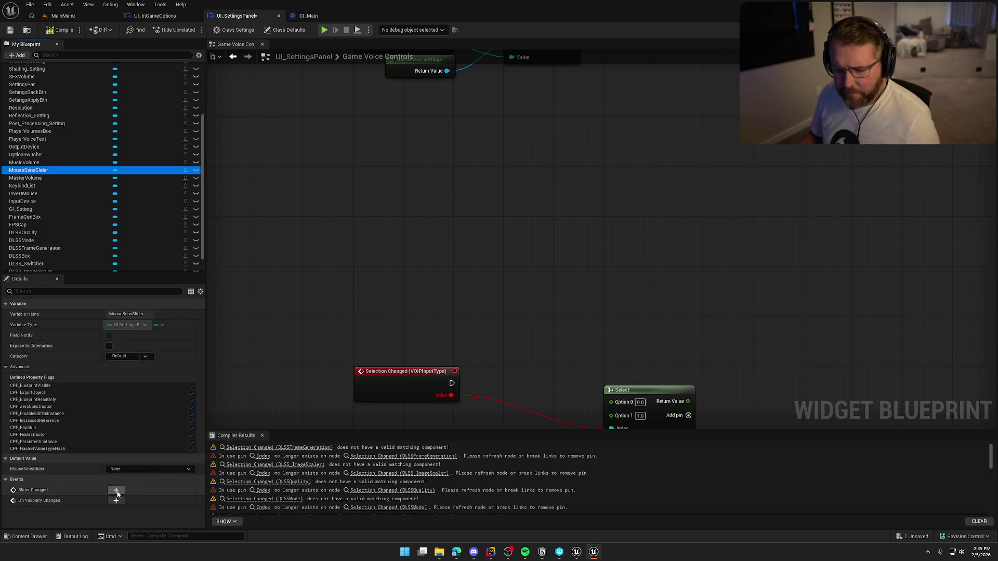
click(116, 490)
drag(536, 237, 539, 192)
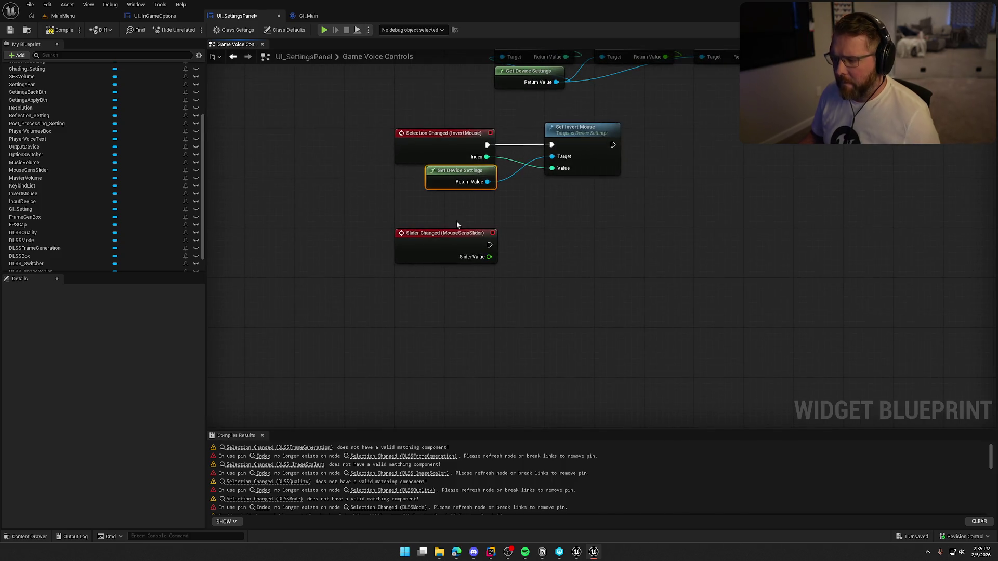
key(ctrl+v)
mouse_move(476, 278)
mouse_down()
mouse_move(487, 271)
mouse_move(523, 288)
mouse_up()
text(set mous)
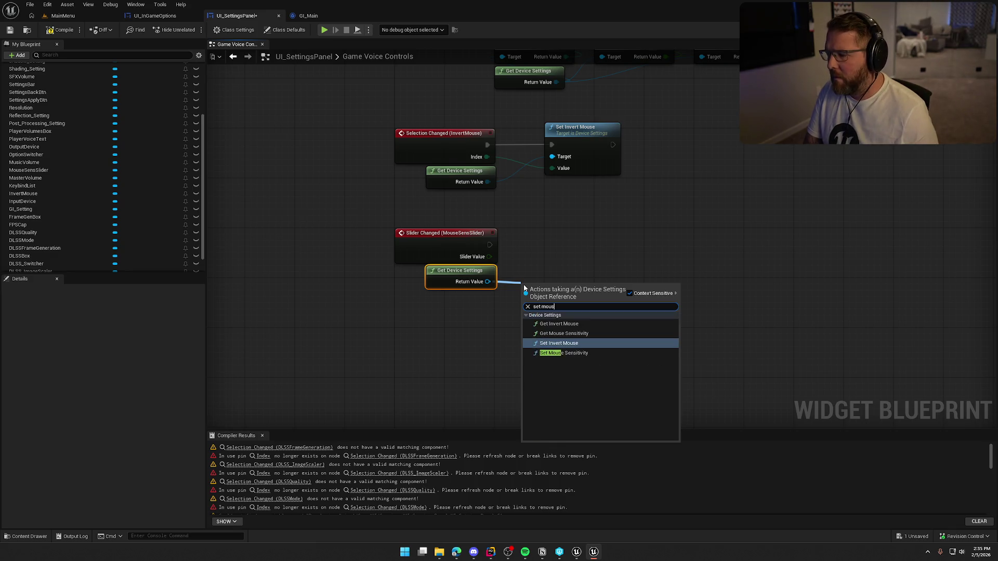
click(563, 352)
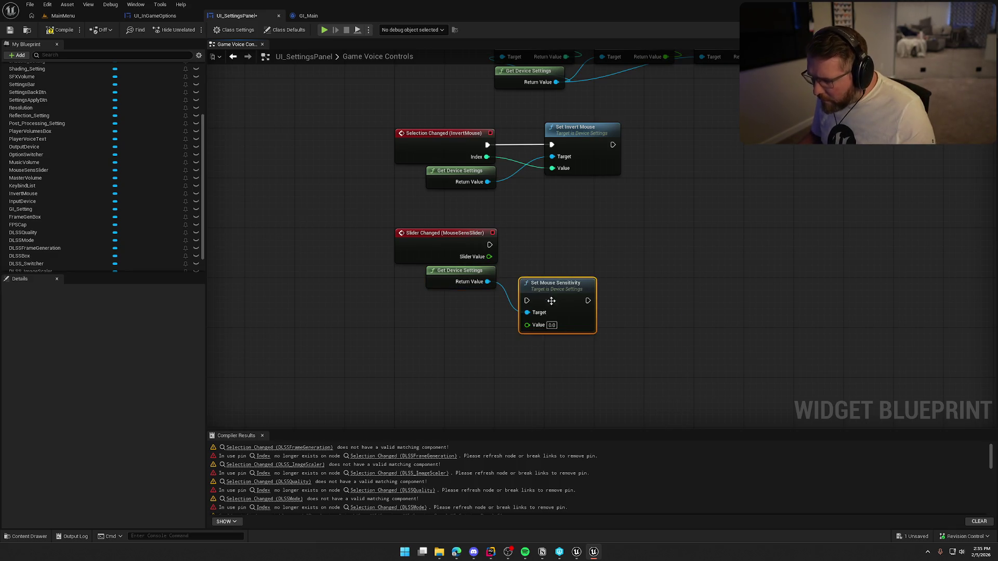
mouse_move(527, 324)
mouse_down()
mouse_move(489, 257)
mouse_move(527, 301)
mouse_move(577, 236)
mouse_up()
mouse_move(611, 331)
mouse_down()
mouse_move(566, 328)
mouse_move(577, 282)
mouse_up()
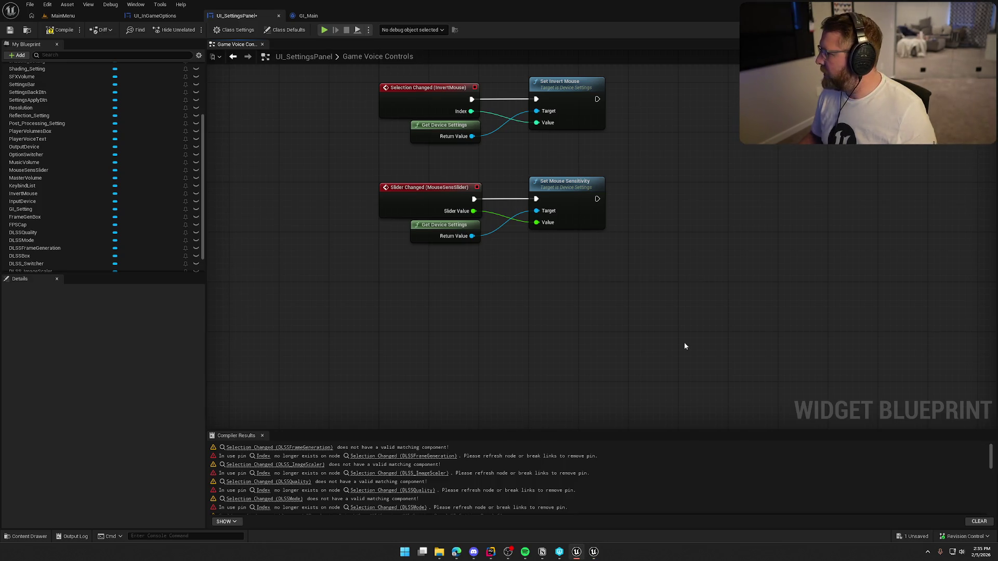
mouse_move(432, 370)
mouse_down()
mouse_move(454, 181)
mouse_move(543, 358)
mouse_up()
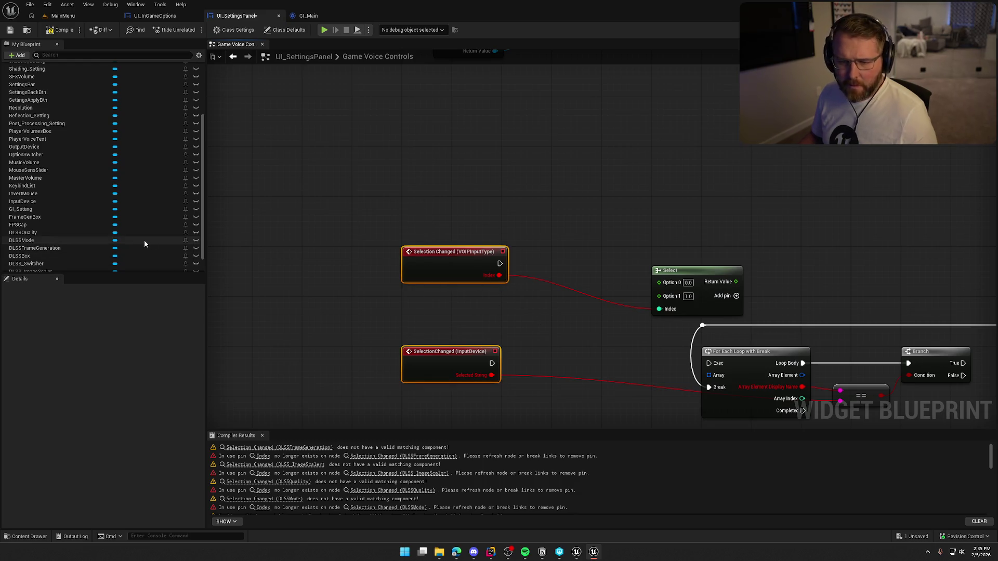
Step: Break all links on the old VOIPInputType Selection Changed event and delete it
scroll(67, 213, up, 4)
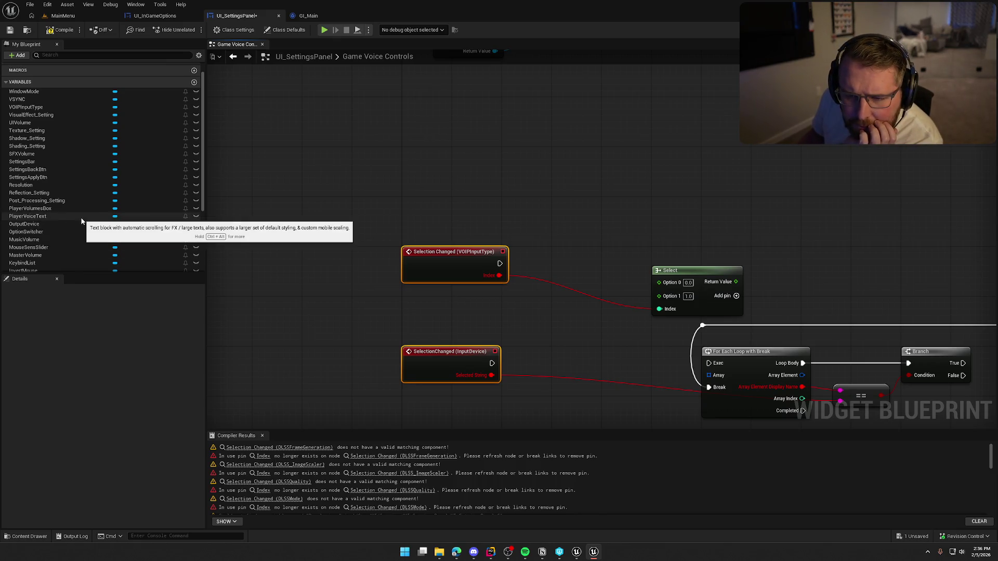
scroll(80, 217, up, 2)
click(57, 130)
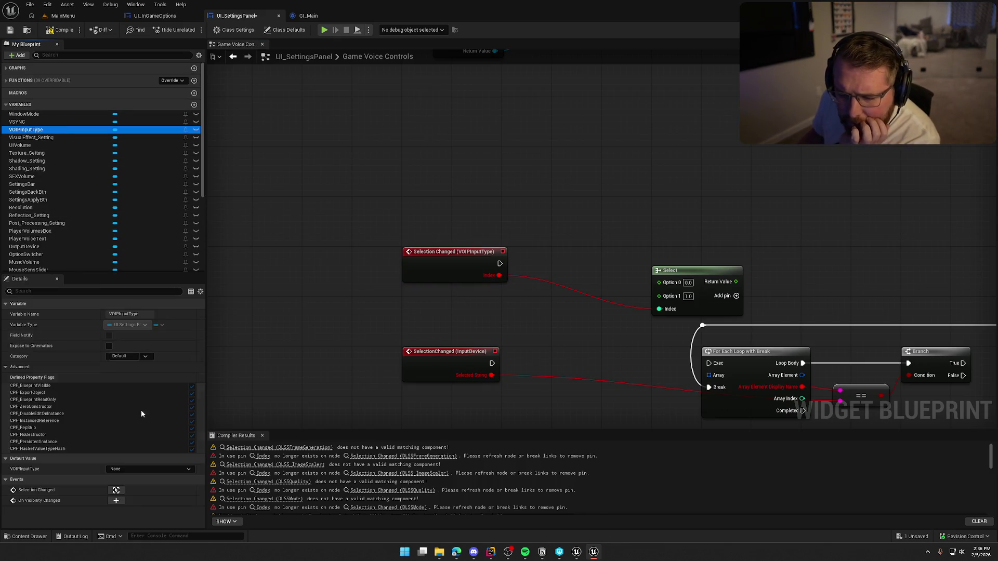
click(116, 490)
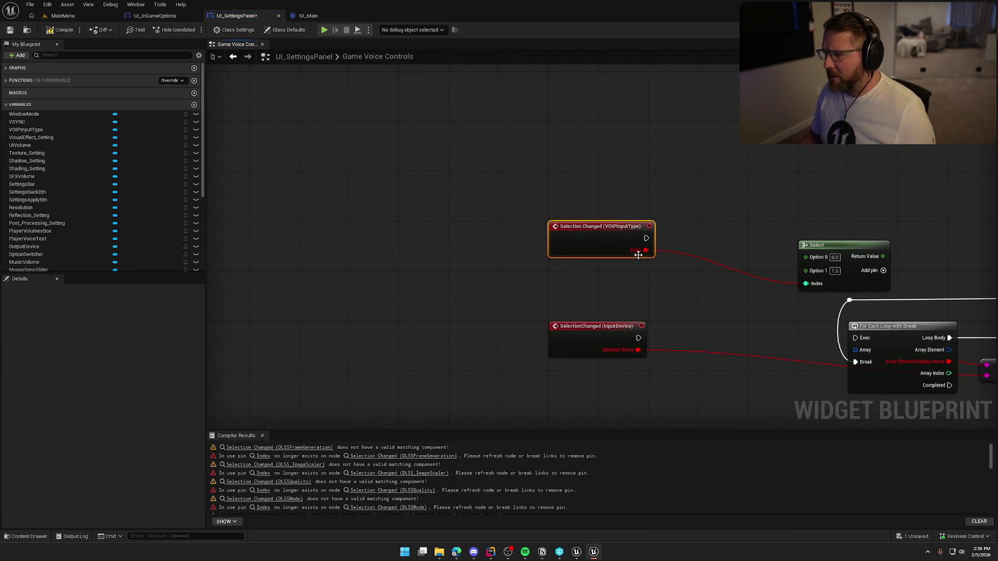
right_click(575, 235)
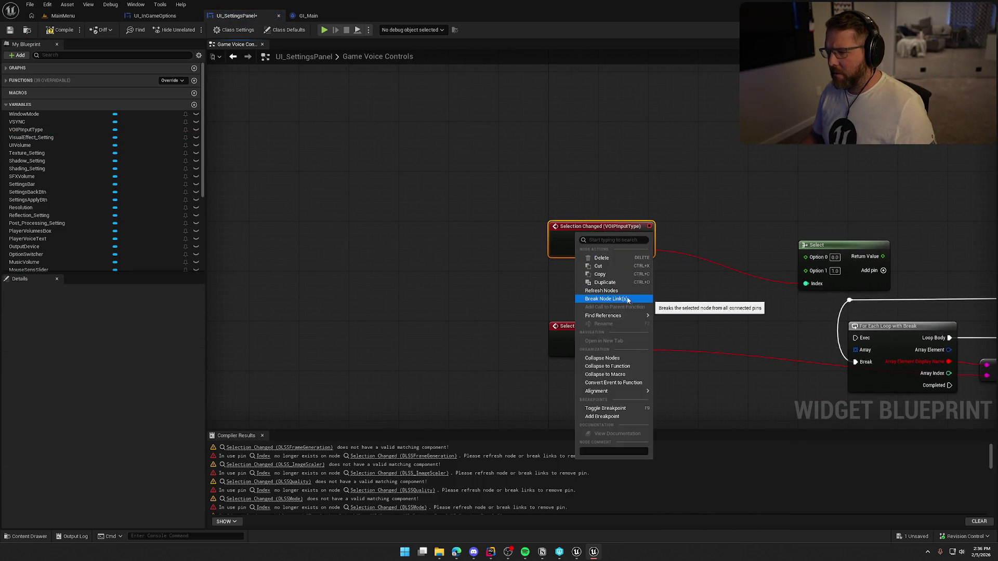
click(605, 299)
key(Delete)
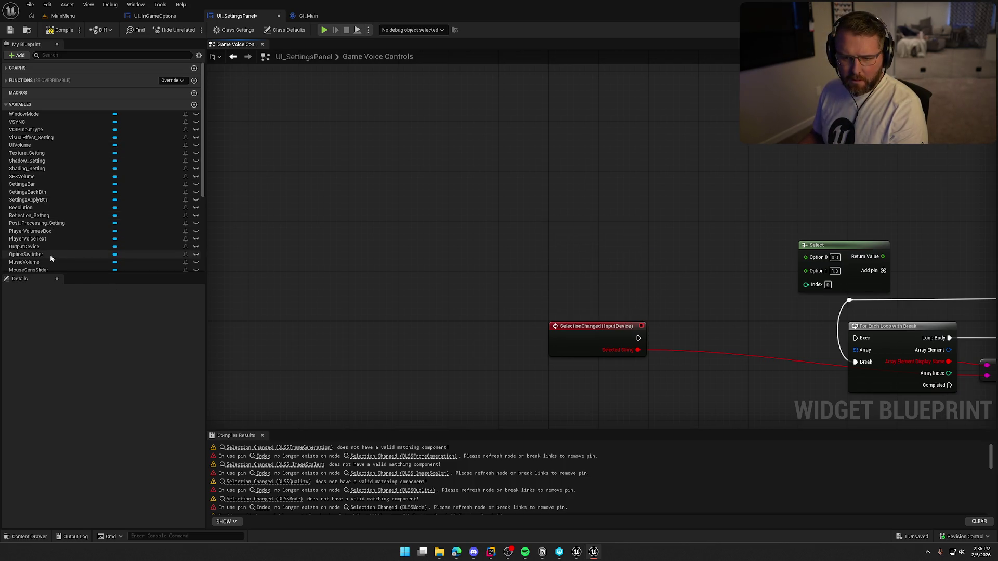
Step: Create a new VOIPInputType event whose Index feeds Set Is Open Mic Enabled on Device Settings
click(31, 129)
mouse_move(512, 423)
mouse_down()
mouse_move(461, 78)
mouse_move(514, 192)
mouse_up()
mouse_move(541, 344)
mouse_down()
mouse_move(544, 267)
mouse_move(489, 236)
mouse_up()
mouse_move(598, 263)
mouse_down()
mouse_move(626, 272)
mouse_move(408, 292)
mouse_move(433, 284)
mouse_move(512, 297)
mouse_move(501, 296)
mouse_up()
click(425, 190)
key(ctrl+c)
key(ctrl+v)
text(set is ope)
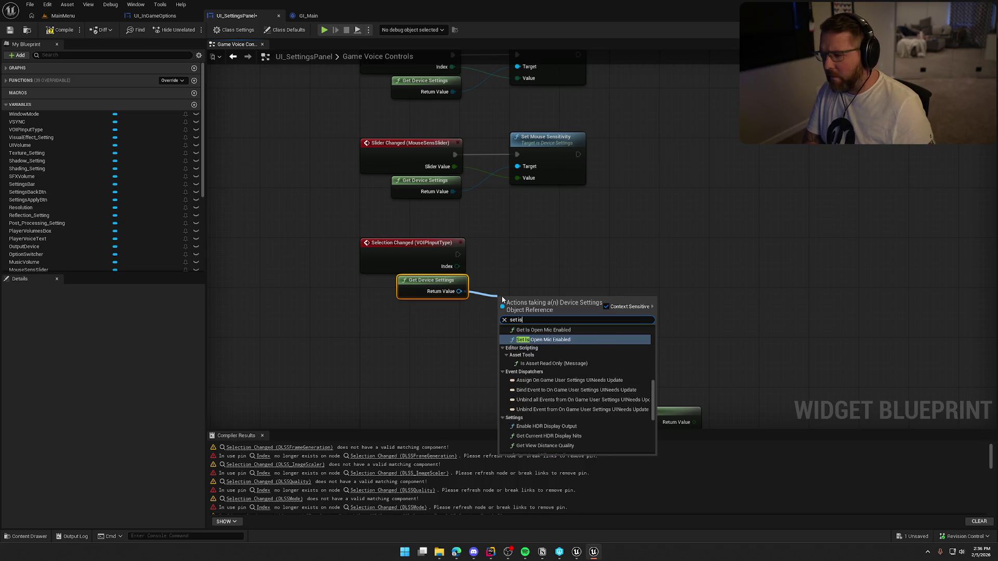
key(Return)
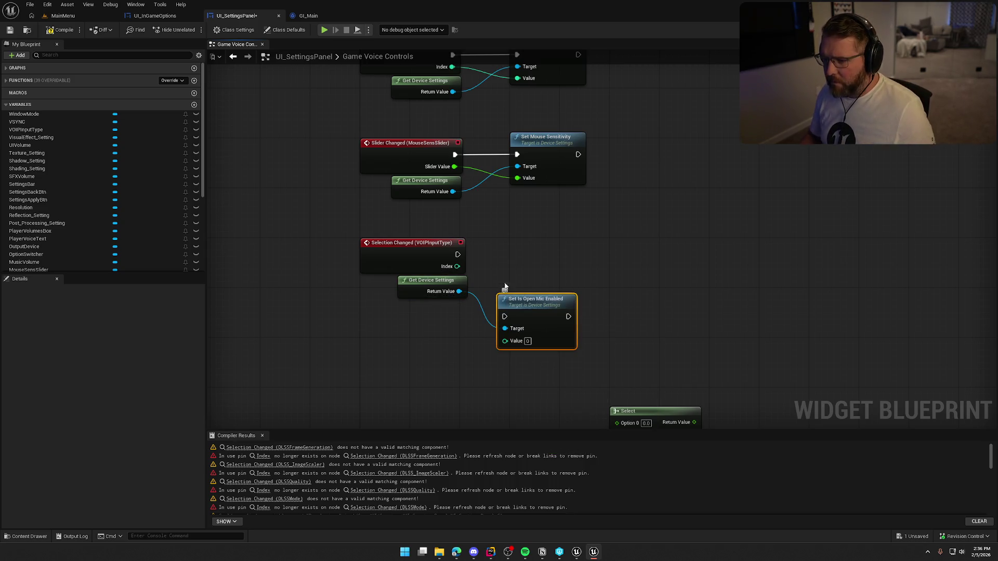
mouse_move(457, 266)
mouse_down()
mouse_move(505, 341)
mouse_move(556, 254)
mouse_move(457, 254)
mouse_up()
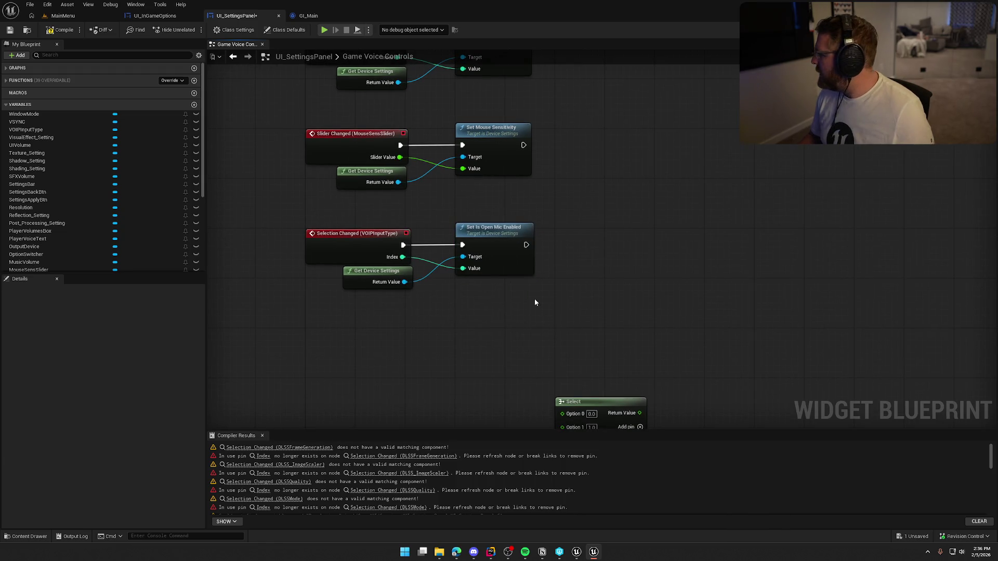
Step: Remove the leftover Select node and compile the UI_SettingsPanel blueprint
click(554, 270)
drag(554, 270, 533, 309)
drag(590, 275, 418, 217)
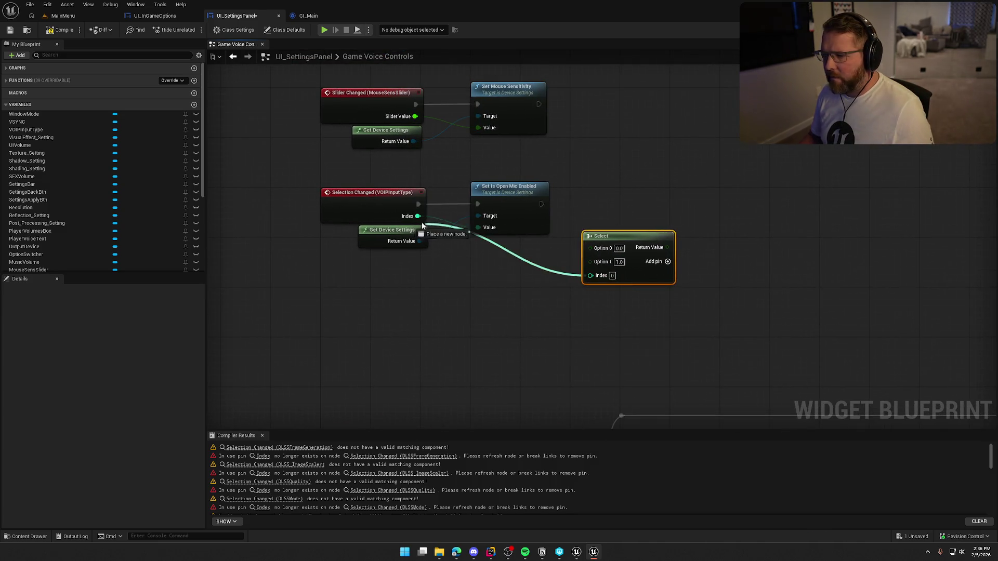
mouse_move(625, 241)
mouse_down()
mouse_move(613, 241)
mouse_move(619, 248)
mouse_up()
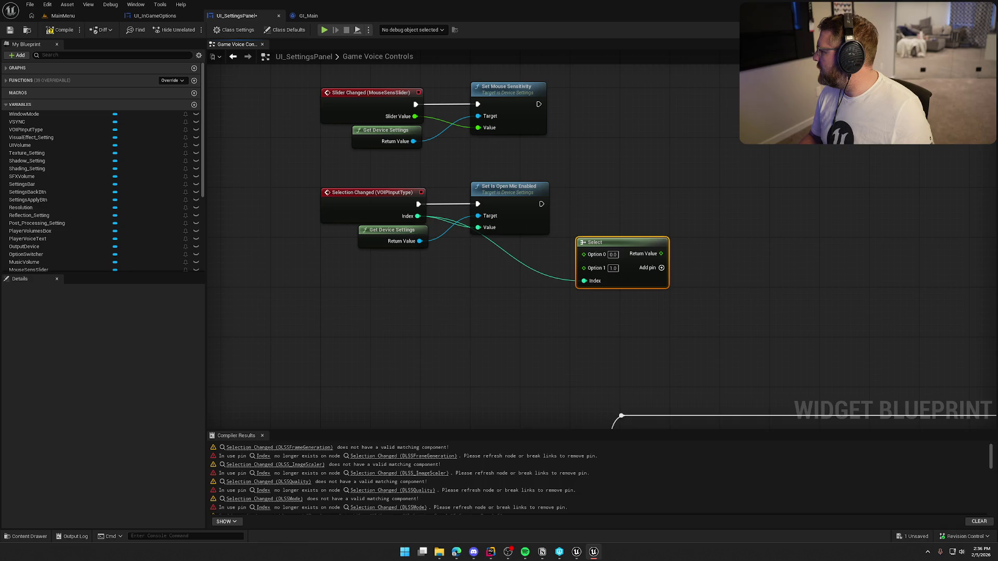
drag(607, 245, 600, 207)
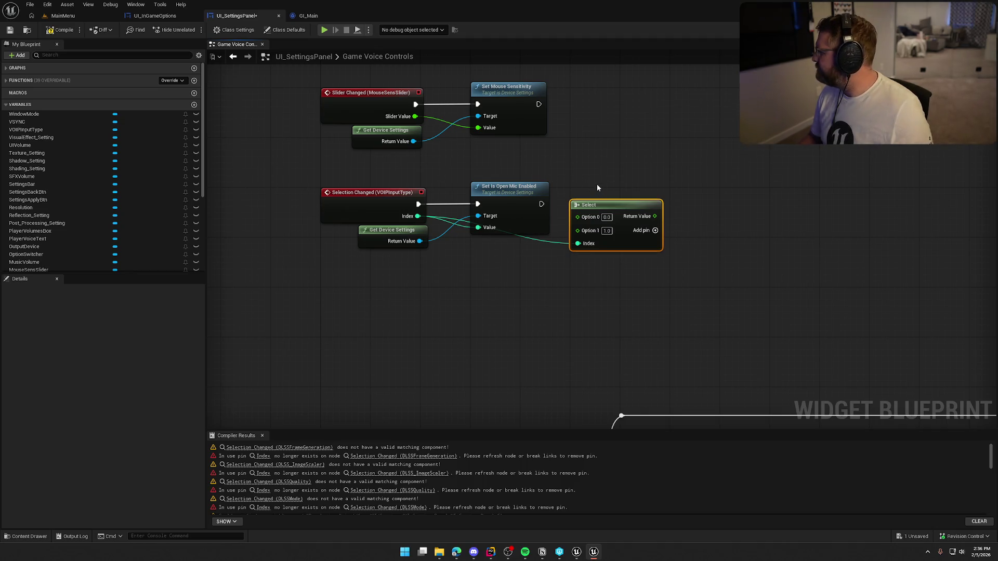
mouse_move(553, 189)
mouse_down()
mouse_move(561, 265)
mouse_move(535, 254)
mouse_move(708, 227)
mouse_up()
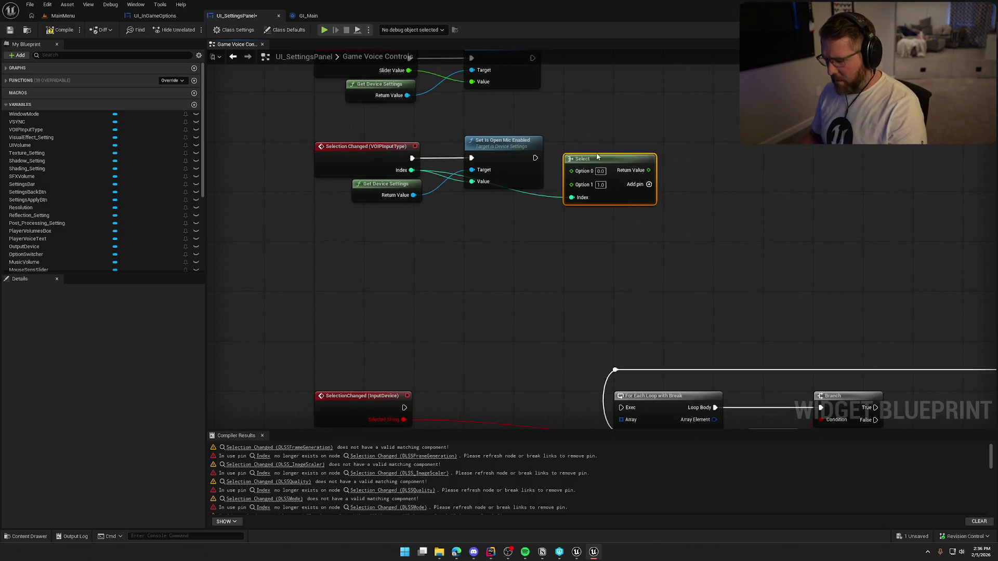
key(Delete)
drag(596, 156, 628, 156)
click(60, 30)
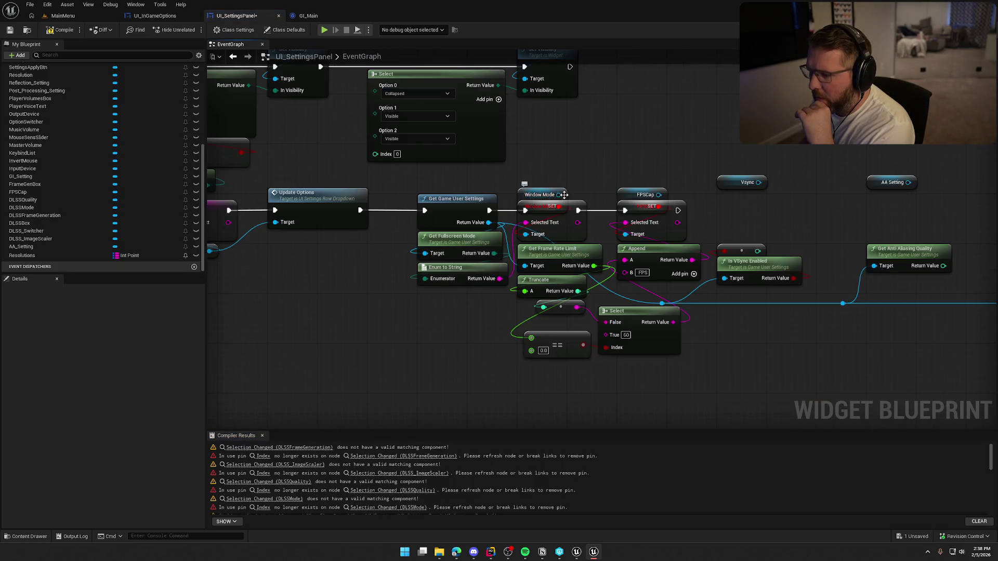
Step: Add a SET Selected Text node on Window Mode and paste a duplicate of it
drag(527, 235, 597, 142)
text(set sele)
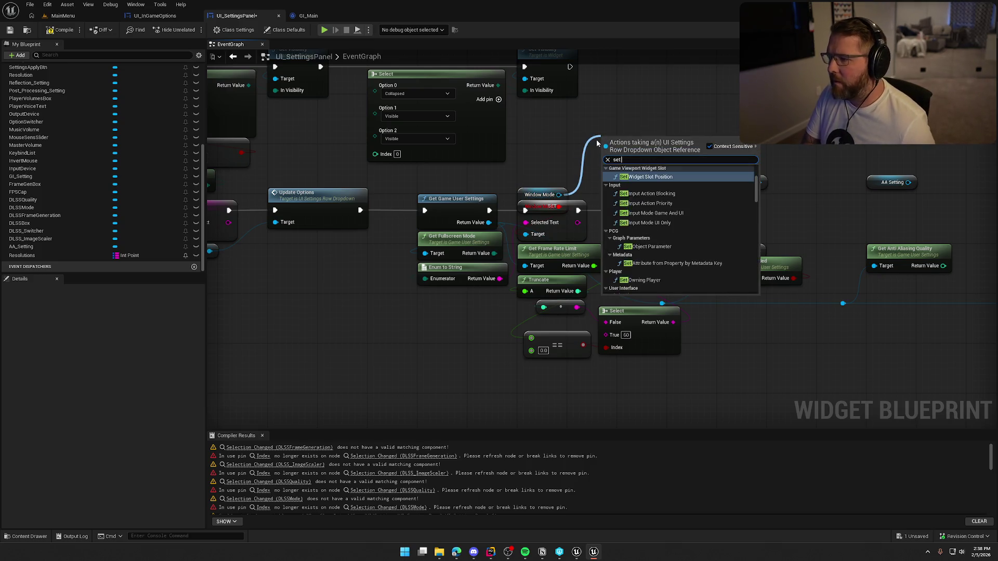
key(Return)
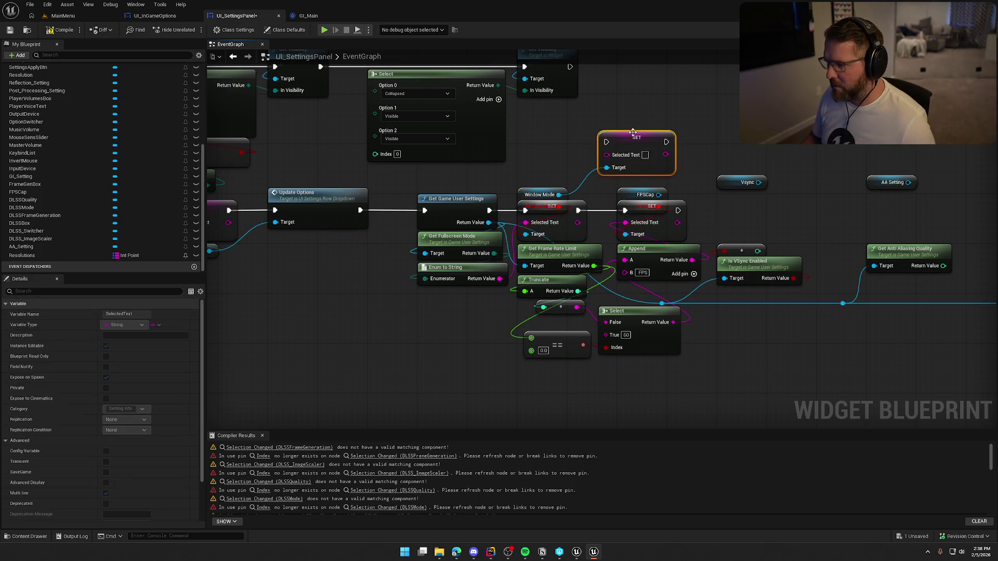
drag(632, 132, 596, 126)
key(ctrl+c)
key(ctrl+v)
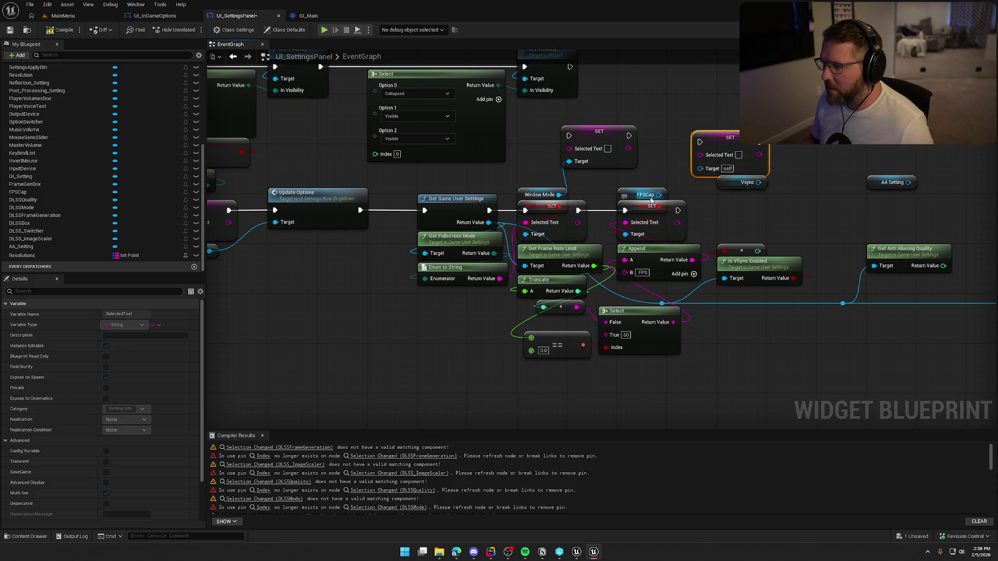
Step: Target the duplicate setter to FPSCap; feed Enum to String and Append results into the setters
drag(659, 195, 700, 169)
drag(730, 137, 711, 125)
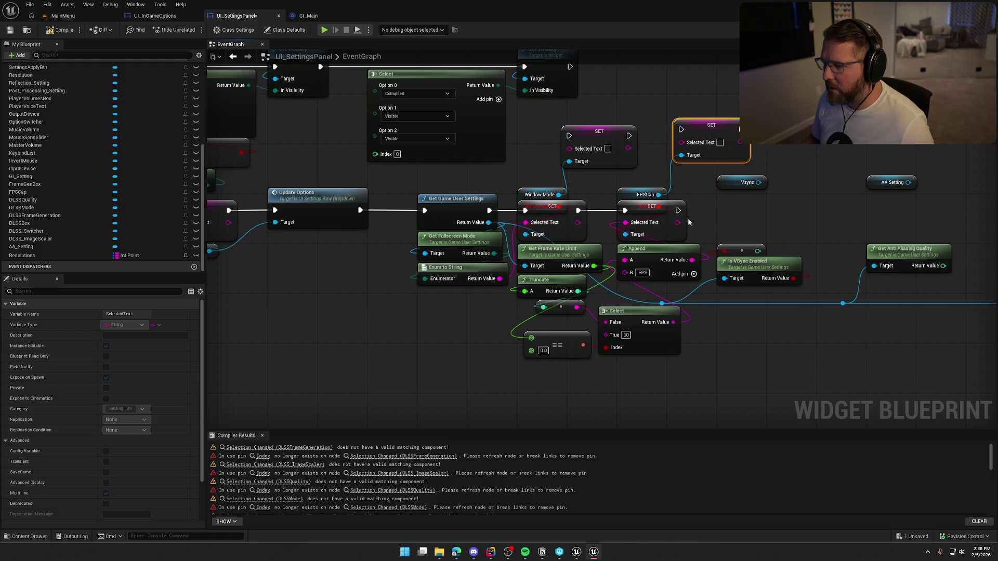
drag(526, 223, 569, 147)
mouse_move(638, 222)
mouse_down()
mouse_move(713, 249)
mouse_move(681, 142)
mouse_up()
Step: Delete the old FPSCap setter and chain the Window Mode setter into the new one
click(674, 207)
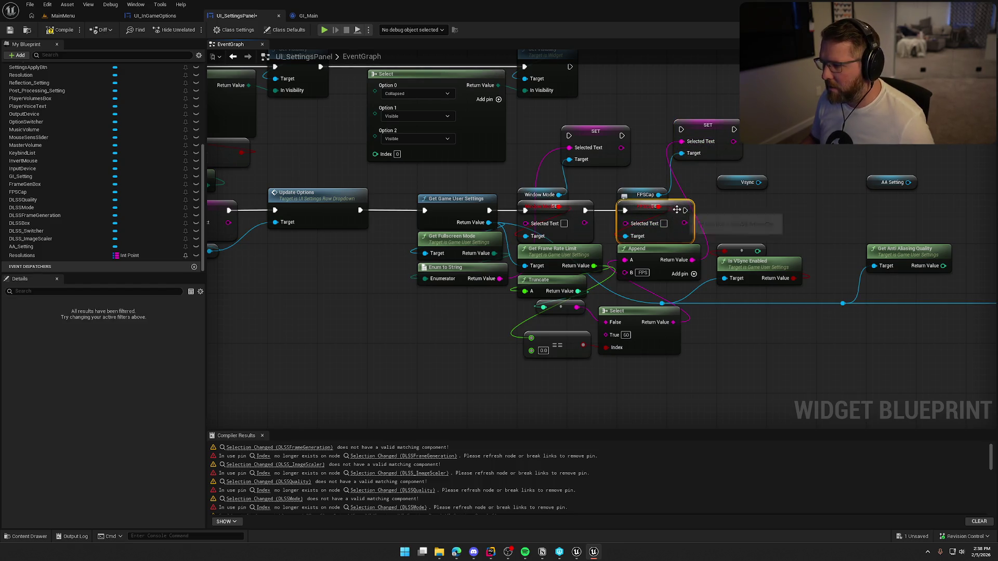
key(Delete)
mouse_move(597, 137)
mouse_down()
mouse_move(577, 210)
mouse_move(553, 213)
mouse_move(681, 129)
mouse_up()
mouse_move(700, 144)
mouse_down()
mouse_move(674, 194)
mouse_move(649, 210)
mouse_up()
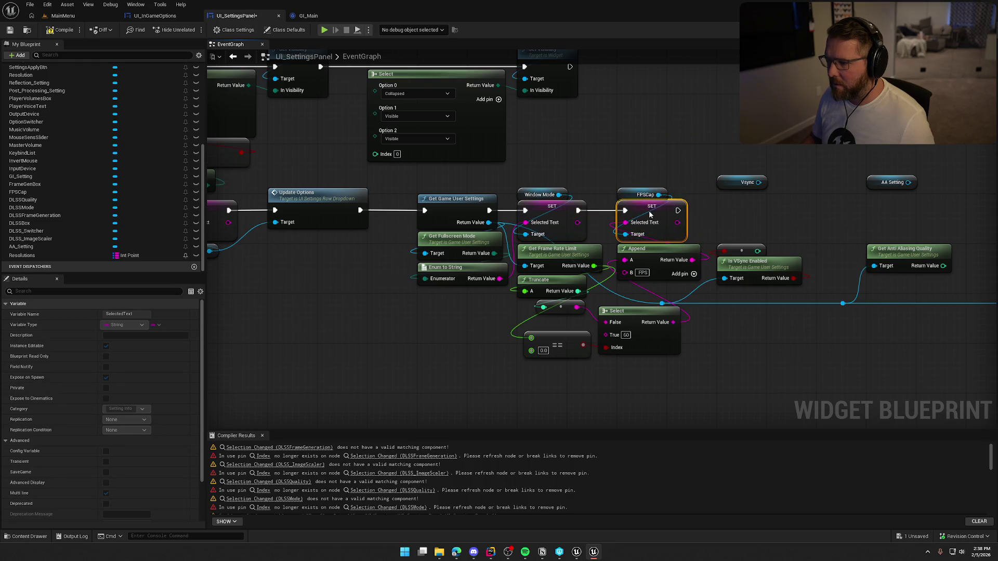
click(676, 151)
drag(692, 321, 530, 306)
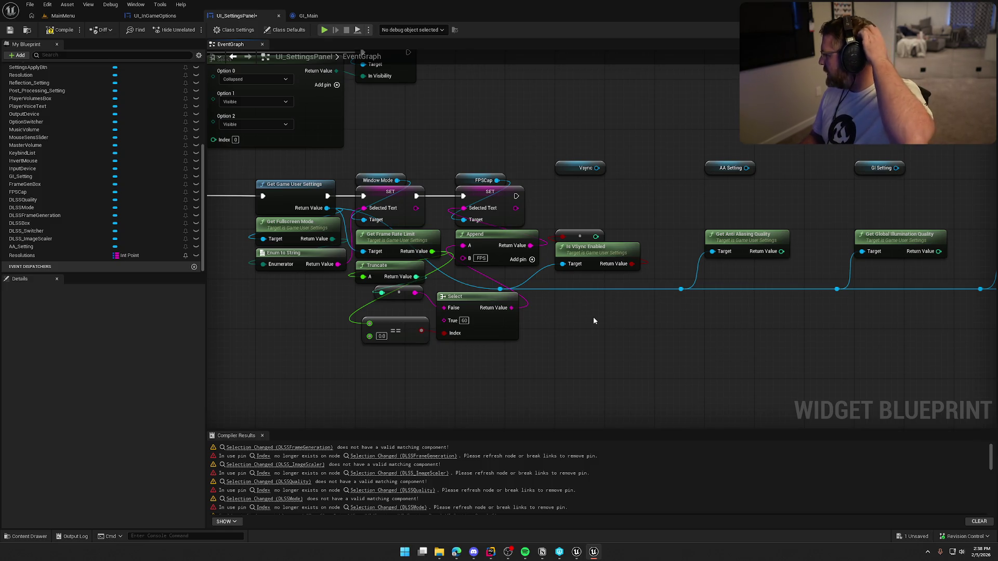
Step: Add a Set Index node for Vsync, chained after the FPSCap setter and fed the Vsync value
drag(598, 168, 585, 181)
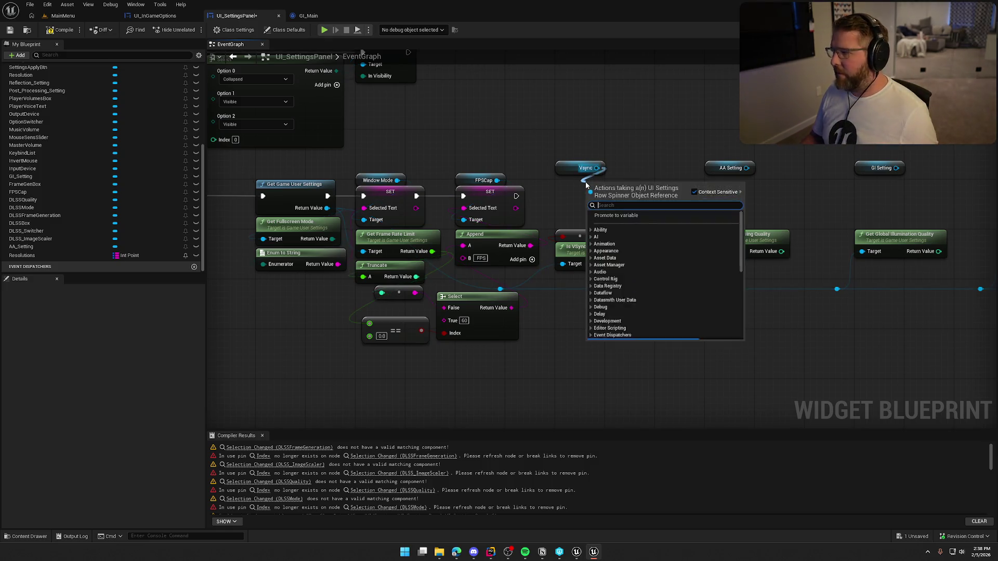
text(set ind)
key(Return)
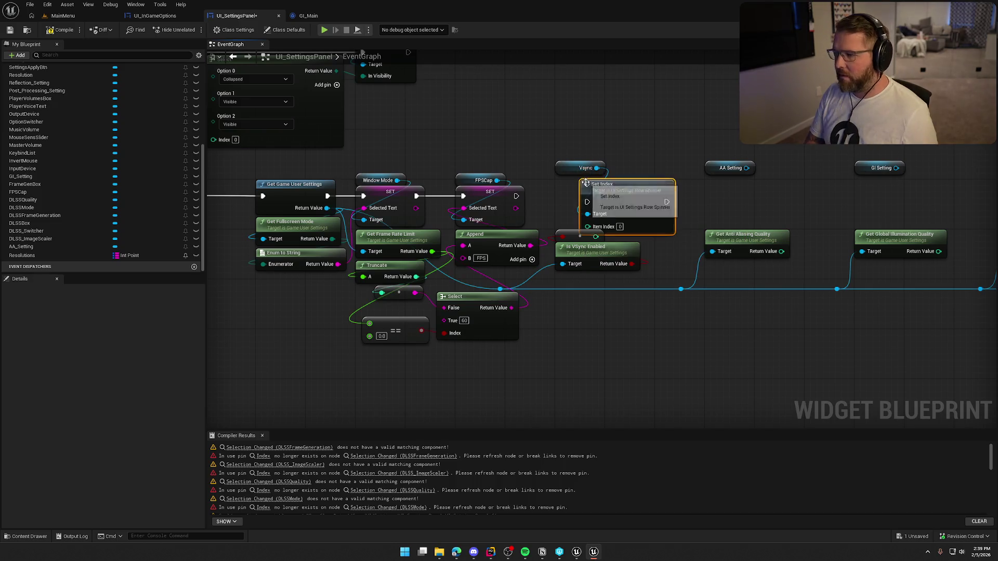
drag(587, 202, 516, 196)
mouse_move(587, 226)
mouse_down()
mouse_move(596, 238)
mouse_move(598, 202)
mouse_up()
click(649, 141)
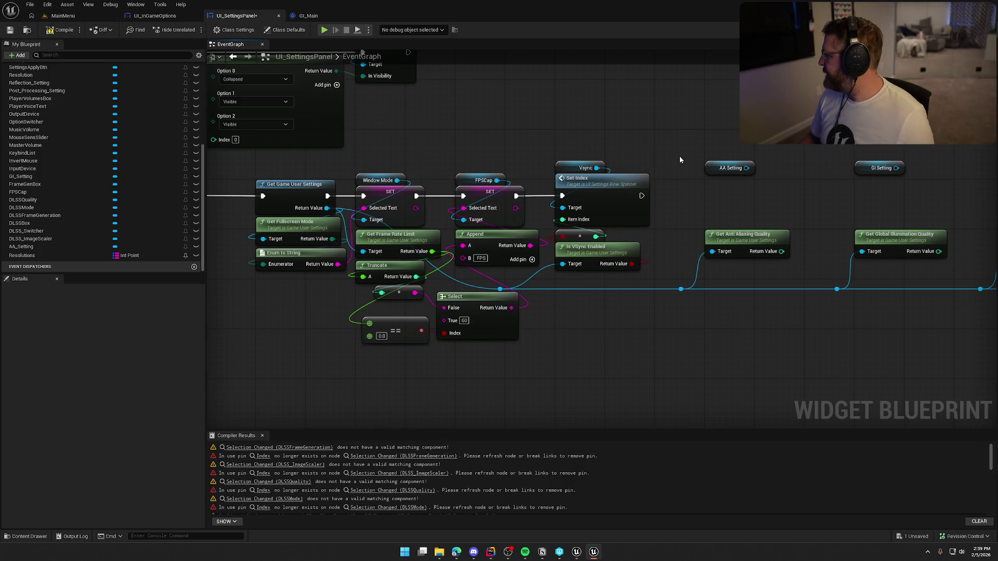
drag(704, 203, 620, 201)
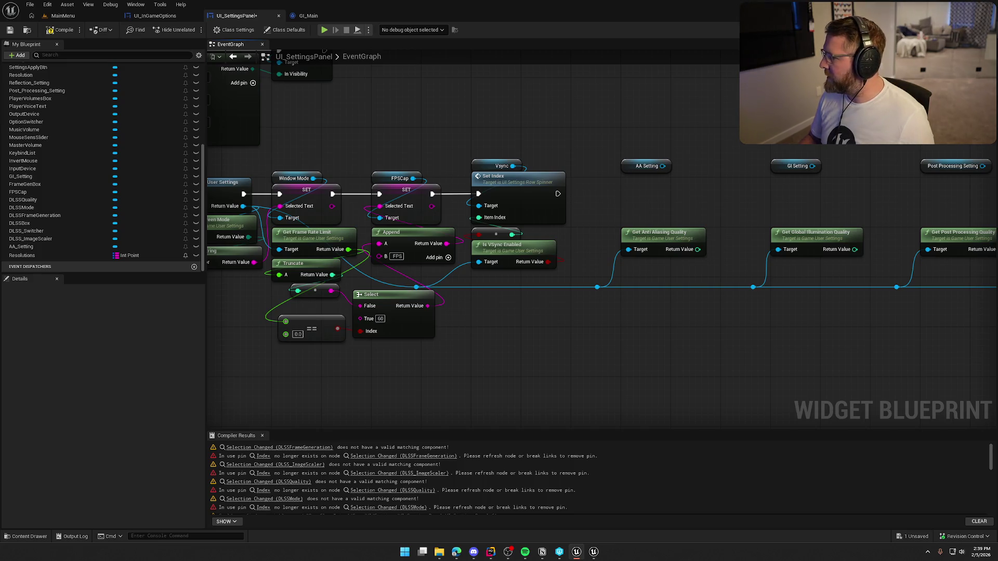
Step: Paste Set Index copies under the AA, GI, Post Processing and Reflection settings
scroll(742, 214, down, 3)
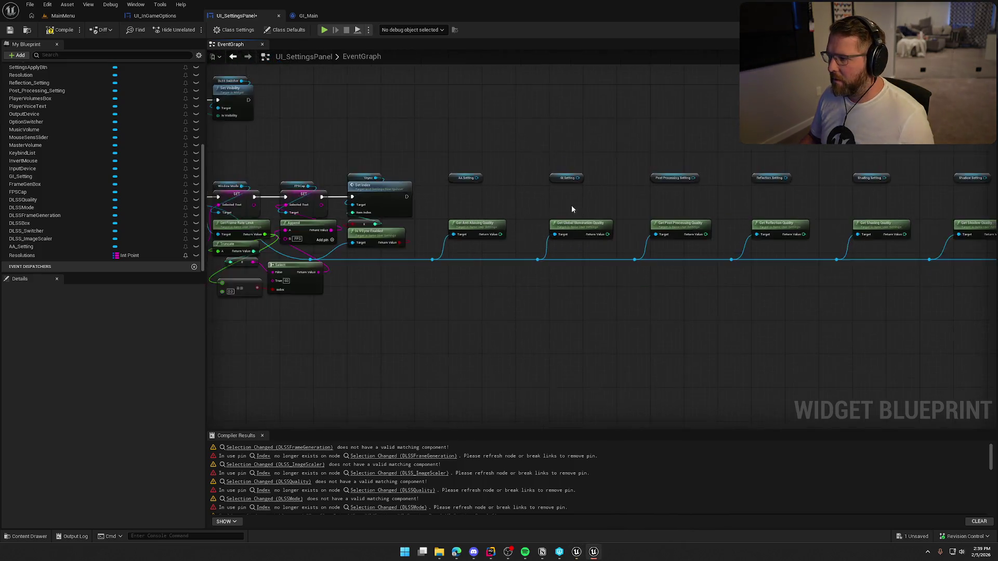
click(451, 198)
scroll(499, 211, up, 2)
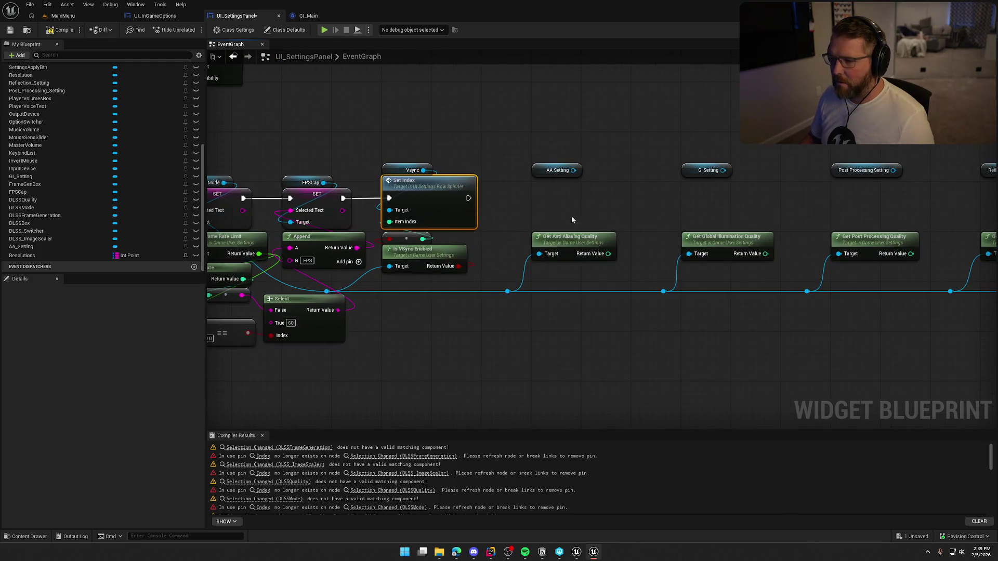
key(ctrl+v)
key(ctrl+v)
key(ctrl+v)
mouse_move(859, 197)
mouse_down()
mouse_move(802, 156)
mouse_move(639, 169)
mouse_move(621, 153)
mouse_move(594, 154)
mouse_up()
key(ctrl+v)
key(ctrl+v)
drag(728, 167, 613, 166)
key(ctrl+v)
mouse_move(826, 162)
mouse_down()
mouse_move(671, 161)
mouse_move(688, 186)
mouse_up()
key(ctrl+v)
mouse_move(516, 135)
mouse_down()
mouse_move(506, 164)
mouse_move(537, 131)
mouse_move(520, 145)
mouse_move(524, 137)
mouse_up()
Step: Wire the AA and GI Set Index nodes to their settings and Anti Aliasing / Global Illumination Quality
mouse_move(530, 211)
mouse_down()
mouse_move(530, 198)
mouse_move(438, 198)
mouse_up()
drag(508, 224, 578, 254)
mouse_move(685, 244)
mouse_down()
mouse_move(582, 203)
mouse_move(531, 198)
mouse_move(583, 197)
mouse_move(476, 201)
mouse_move(552, 199)
mouse_up()
key(Escape)
drag(628, 254, 552, 225)
drag(586, 171, 552, 210)
drag(436, 170, 403, 212)
Step: Connect Post Processing and Reflection Set Index nodes to their settings and Reflection Quality, chained in order
mouse_move(784, 226)
mouse_down()
mouse_move(603, 236)
mouse_move(450, 209)
mouse_up()
mouse_move(546, 210)
mouse_down()
mouse_move(528, 210)
mouse_move(524, 223)
mouse_up()
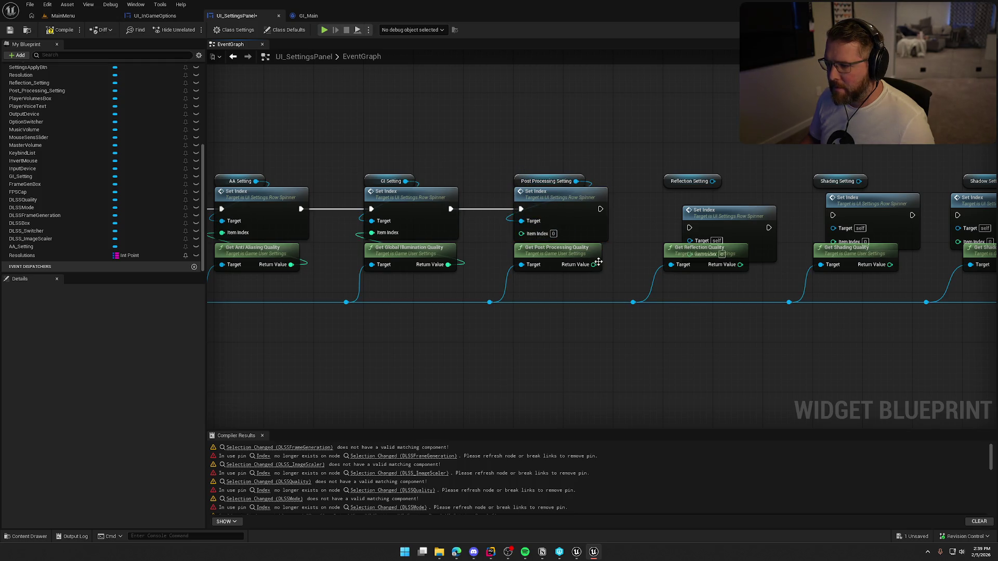
drag(651, 203, 522, 191)
mouse_move(588, 200)
mouse_down()
mouse_move(569, 182)
mouse_move(492, 200)
mouse_up()
click(590, 164)
drag(604, 171, 572, 213)
drag(631, 254, 486, 188)
Step: Wire the Shading and Shadow Set Index nodes to their settings and quality values, chained in sequence
mouse_move(587, 176)
mouse_down()
mouse_move(575, 170)
mouse_move(584, 173)
mouse_move(556, 202)
mouse_up()
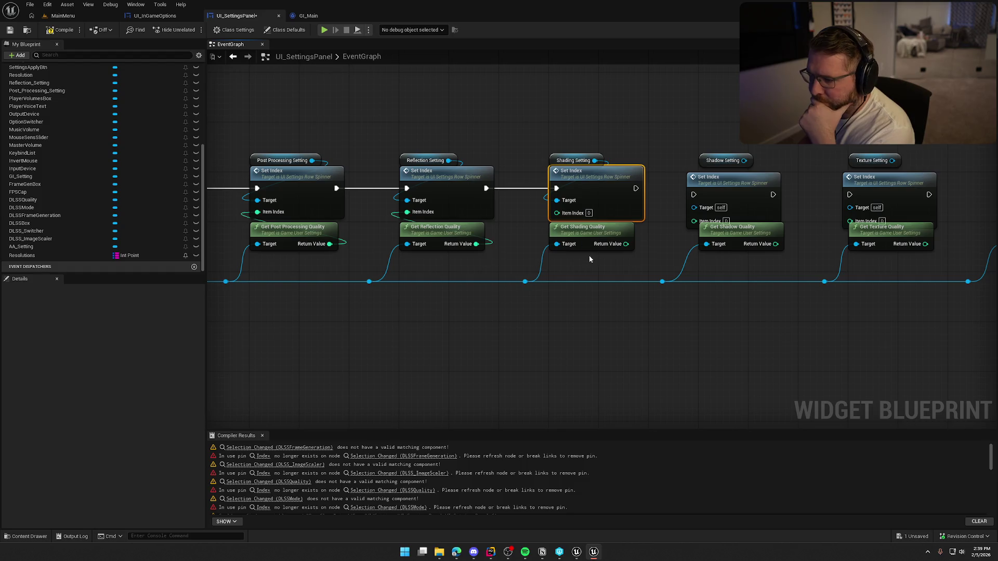
drag(555, 236, 489, 210)
drag(586, 218, 543, 215)
drag(521, 177, 578, 184)
mouse_move(611, 173)
mouse_down()
mouse_move(623, 167)
mouse_move(592, 189)
mouse_up()
drag(592, 201, 664, 236)
drag(663, 236, 528, 230)
Step: Wire the Texture and Visual Effect Set Index nodes to their quality values, chained after Shadow
mouse_move(535, 171)
mouse_down()
mouse_move(621, 190)
mouse_move(600, 177)
mouse_up()
mouse_move(628, 169)
mouse_down()
mouse_move(634, 162)
mouse_move(606, 183)
mouse_move(675, 227)
mouse_move(659, 215)
mouse_move(511, 217)
mouse_up()
drag(502, 163, 578, 170)
drag(600, 158, 593, 151)
drag(572, 189, 643, 219)
drag(619, 135, 572, 176)
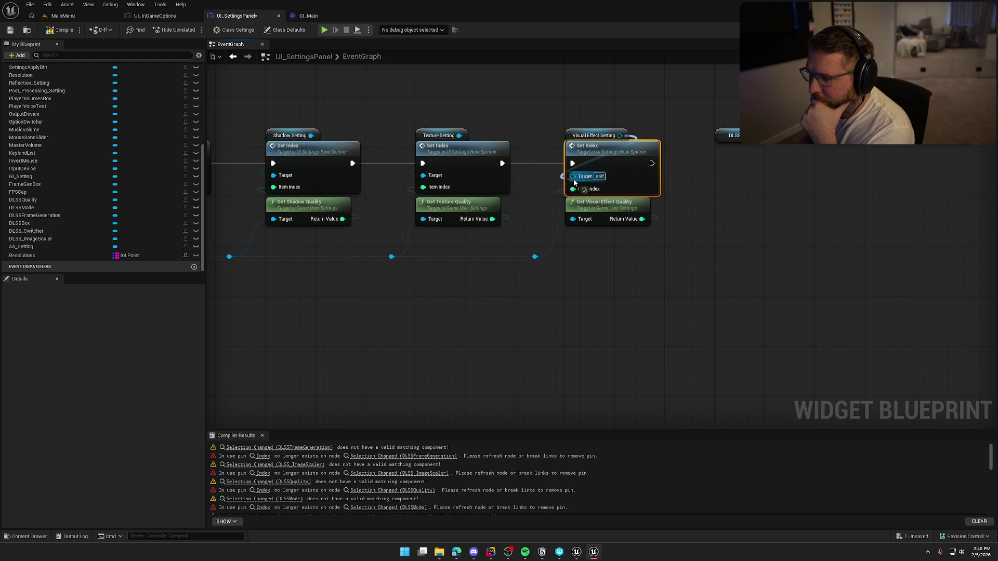
click(661, 216)
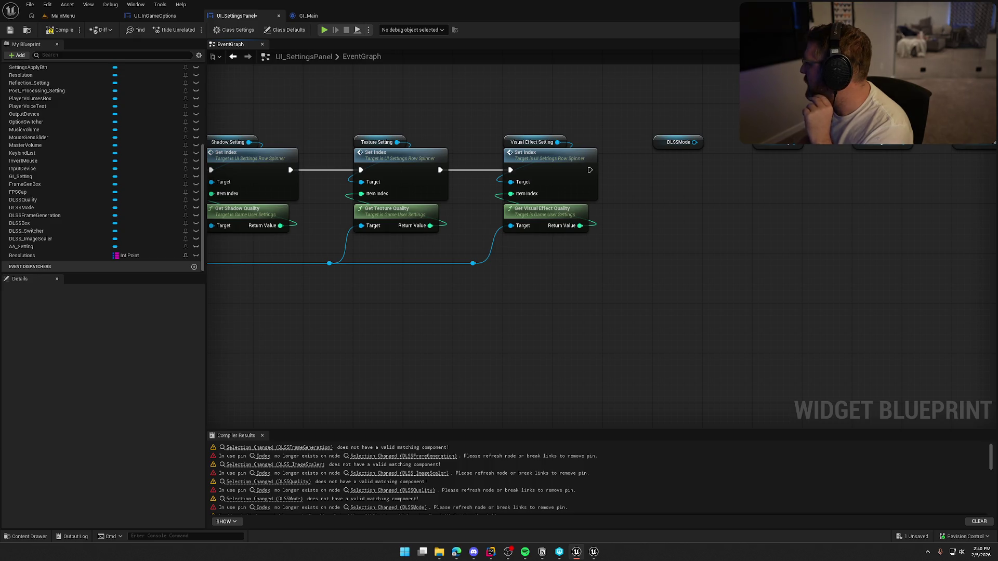
Step: Add an Update Combo Box node for DLSSMode, chained after the Visual Effect Set Index
drag(694, 141, 678, 163)
text(update)
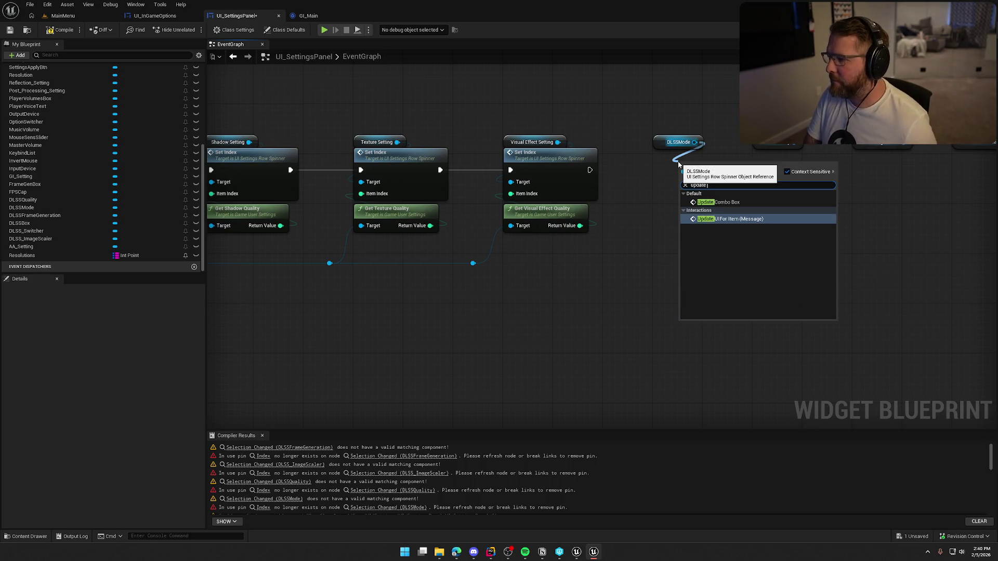
key(Up)
key(Return)
mouse_move(668, 183)
mouse_down()
mouse_move(685, 183)
mouse_move(689, 167)
mouse_move(682, 170)
mouse_up()
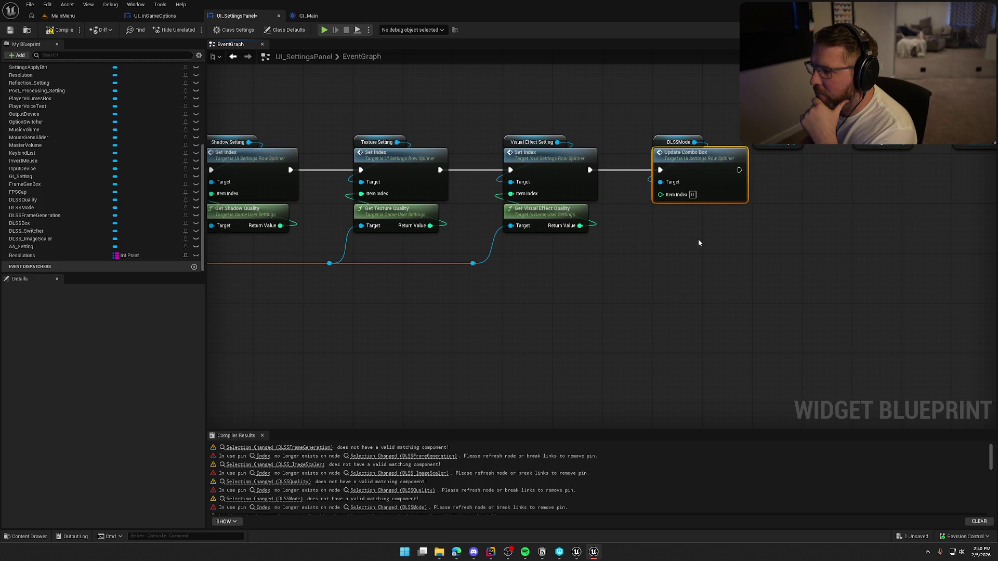
click(692, 268)
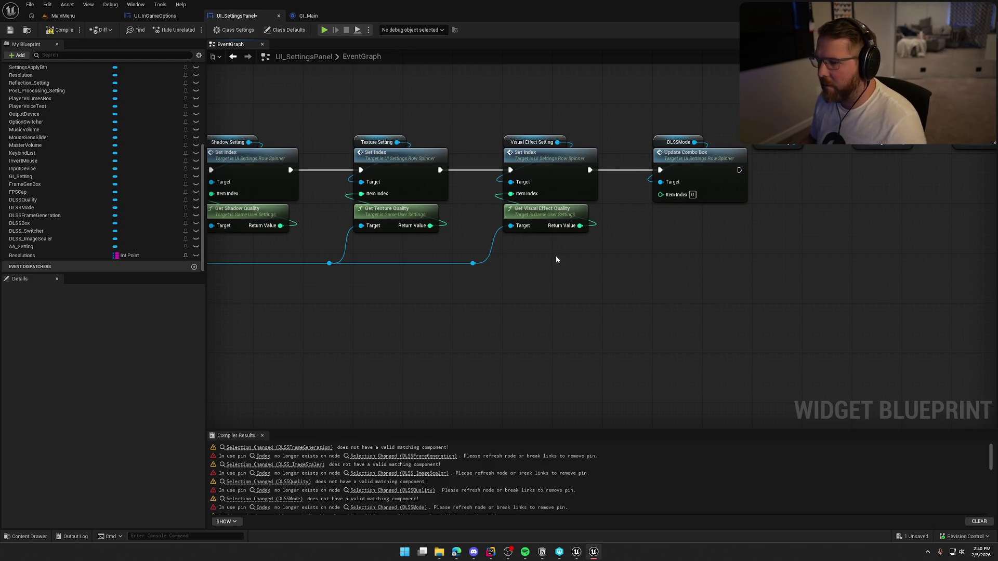
Step: Add Get Device Settings with a Get DLSSMode node beneath the DLSSMode update
right_click(657, 244)
text(get)
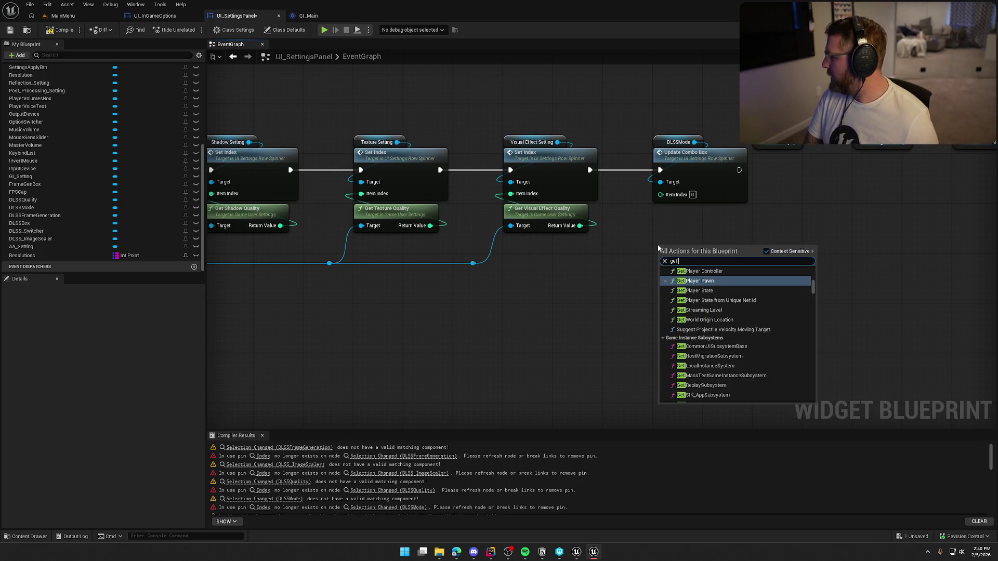
text( deic)
key(BackSpace)
key(BackSpace)
text(vice sett)
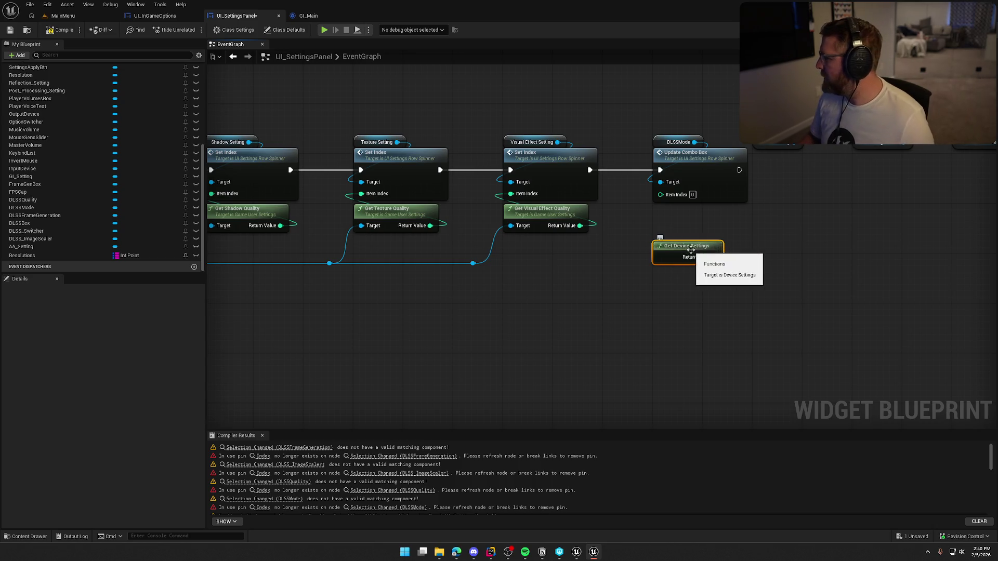
drag(718, 255, 672, 222)
text(get dlssmode)
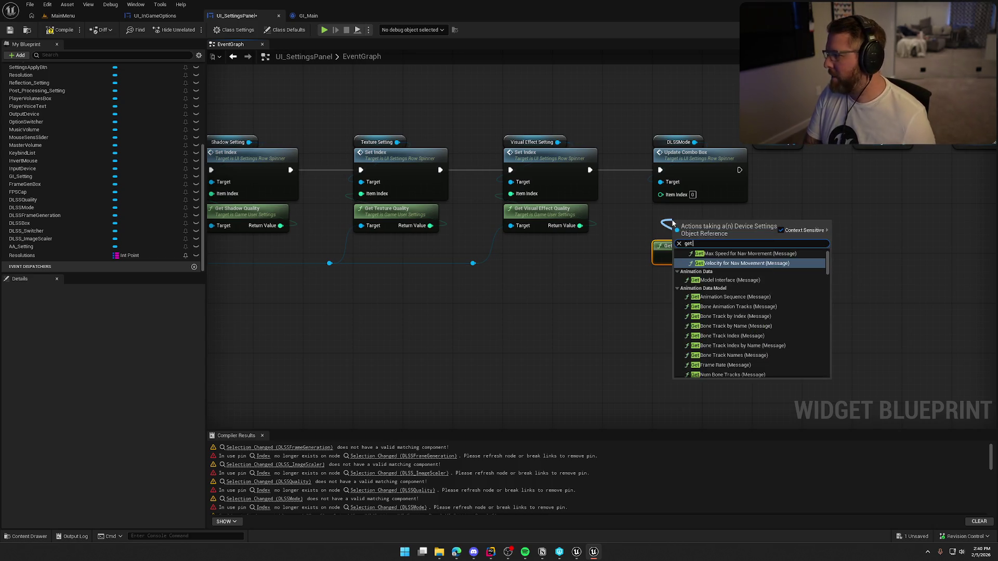
key(Return)
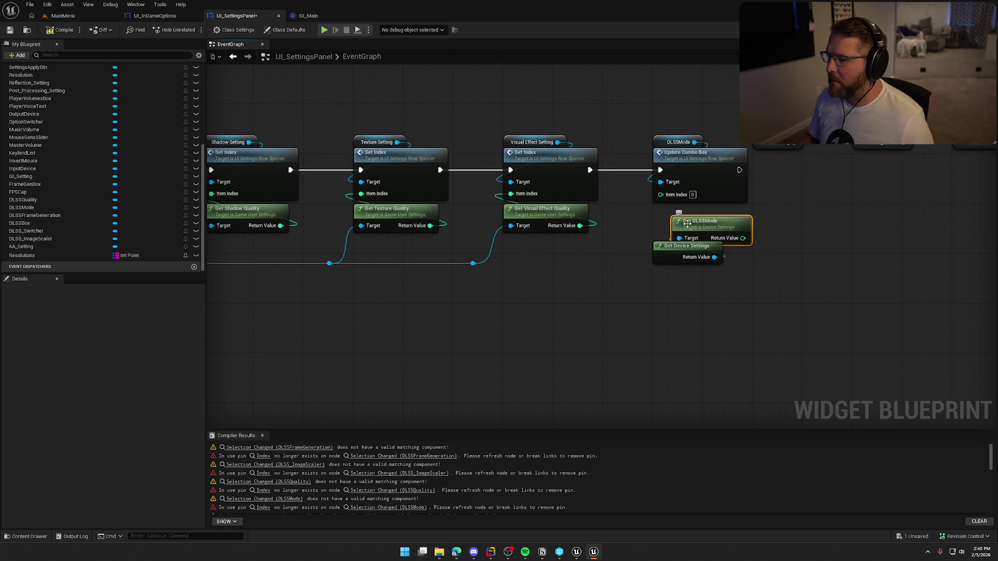
drag(691, 227, 674, 215)
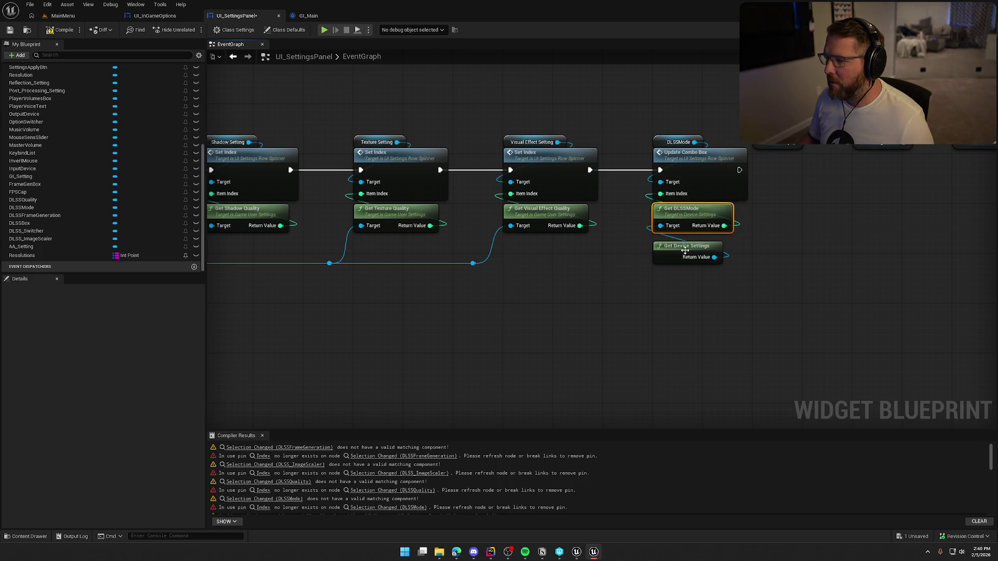
drag(686, 249, 686, 238)
click(681, 298)
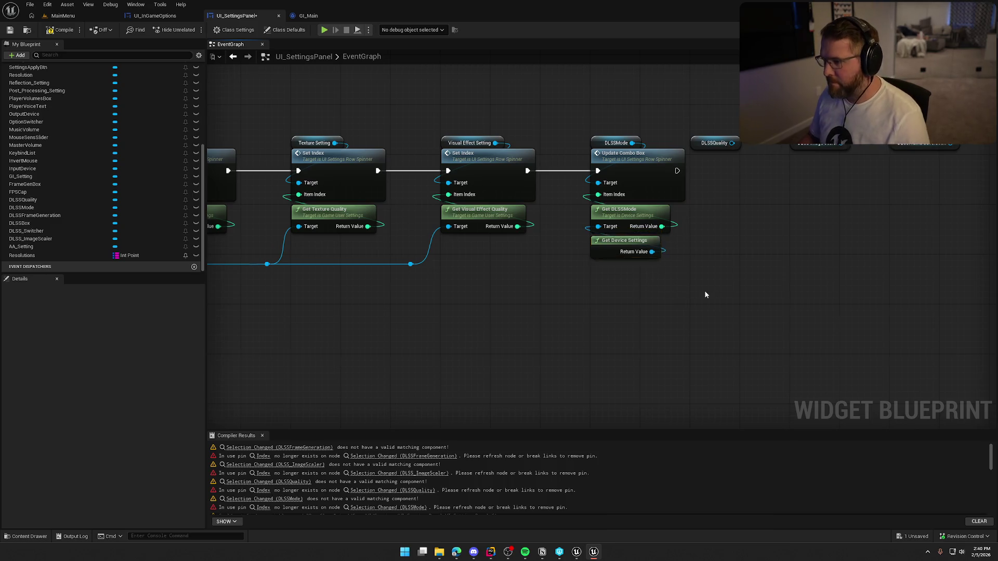
Step: Duplicate the Update Combo Box for DLSSQuality, DLSS Image Scaler and DLSSFrameGeneration, chained and targeted
drag(558, 133, 567, 152)
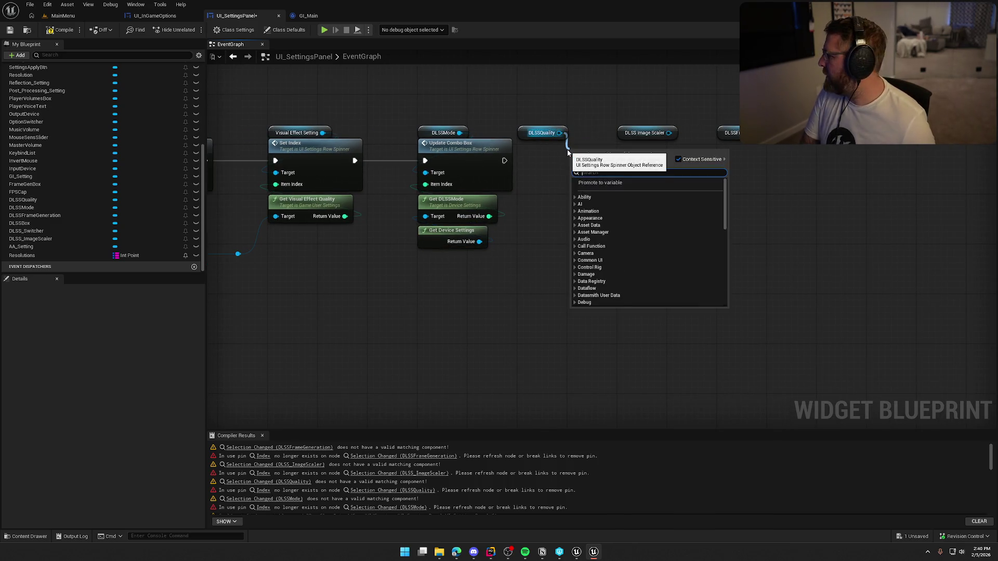
text(update)
click(488, 160)
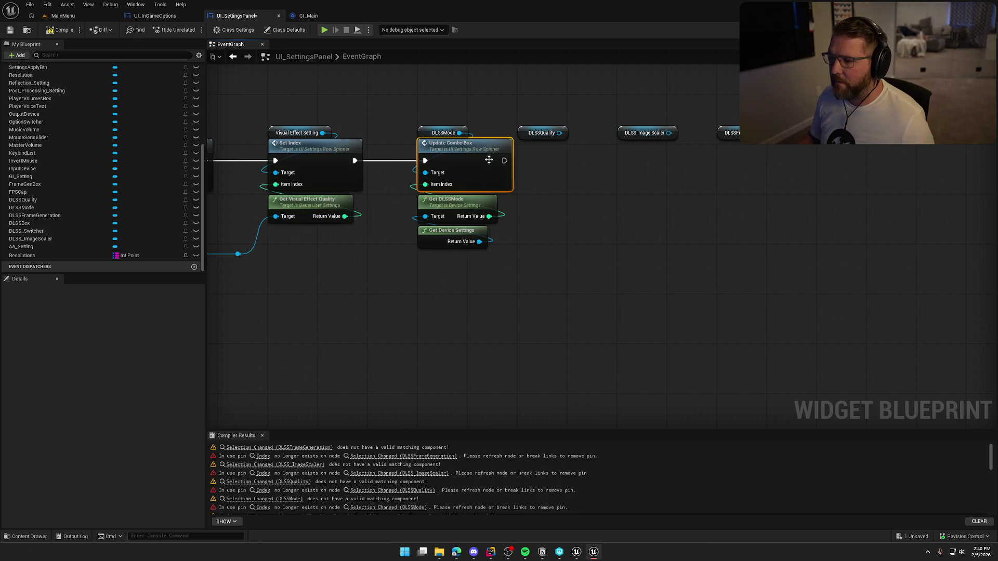
key(ctrl+c)
key(ctrl+v)
key(ctrl+v)
key(ctrl+v)
mouse_move(574, 165)
mouse_down()
mouse_move(558, 154)
mouse_move(525, 161)
mouse_up()
mouse_move(608, 157)
mouse_down()
mouse_move(590, 131)
mouse_move(575, 147)
mouse_up()
mouse_move(656, 147)
mouse_down()
mouse_move(733, 166)
mouse_move(710, 146)
mouse_move(691, 163)
mouse_move(676, 160)
mouse_up()
click(750, 215)
mouse_move(621, 119)
mouse_down()
mouse_move(626, 128)
mouse_move(577, 160)
mouse_up()
mouse_move(510, 119)
mouse_down()
mouse_move(485, 162)
mouse_move(476, 160)
mouse_up()
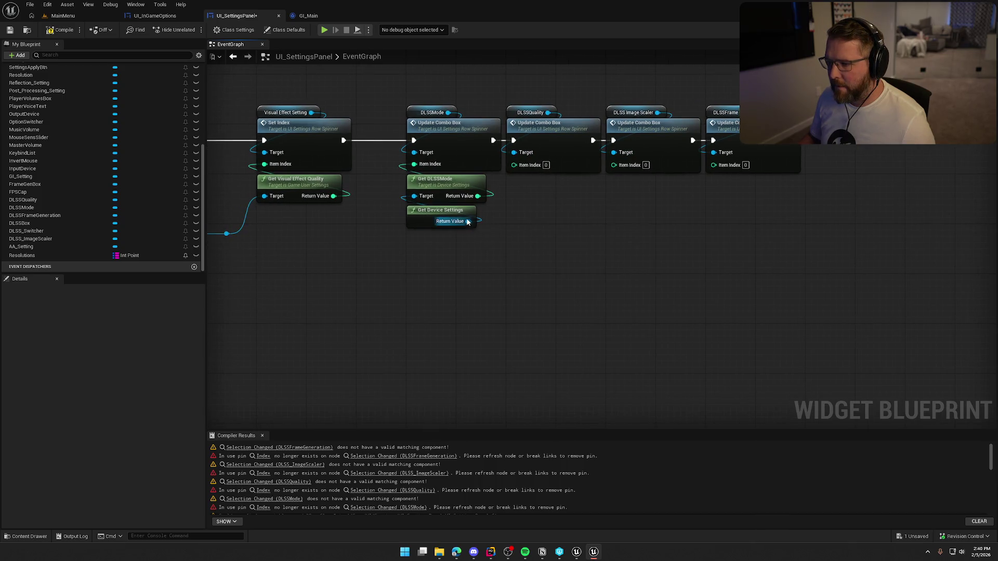
Step: Feed a Get DLSSQuality node into the DLSSQuality update's Item Index
drag(468, 222, 491, 220)
text(get dlss)
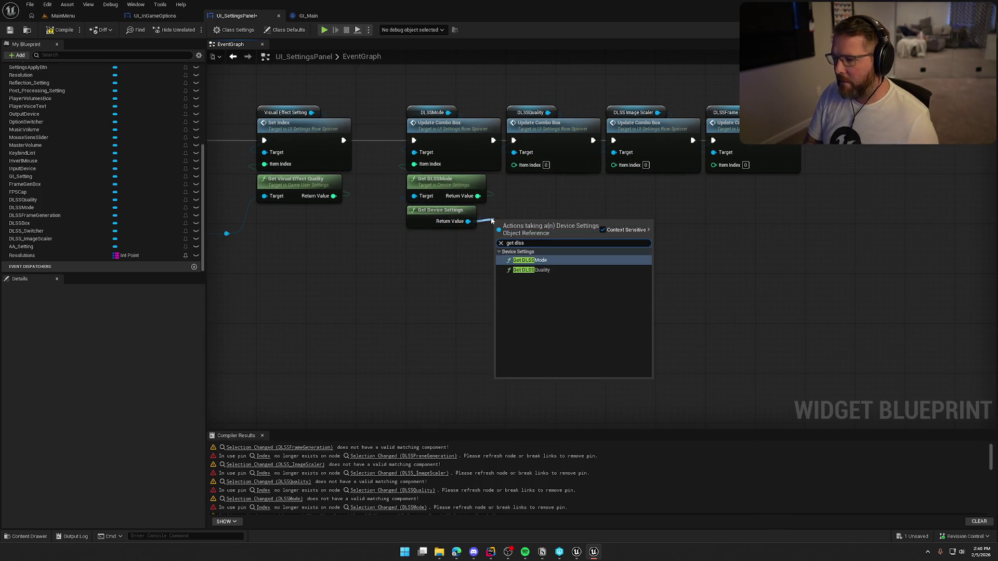
click(535, 270)
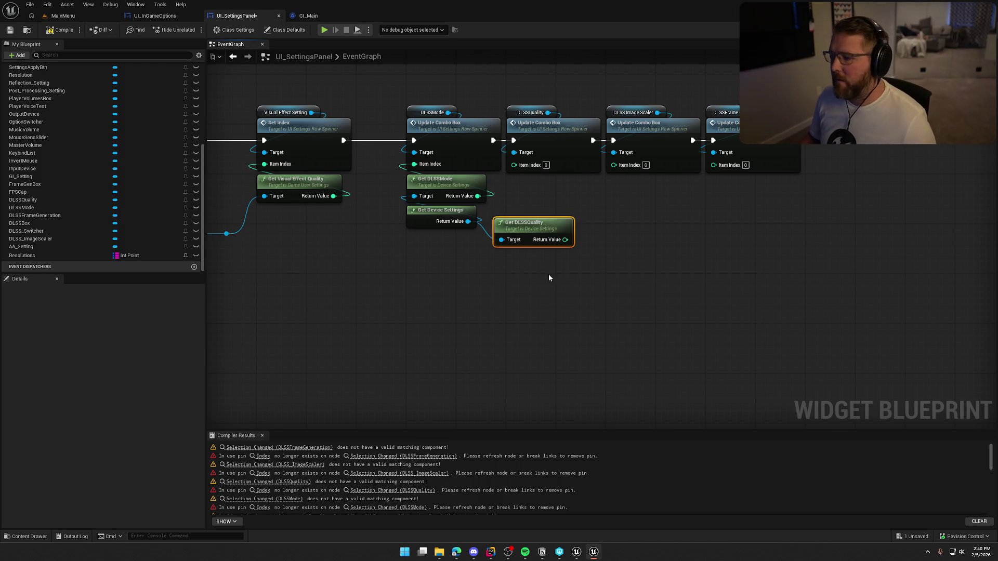
drag(565, 239, 515, 165)
drag(507, 236, 519, 194)
Step: Feed Get Image Scaler Quality into the DLSS Image Scaler update's Item Index
drag(383, 210, 468, 215)
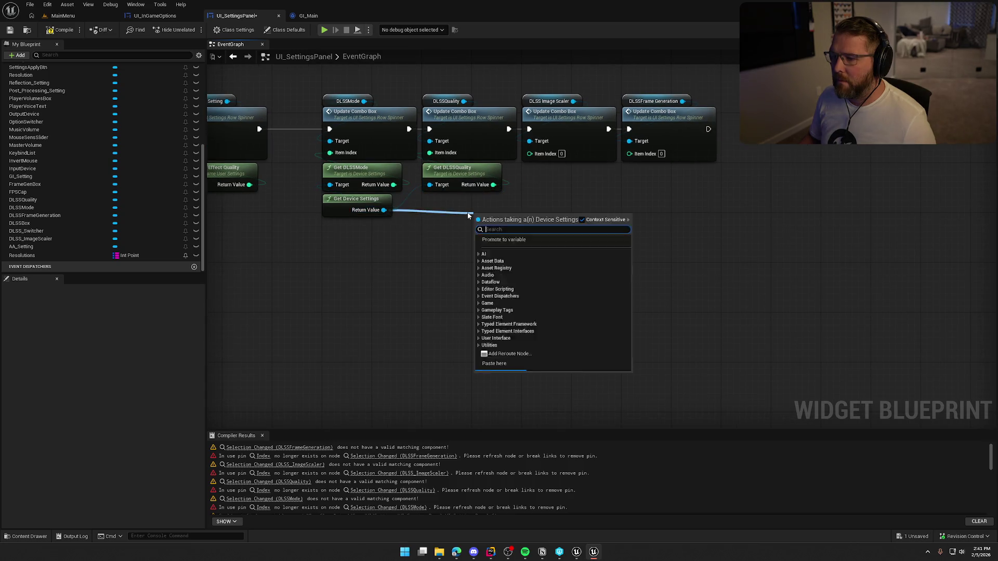
text(get imag)
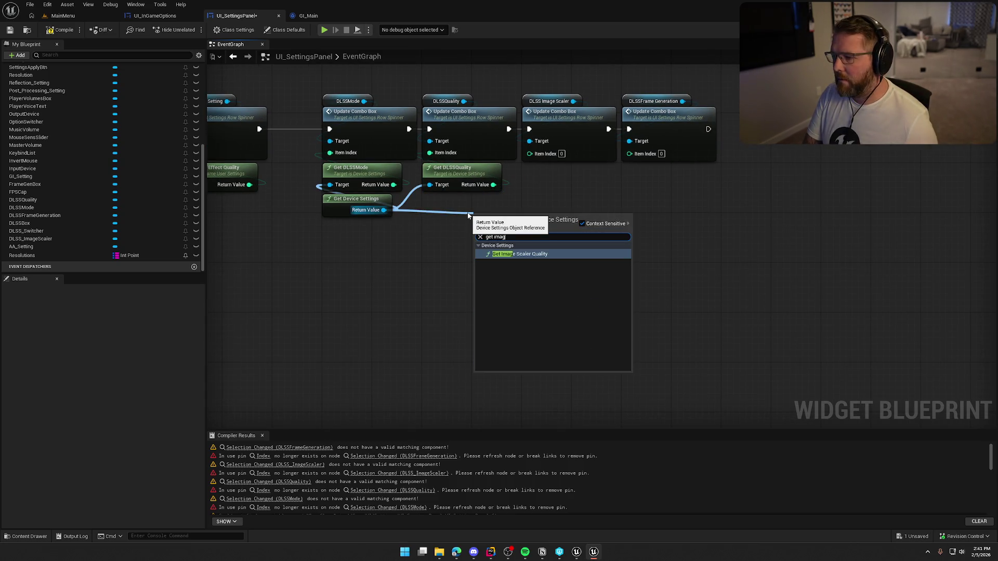
key(BackSpace)
key(Return)
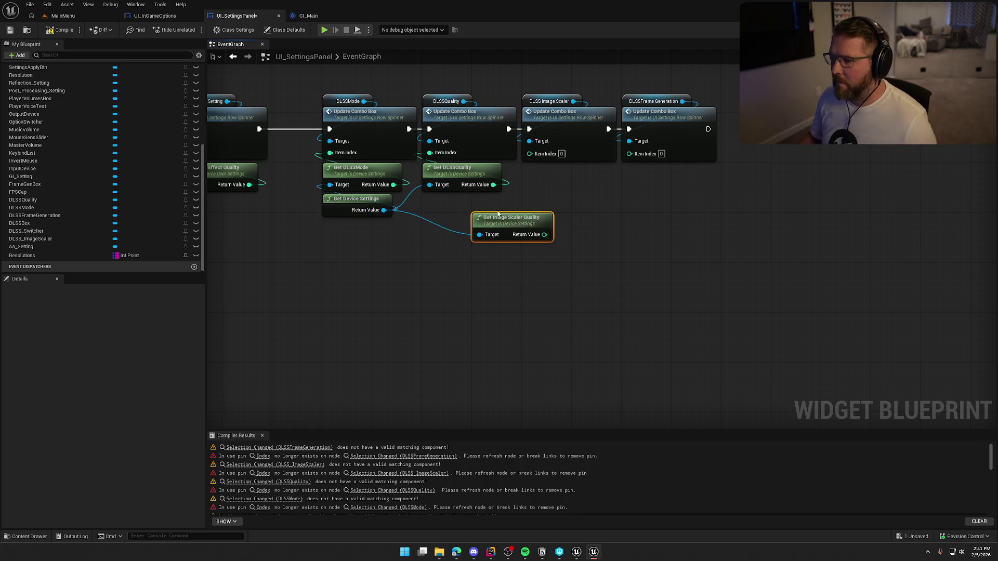
drag(544, 235, 529, 152)
drag(517, 224, 567, 174)
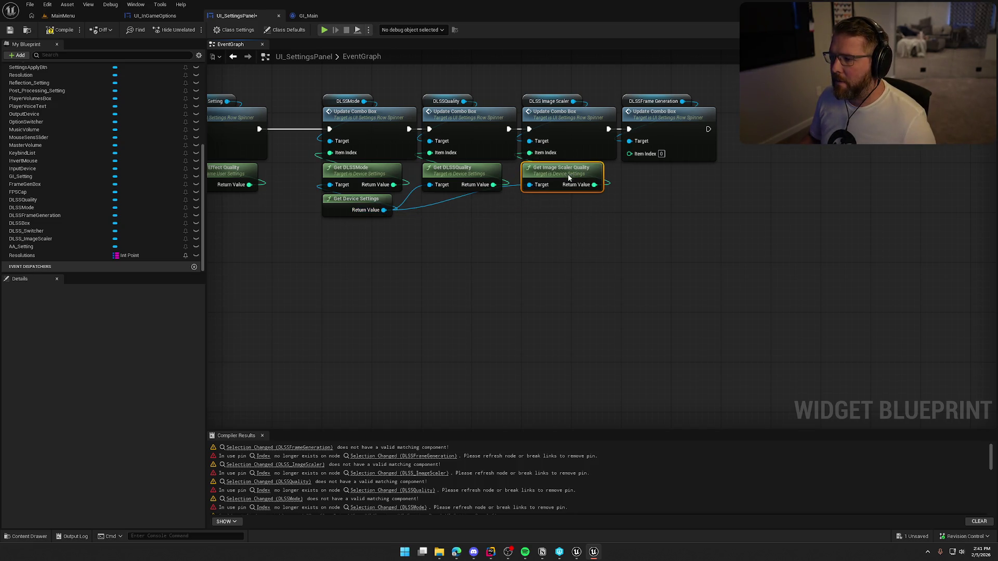
Step: Feed Get Frame Generation into the DLSSFrameGeneration update's Item Index and save the blueprint
drag(384, 210, 470, 221)
text(get fram)
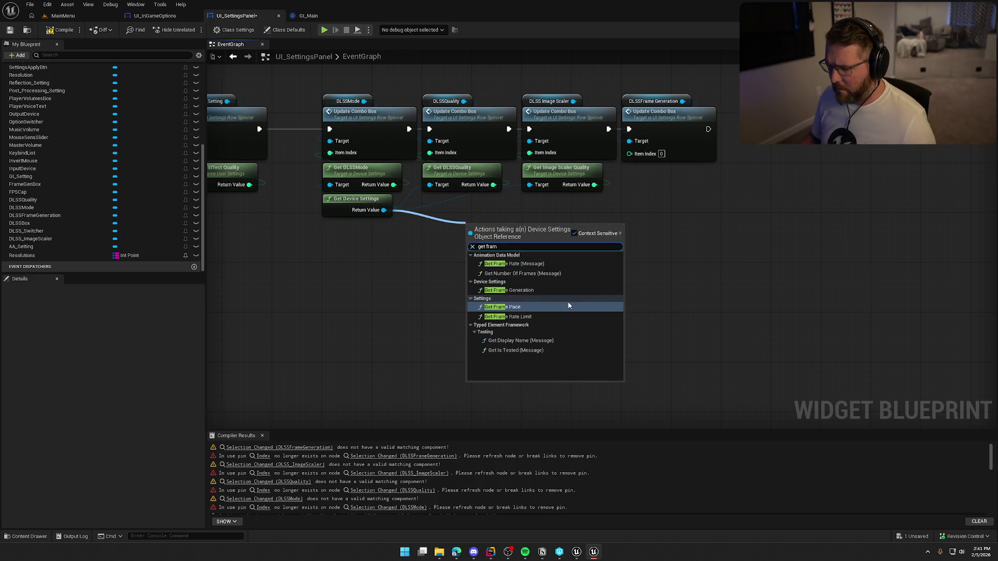
click(519, 290)
drag(537, 241, 630, 153)
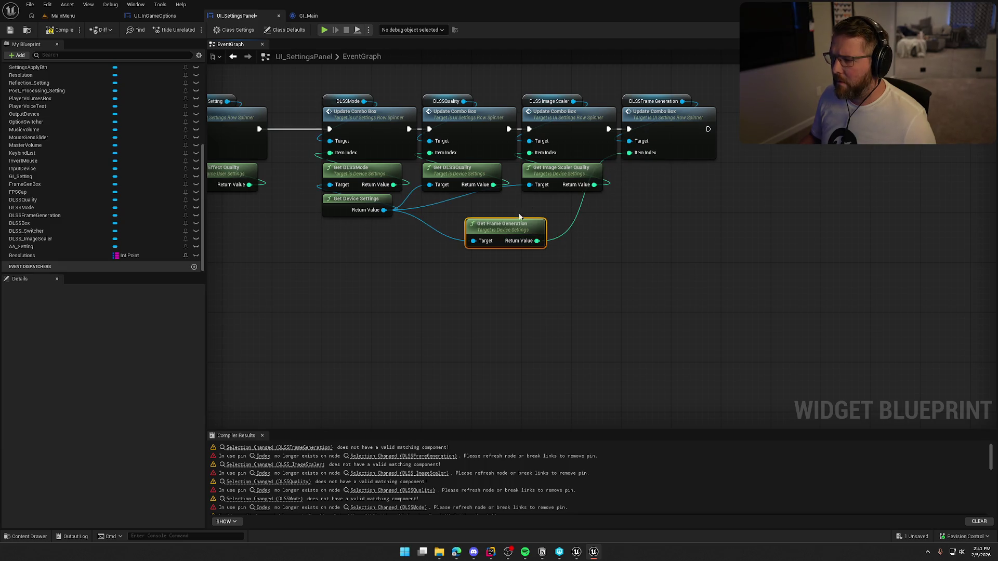
drag(502, 223, 657, 167)
drag(609, 259, 642, 268)
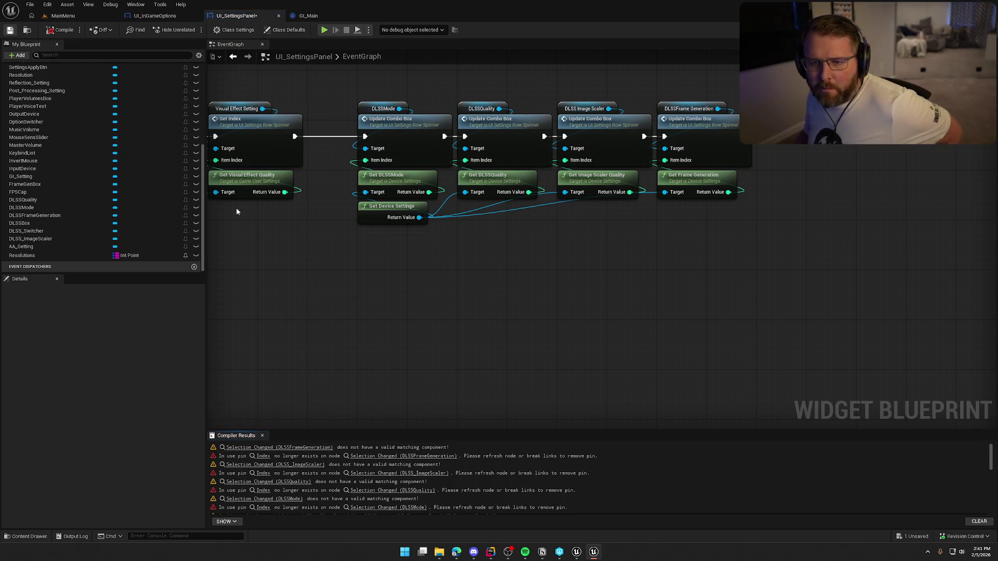
key(ctrl+s)
scroll(532, 307, down, 8)
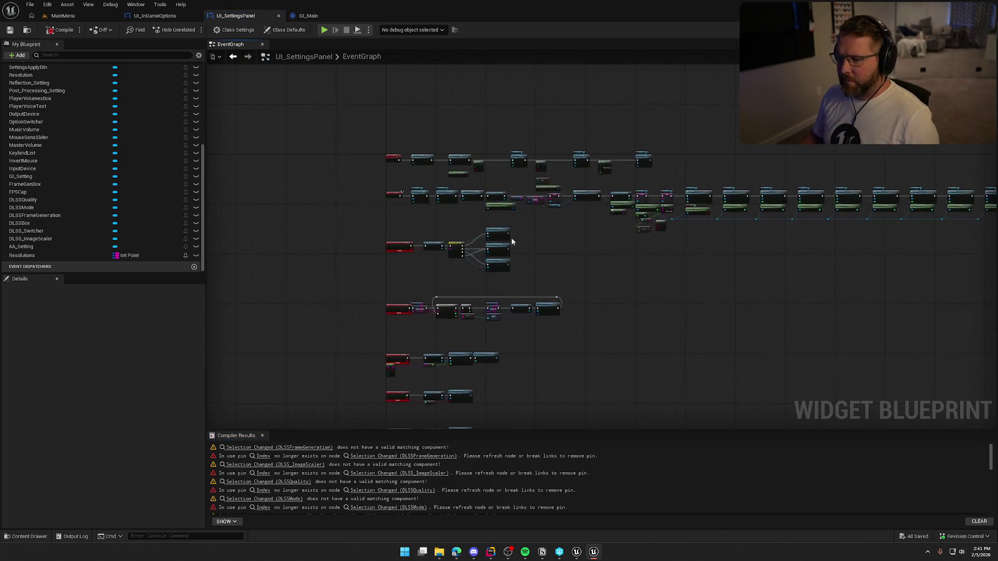
Step: Delete the broken SelectionChanged (WindowMode) node and create a fresh WindowMode selection-changed event
scroll(512, 242, up, 8)
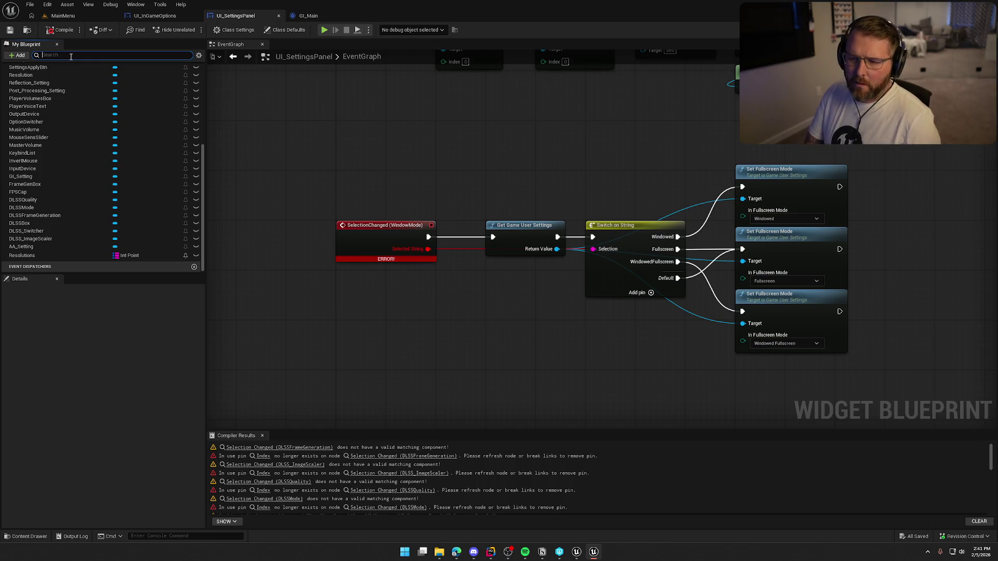
scroll(83, 195, up, 2)
scroll(39, 203, up, 3)
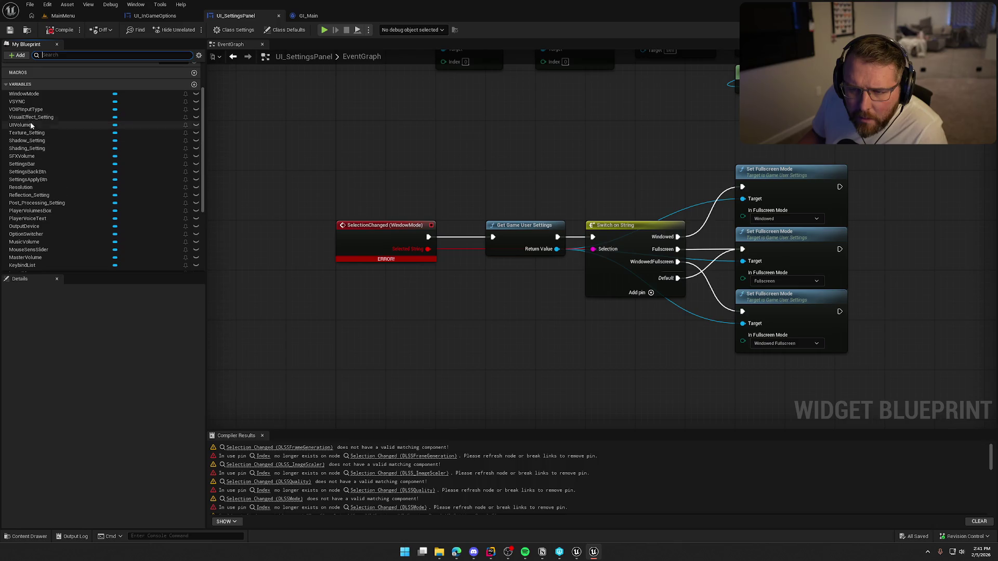
click(26, 93)
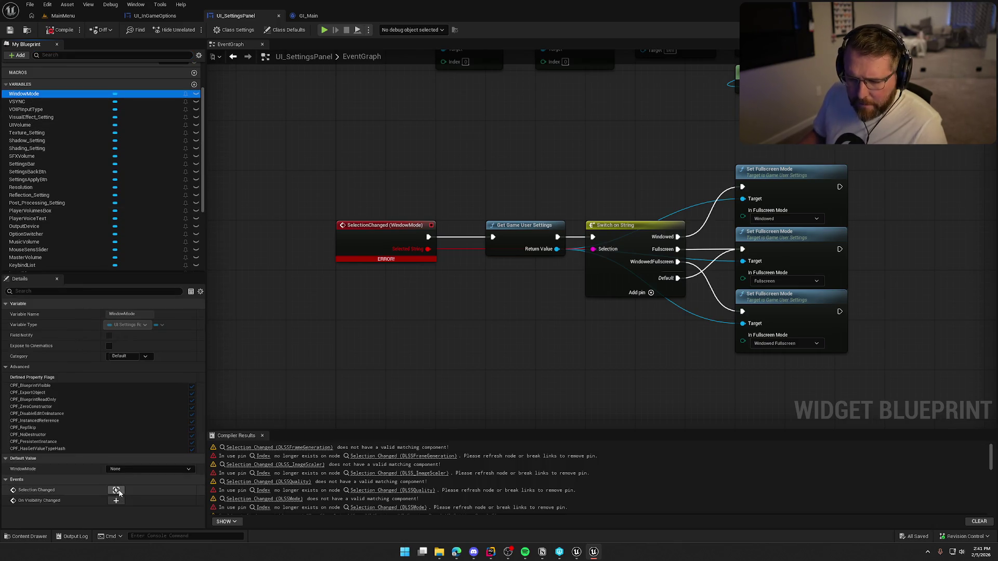
alt+click(428, 249)
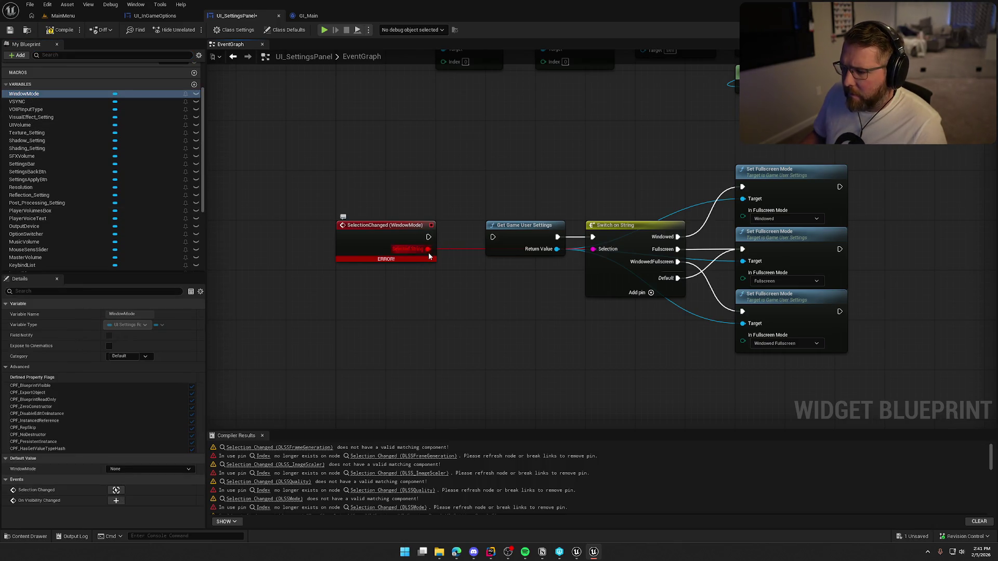
click(386, 222)
key(Delete)
click(28, 93)
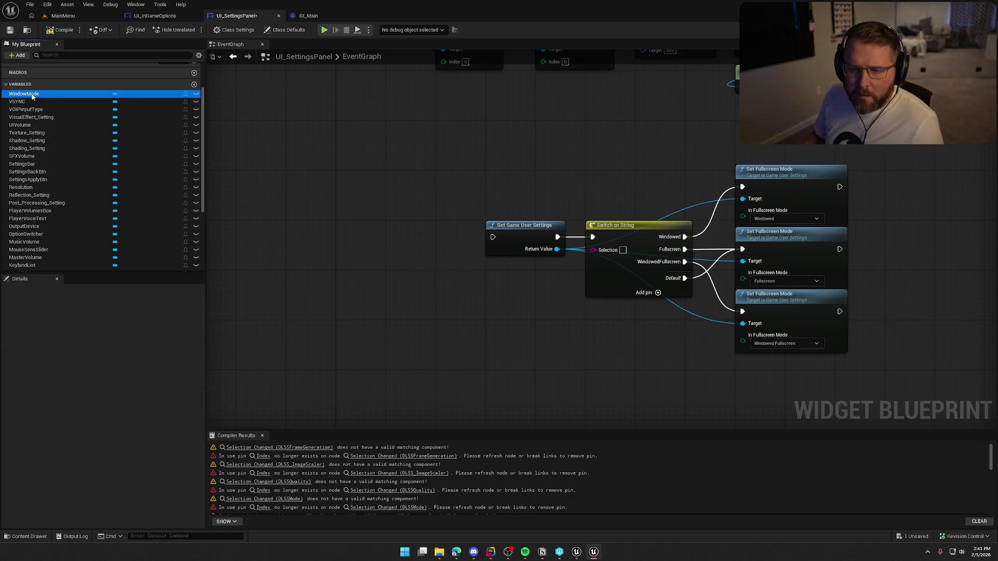
click(296, 341)
Step: Wire the new event to Get Game User Settings and its Selected String to Switch on String
scroll(372, 283, down, 8)
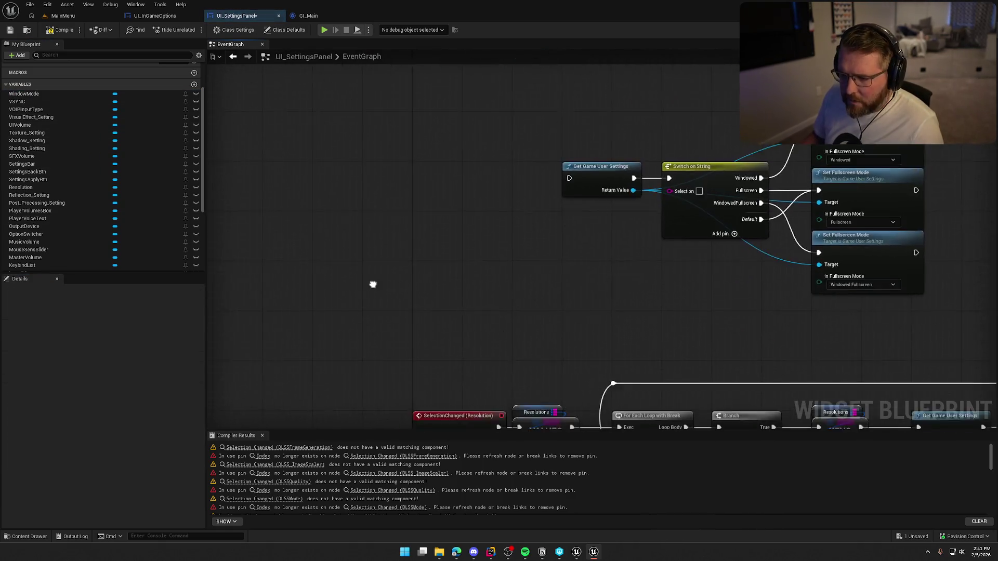
mouse_move(431, 143)
mouse_down()
mouse_move(448, 316)
mouse_move(382, 45)
mouse_move(395, 161)
mouse_up()
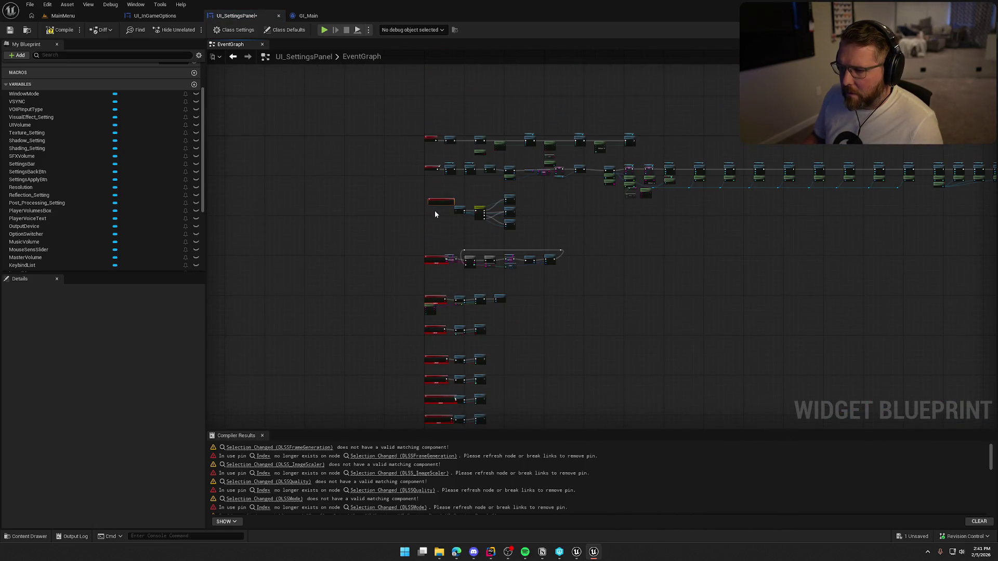
scroll(435, 213, up, 5)
mouse_move(436, 200)
mouse_down()
mouse_move(346, 206)
mouse_move(410, 210)
mouse_up()
mouse_move(346, 221)
mouse_down()
mouse_move(460, 235)
mouse_move(475, 227)
mouse_up()
drag(369, 272, 303, 274)
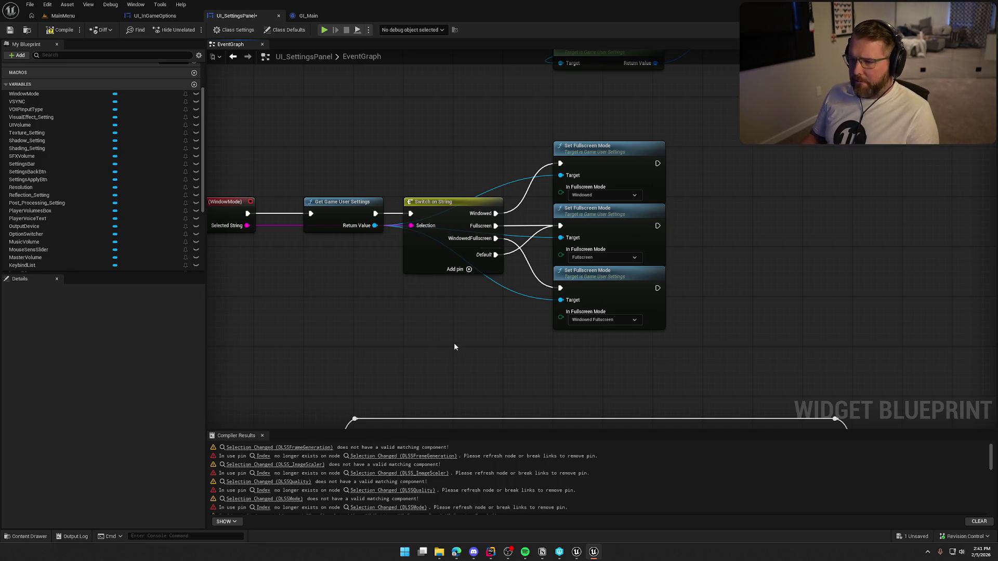
mouse_move(461, 345)
mouse_down()
mouse_move(530, 230)
mouse_move(455, 142)
mouse_up()
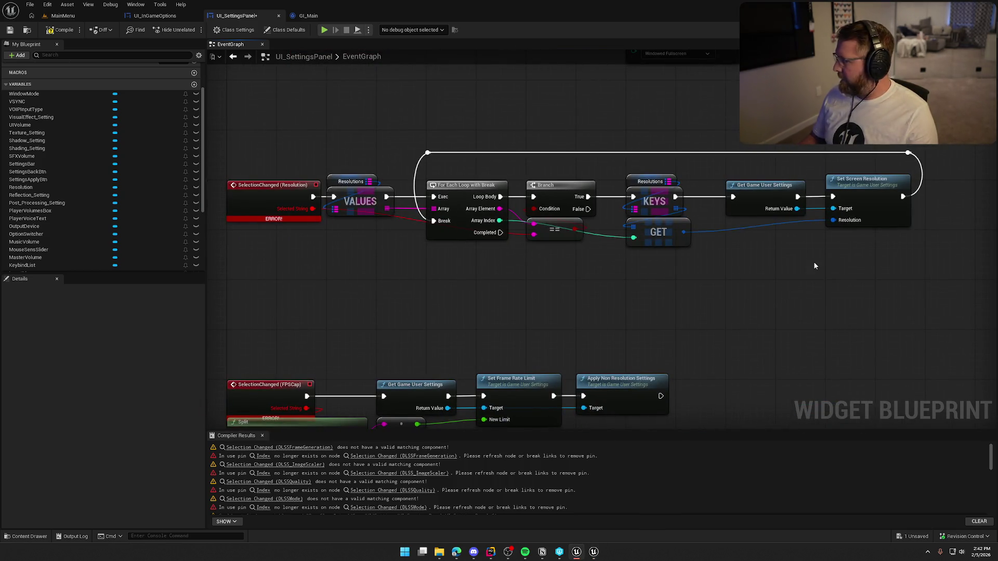
Step: Delete the broken SelectionChanged (Resolution) node and create a new one beside VALUES
drag(235, 126, 305, 284)
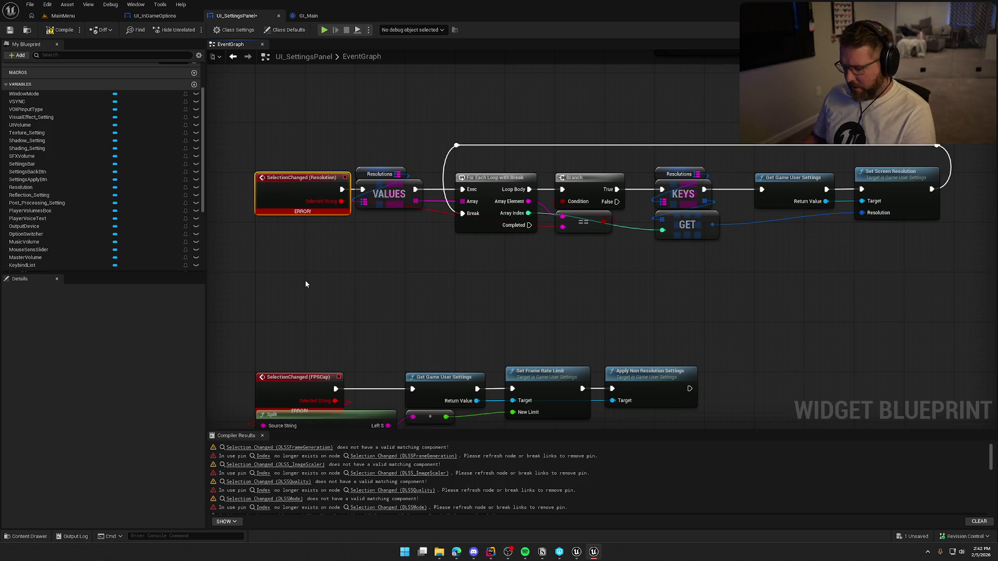
key(Delete)
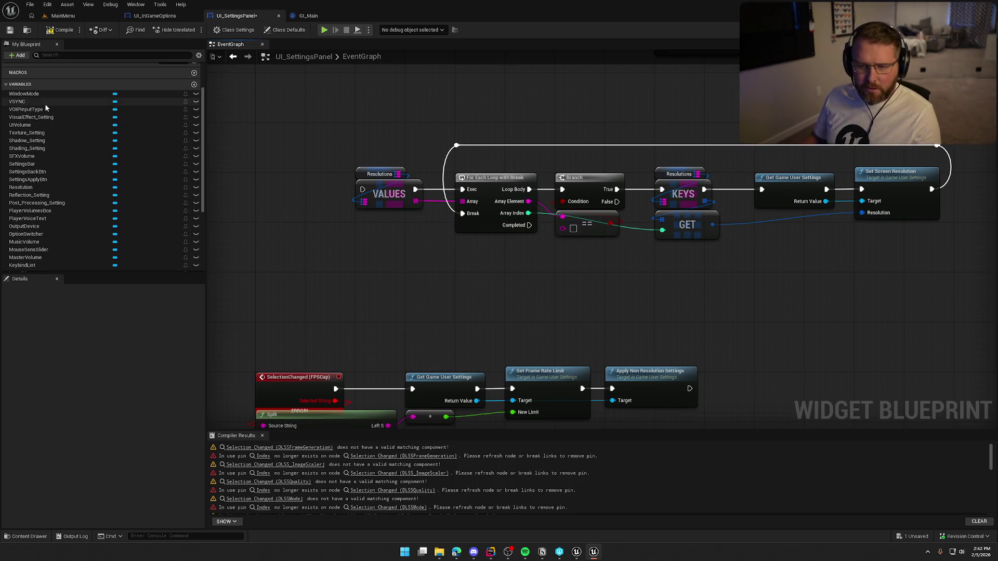
click(42, 186)
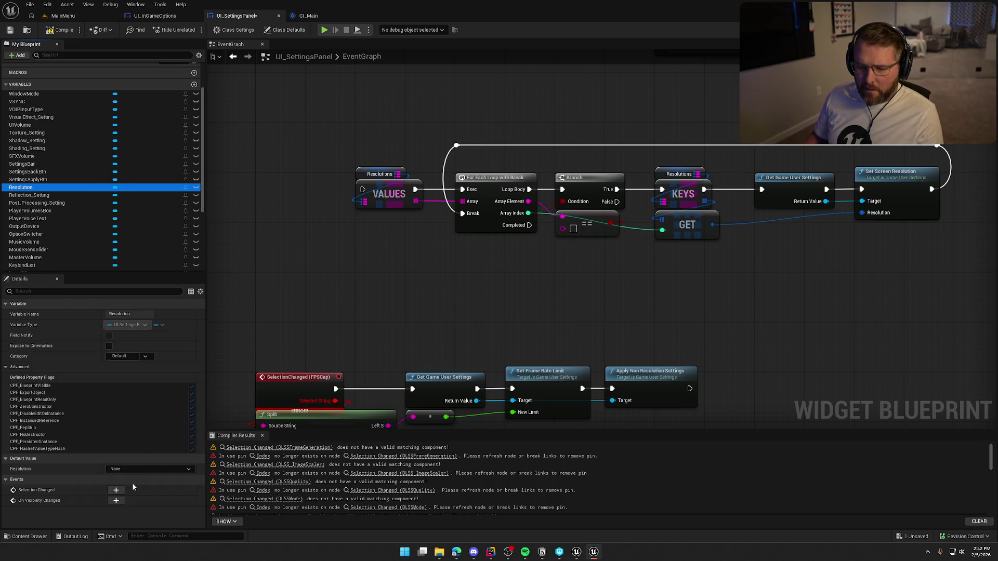
click(117, 491)
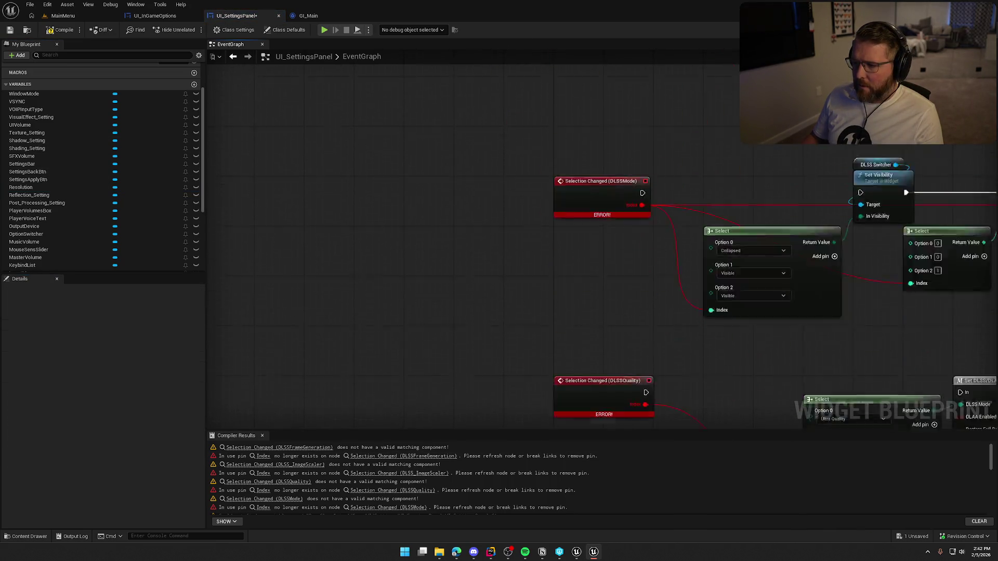
mouse_move(473, 80)
mouse_down()
mouse_move(587, 65)
mouse_move(587, 260)
mouse_move(550, 257)
mouse_move(580, 304)
mouse_up()
click(634, 367)
Step: Wire the Resolution event's execution to VALUES and Selected String to ==, then compile
mouse_move(633, 367)
mouse_down()
mouse_move(407, 294)
mouse_move(416, 274)
mouse_up()
drag(472, 334, 509, 286)
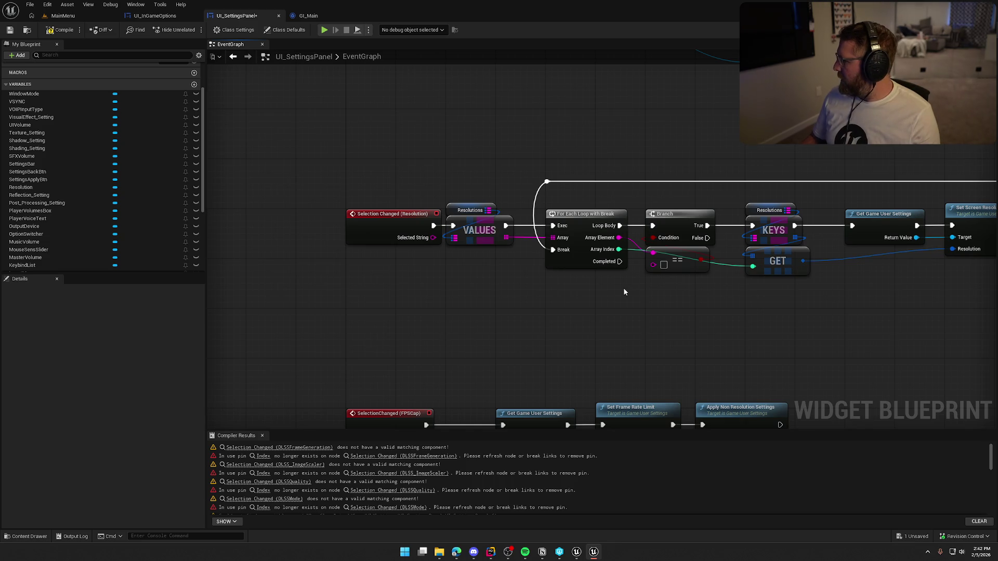
mouse_move(431, 237)
mouse_down()
mouse_move(644, 273)
mouse_move(652, 264)
mouse_up()
mouse_move(902, 309)
mouse_down()
mouse_move(575, 297)
mouse_move(606, 297)
mouse_up()
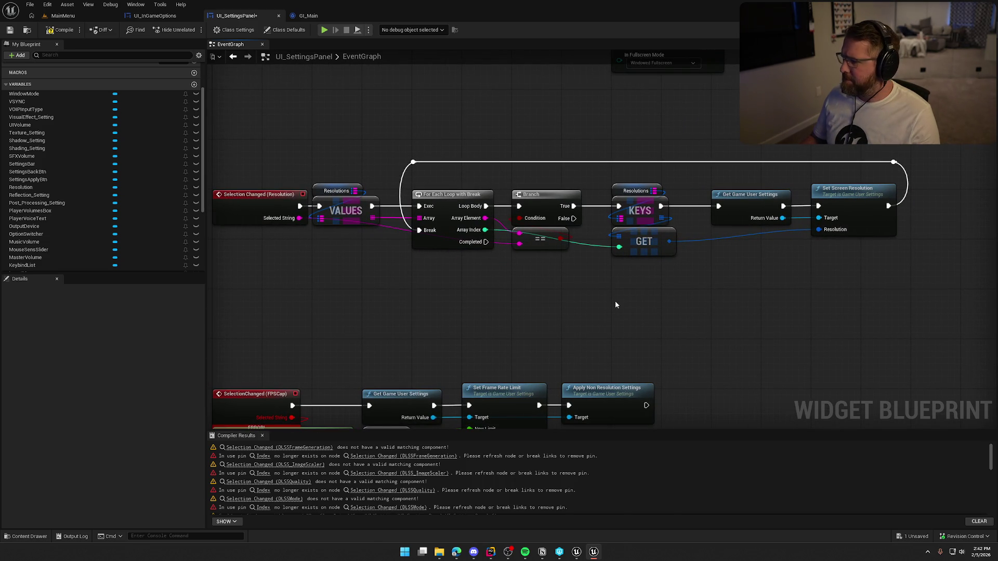
click(61, 29)
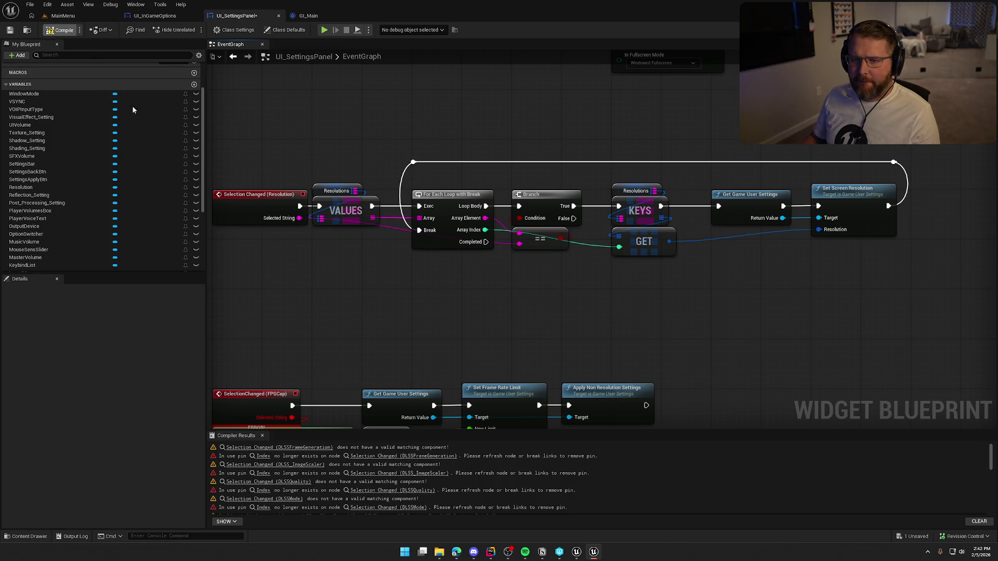
drag(239, 128, 799, 290)
mouse_move(479, 313)
mouse_down()
mouse_move(582, 238)
mouse_move(518, 236)
mouse_move(560, 268)
mouse_up()
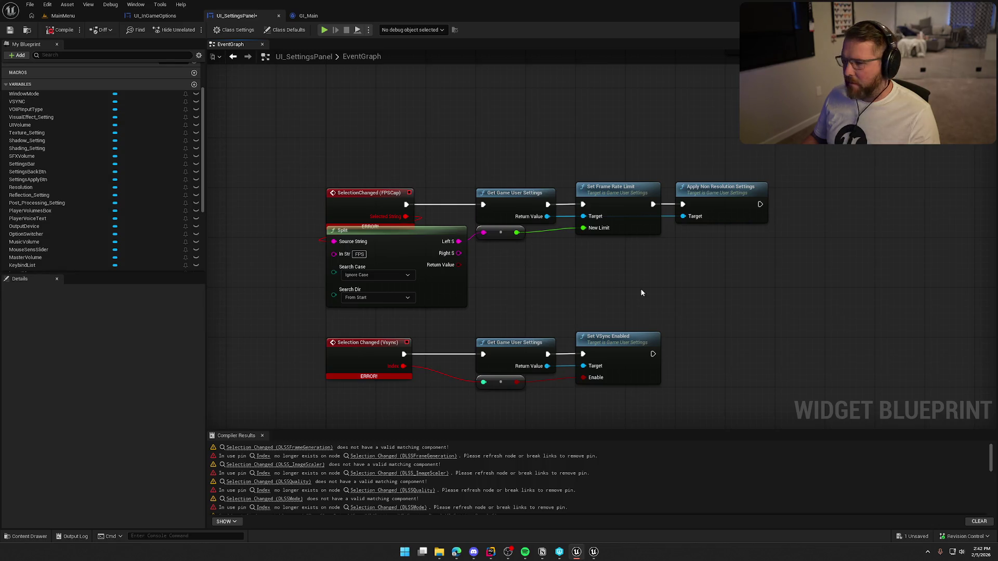
Step: Replace the broken SelectionChanged (FPSCap) node with a new Selection Changed event for FPSCap
click(403, 166)
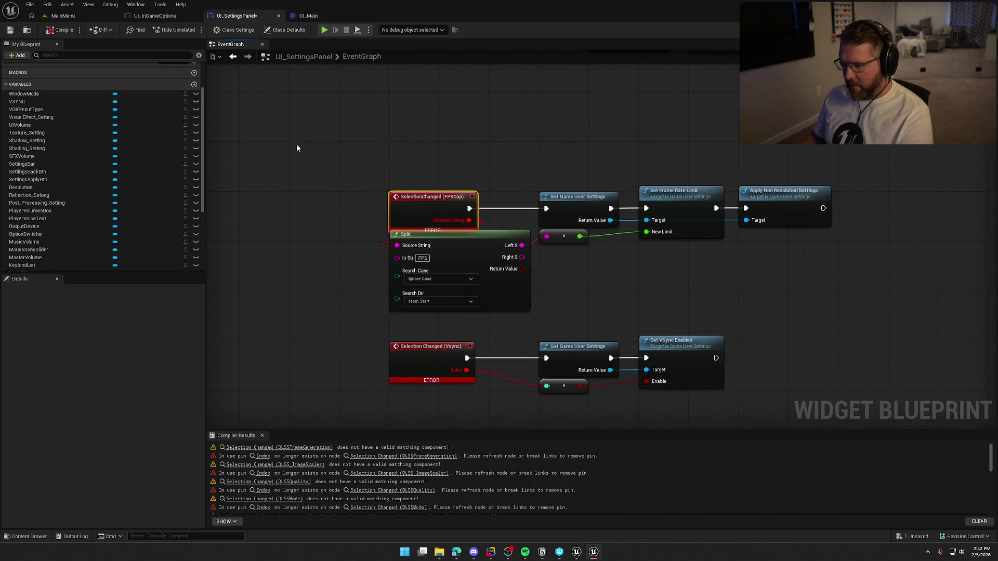
key(Delete)
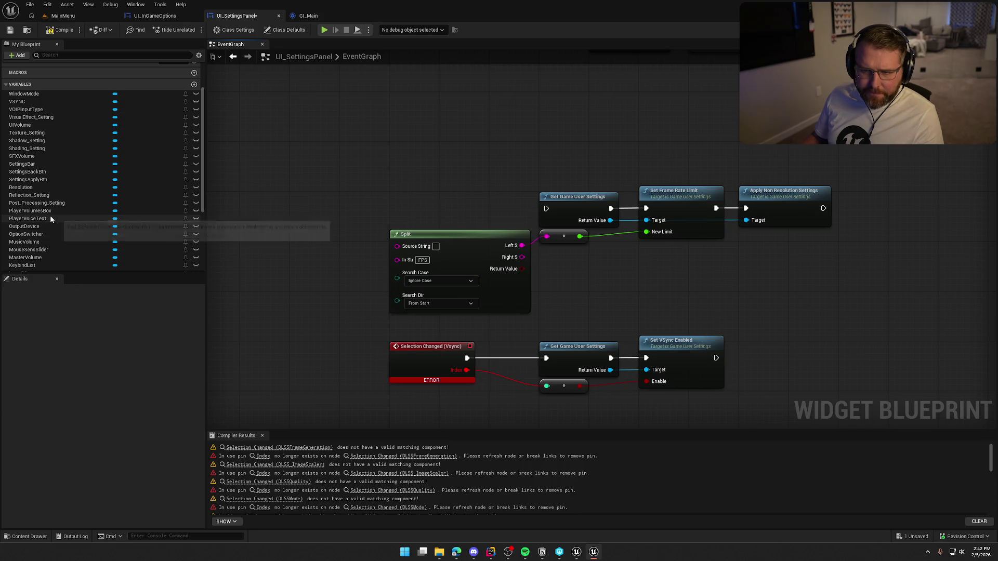
scroll(50, 215, down, 3)
click(45, 241)
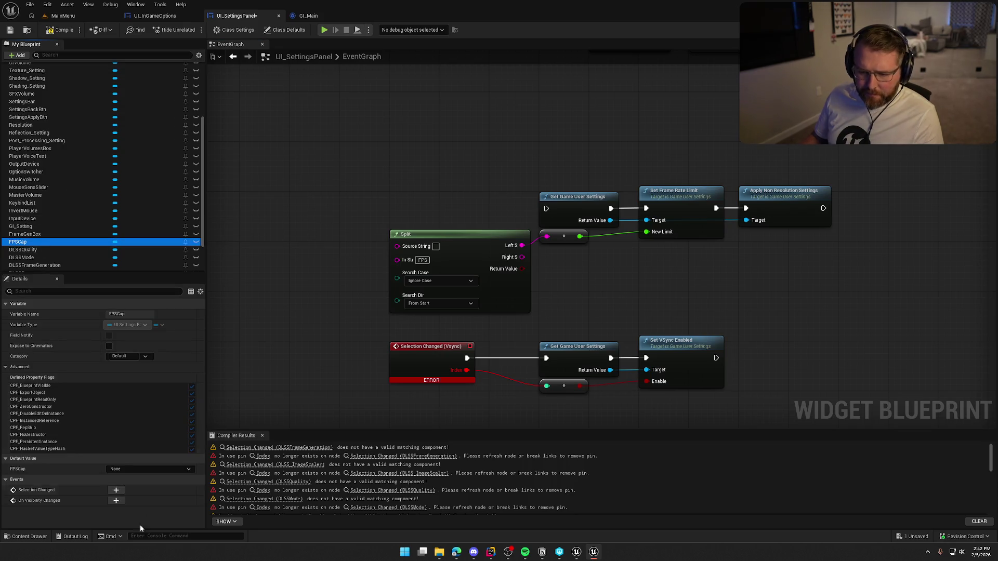
click(116, 490)
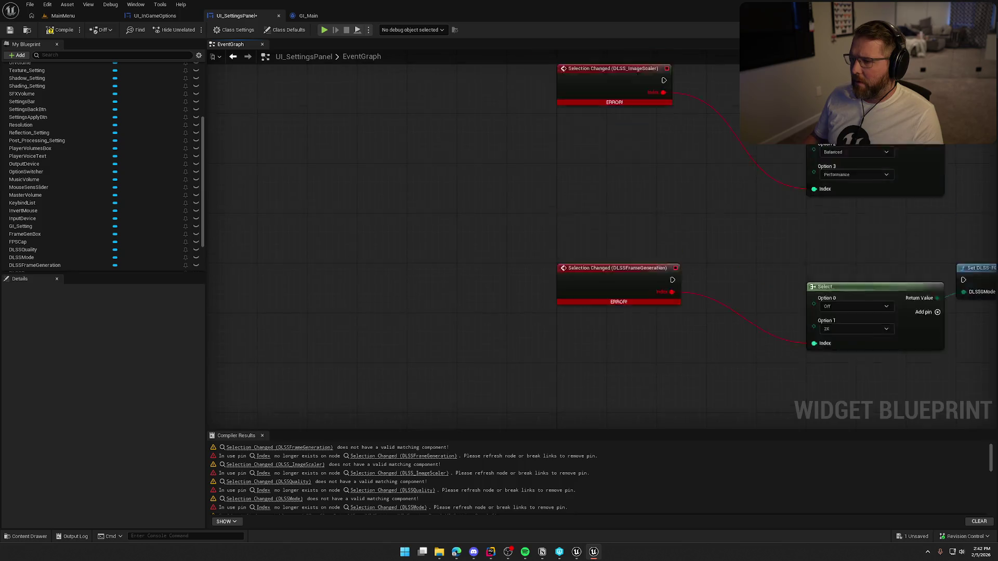
Step: Place the new FPSCap event above Split and wire Selected String to Source String
mouse_move(511, 169)
mouse_down()
mouse_move(497, 136)
mouse_move(538, 113)
mouse_move(563, 207)
mouse_move(603, 279)
mouse_up()
mouse_move(607, 225)
mouse_down()
mouse_move(402, 229)
mouse_move(480, 242)
mouse_up()
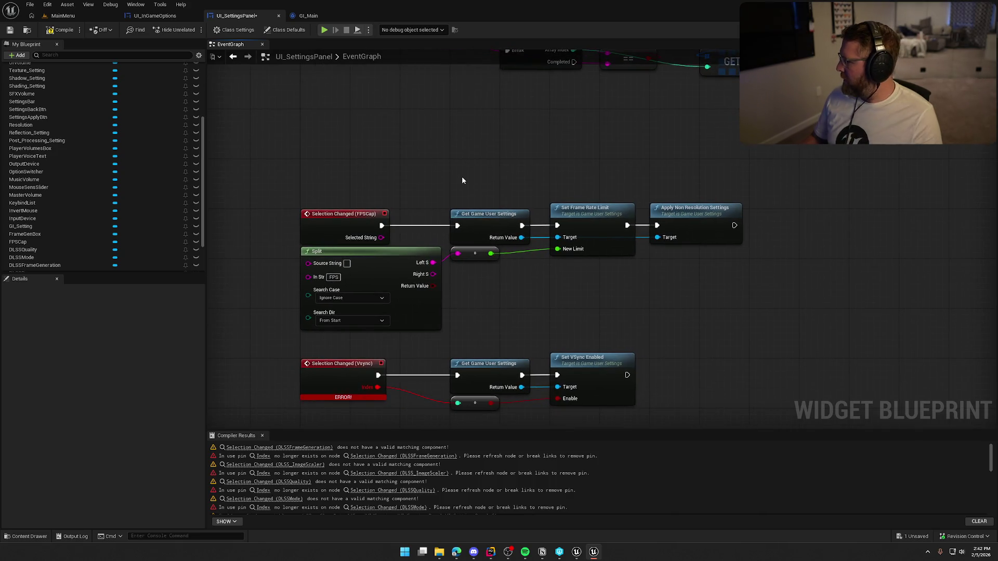
mouse_move(381, 237)
mouse_down()
mouse_move(387, 252)
mouse_move(310, 265)
mouse_up()
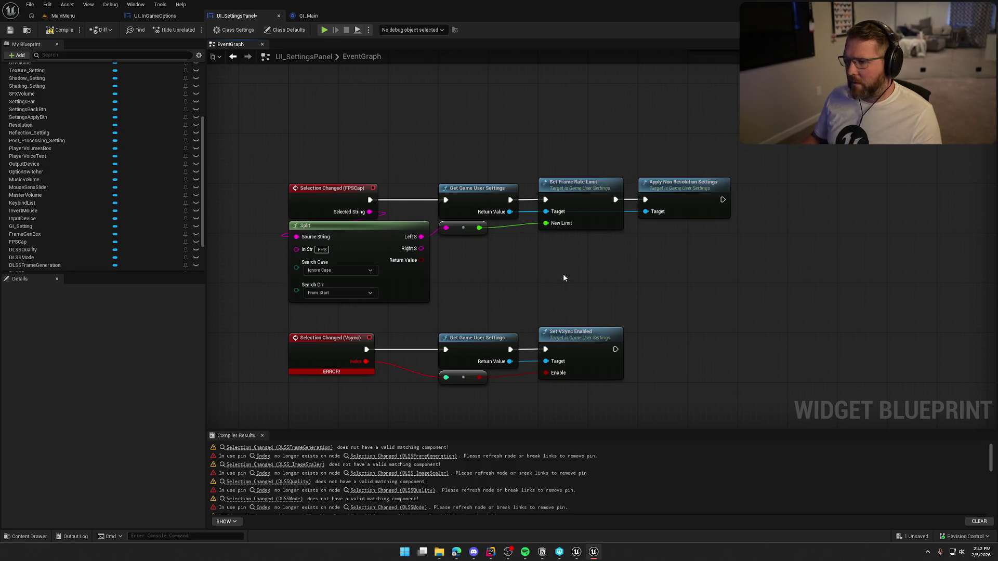
mouse_move(683, 209)
mouse_down()
mouse_move(675, 145)
mouse_move(680, 240)
mouse_move(740, 252)
mouse_up()
click(453, 177)
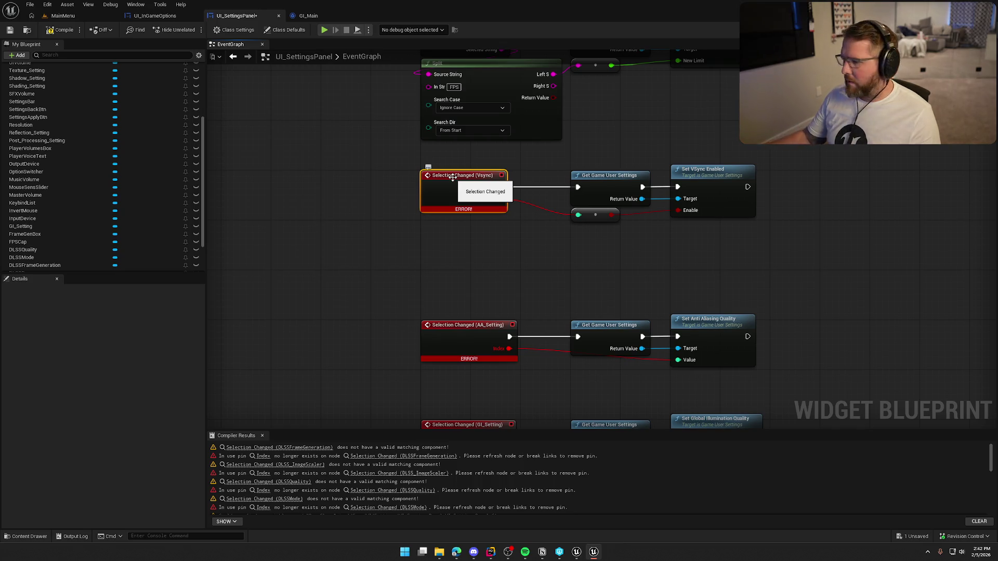
Step: Delete the broken Selection Changed (Vsync) node and add a new Selection Changed event for VSYNC
drag(495, 235, 414, 215)
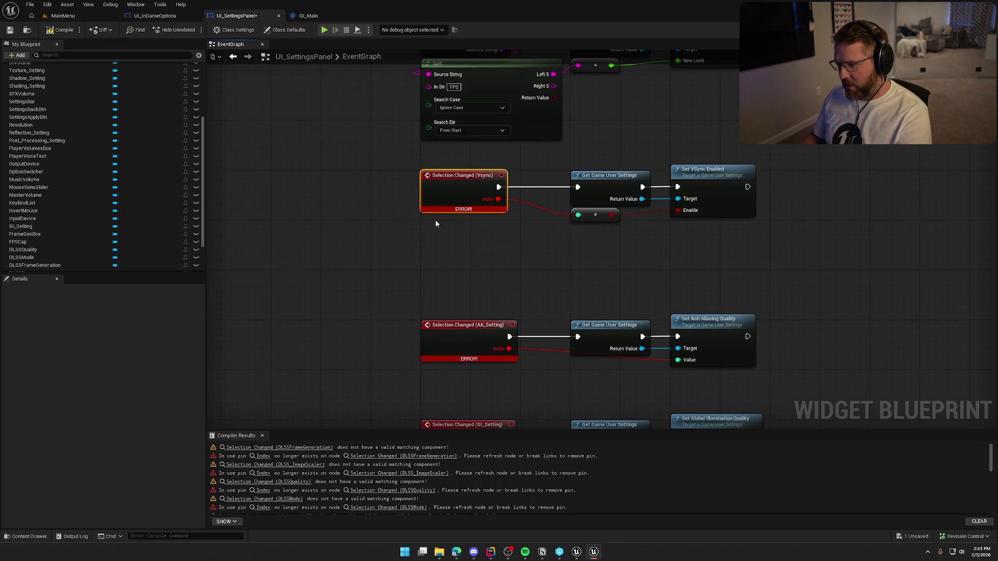
key(Delete)
scroll(59, 241, up, 3)
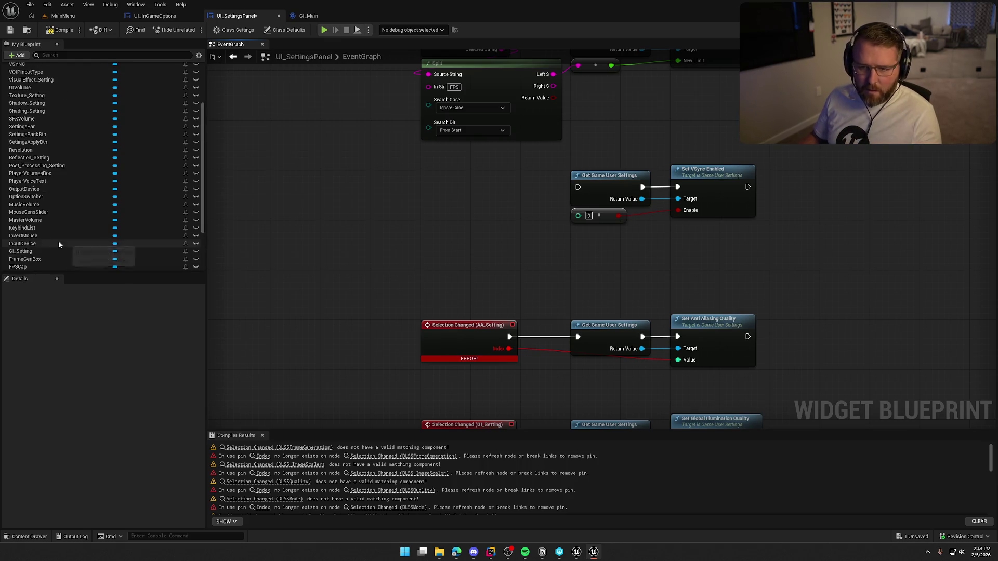
click(21, 114)
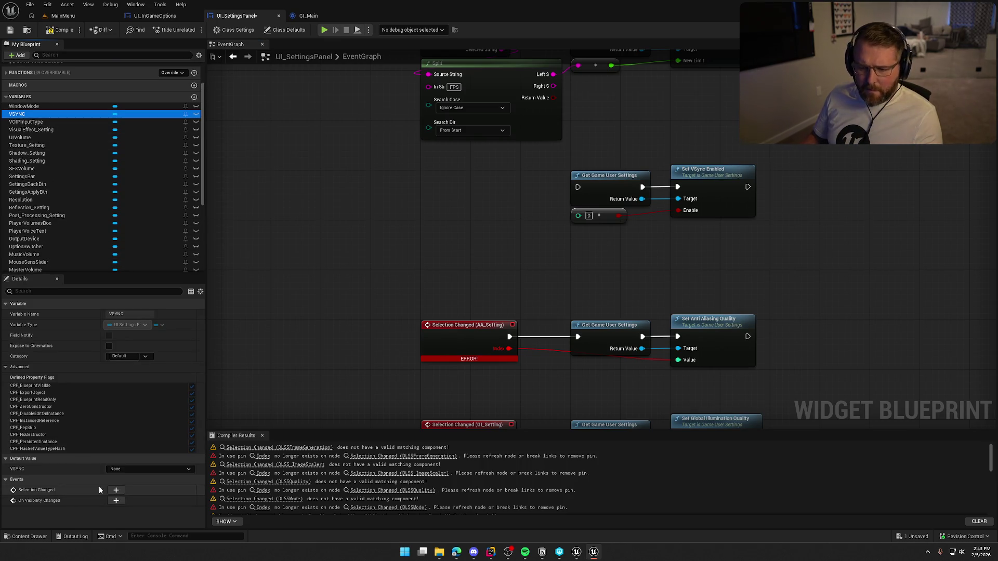
click(117, 490)
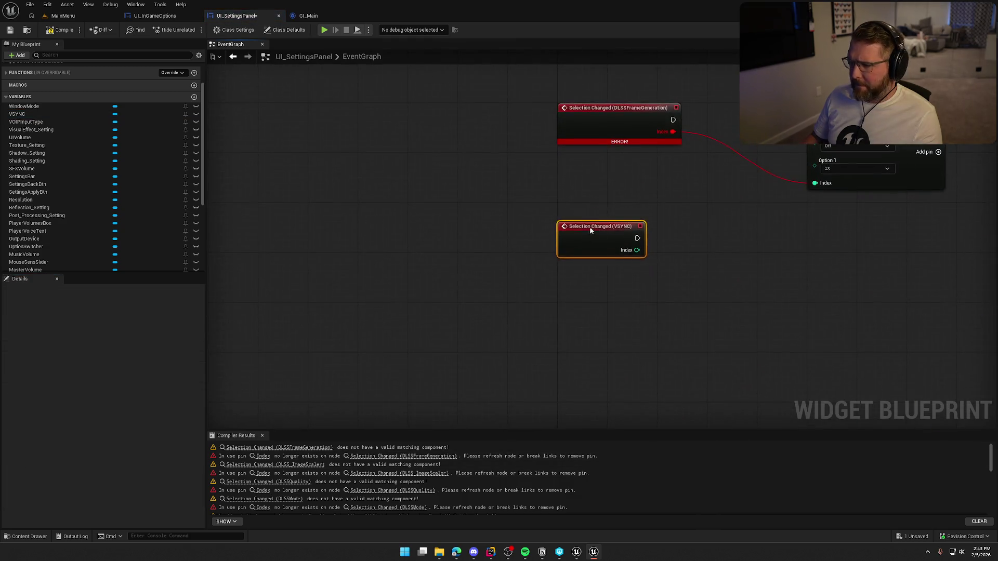
Step: Place the VSYNC event, wire its Index into the select node, and shift the VSync nodes left
drag(543, 122, 584, 177)
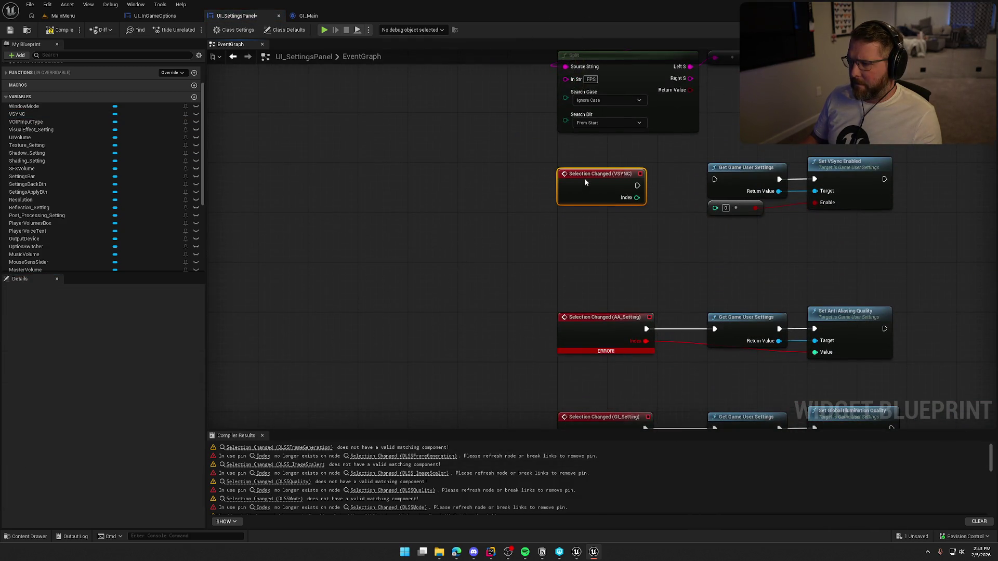
mouse_move(455, 211)
mouse_down()
mouse_move(533, 227)
mouse_move(445, 200)
mouse_move(524, 211)
mouse_move(527, 198)
mouse_up()
key(Escape)
drag(507, 166, 680, 238)
drag(554, 184, 505, 184)
click(545, 160)
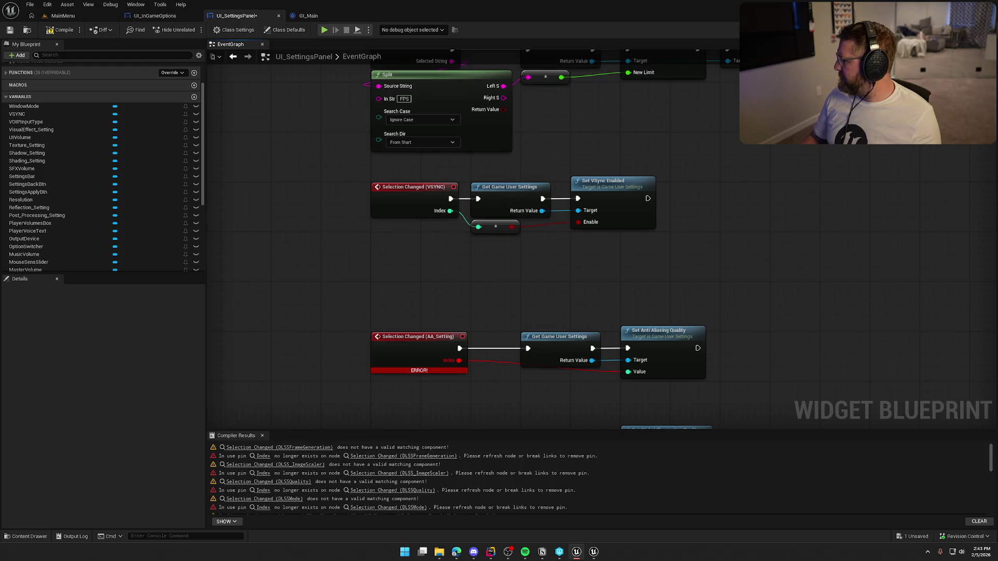
Step: Move the AA_Setting row up beneath the VSync row
scroll(671, 288, down, 5)
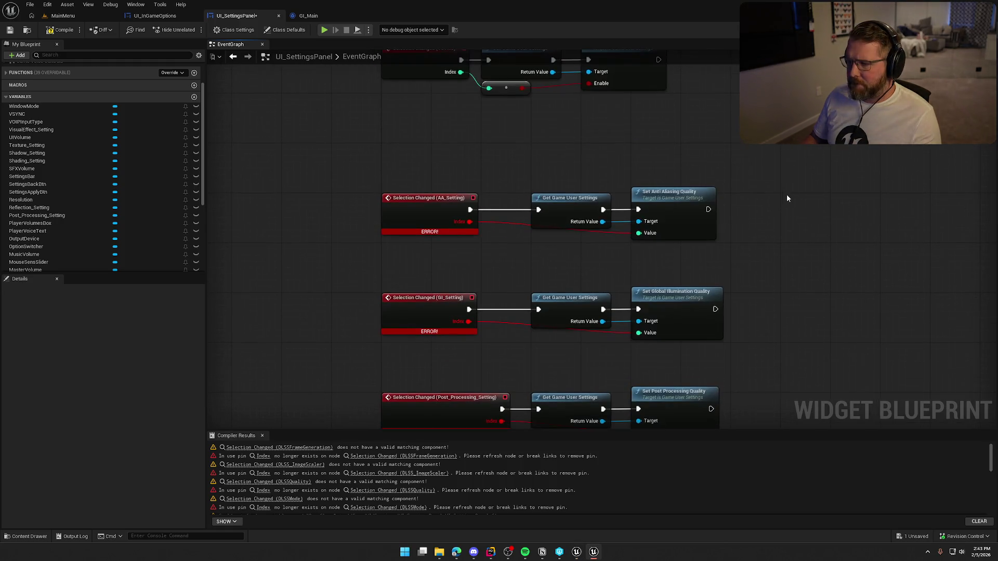
scroll(686, 234, up, 3)
mouse_move(663, 284)
mouse_down()
mouse_move(412, 235)
mouse_move(413, 191)
mouse_up()
drag(435, 232, 379, 212)
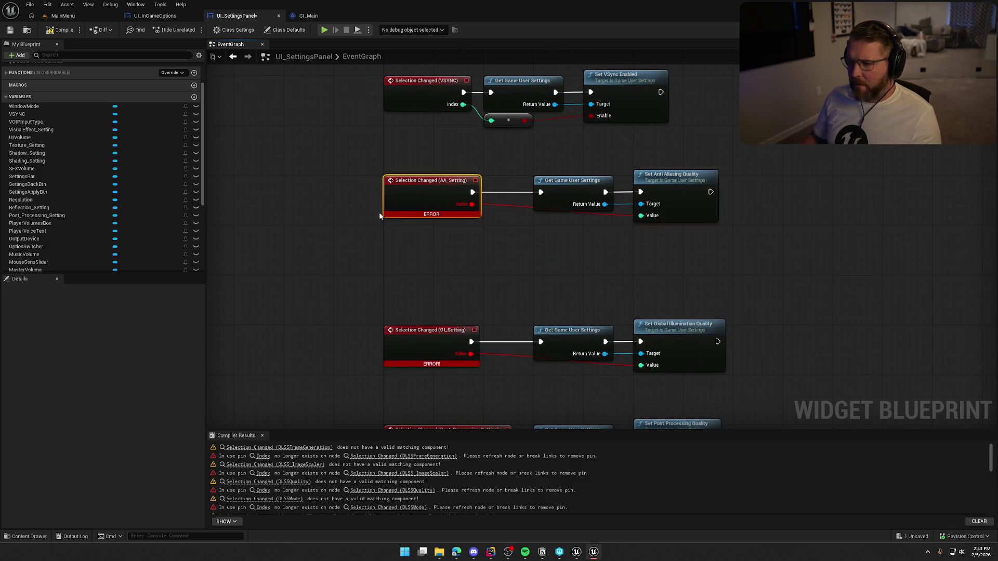
Step: Delete the broken AA_Setting event and add a new Selection Changed event for AA_Setting
key(Delete)
drag(425, 241, 445, 246)
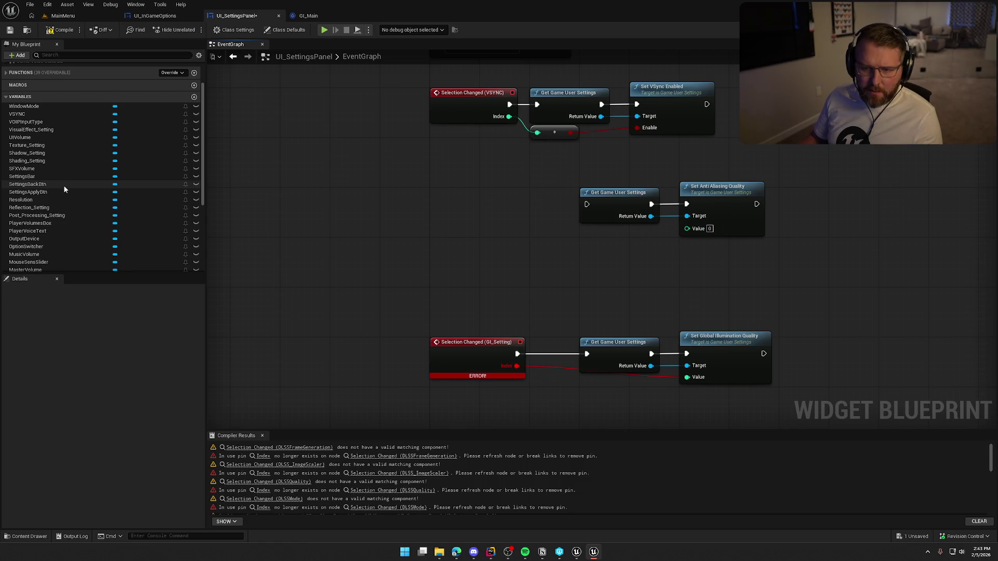
scroll(51, 226, down, 5)
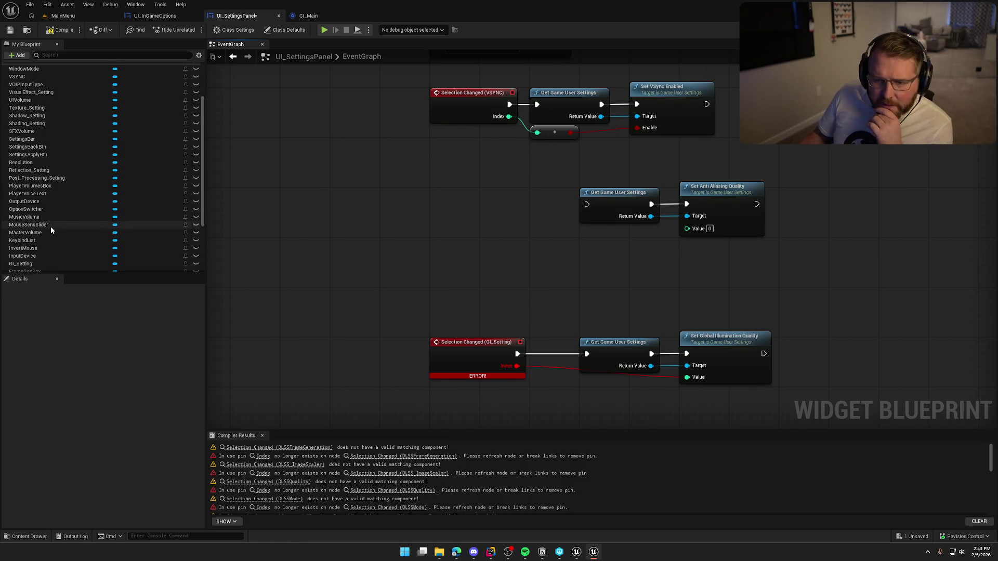
click(31, 246)
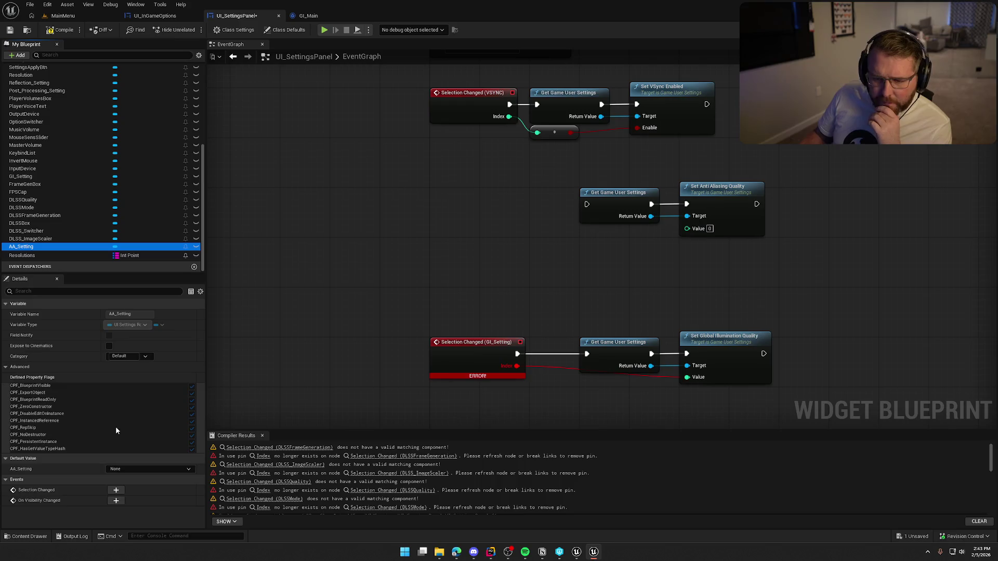
click(448, 368)
scroll(449, 368, down, 3)
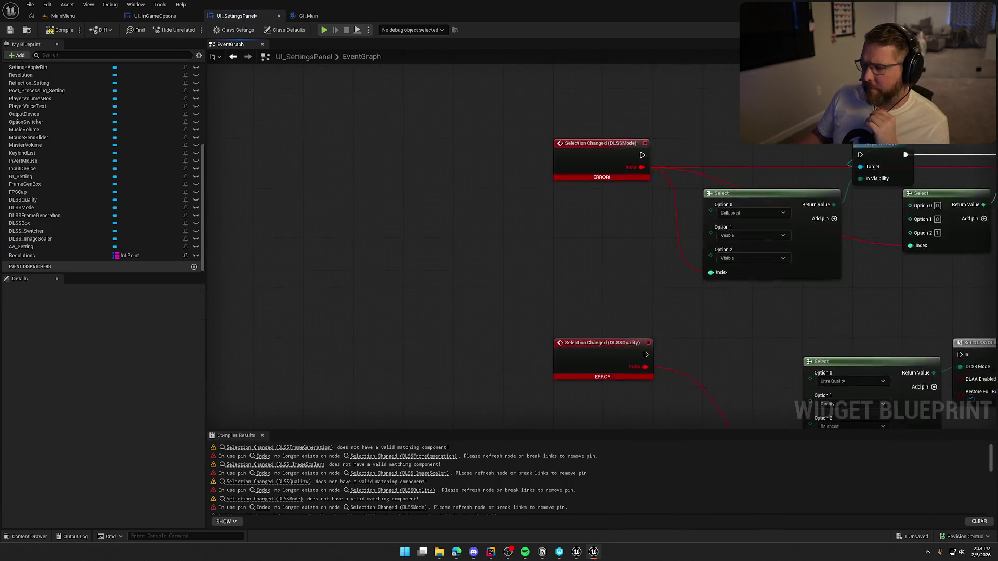
Step: Wire the AA_Setting event's Index to the anti-aliasing Value and exec to Get Game User Settings
click(522, 145)
scroll(609, 220, up, 2)
drag(609, 220, 615, 233)
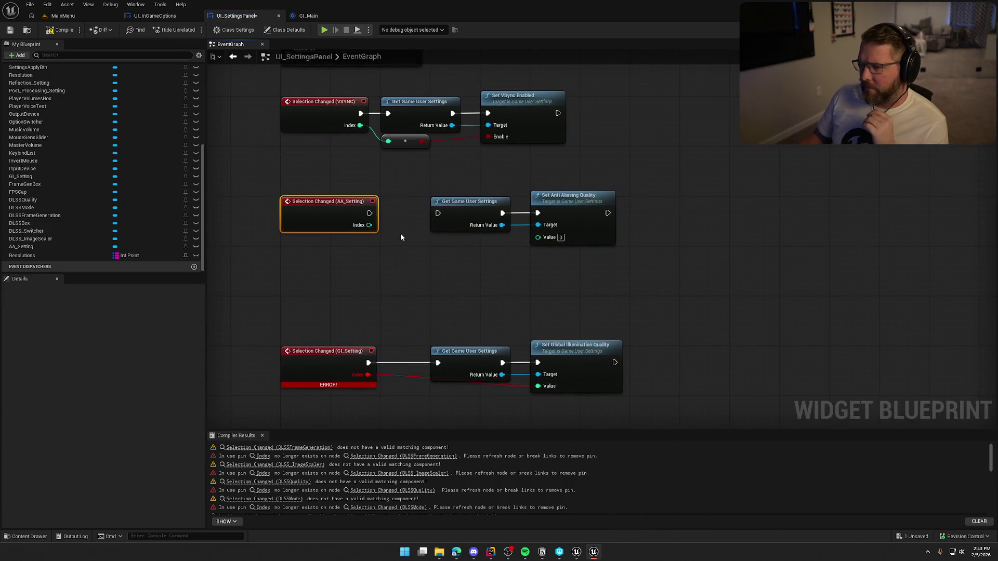
click(416, 272)
drag(369, 225, 538, 237)
drag(437, 213, 368, 214)
drag(431, 173, 551, 218)
drag(478, 206, 428, 207)
click(441, 276)
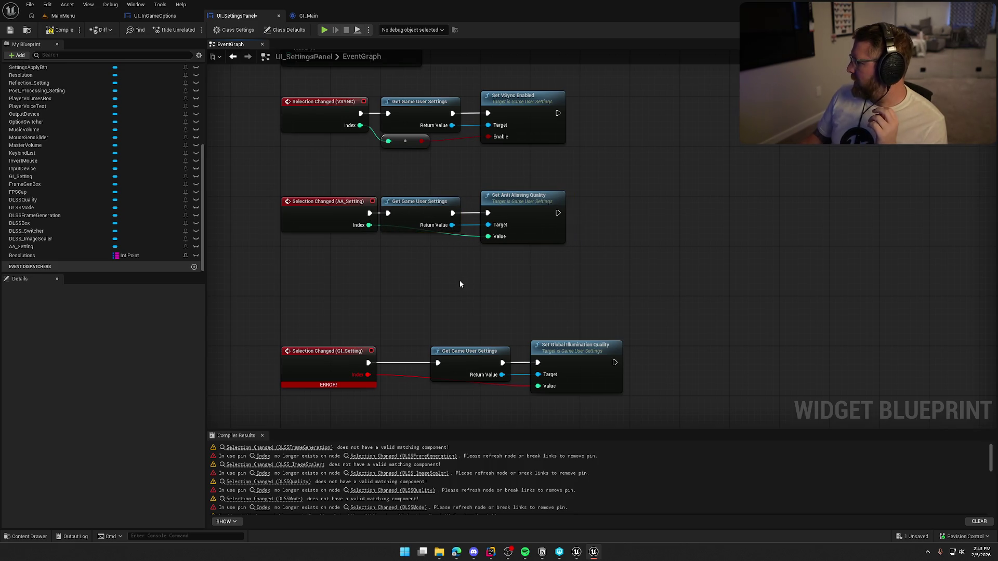
Step: Shift the VSync and AA nodes right and move the GI_Setting row up under AA
scroll(522, 370, down, 4)
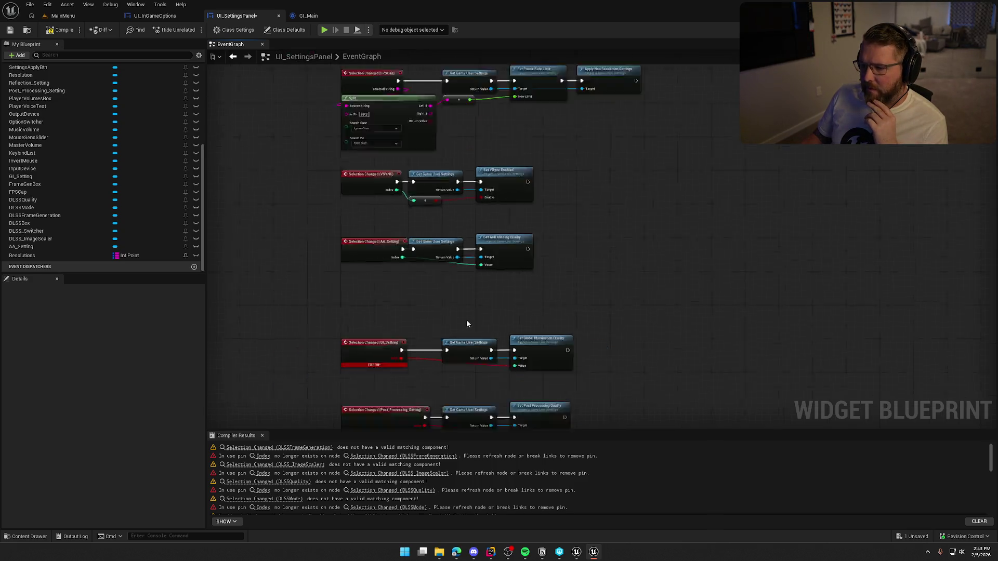
scroll(456, 298, up, 4)
scroll(489, 387, up, 2)
mouse_move(548, 366)
mouse_down()
mouse_move(426, 231)
mouse_move(461, 233)
mouse_up()
scroll(436, 299, down, 5)
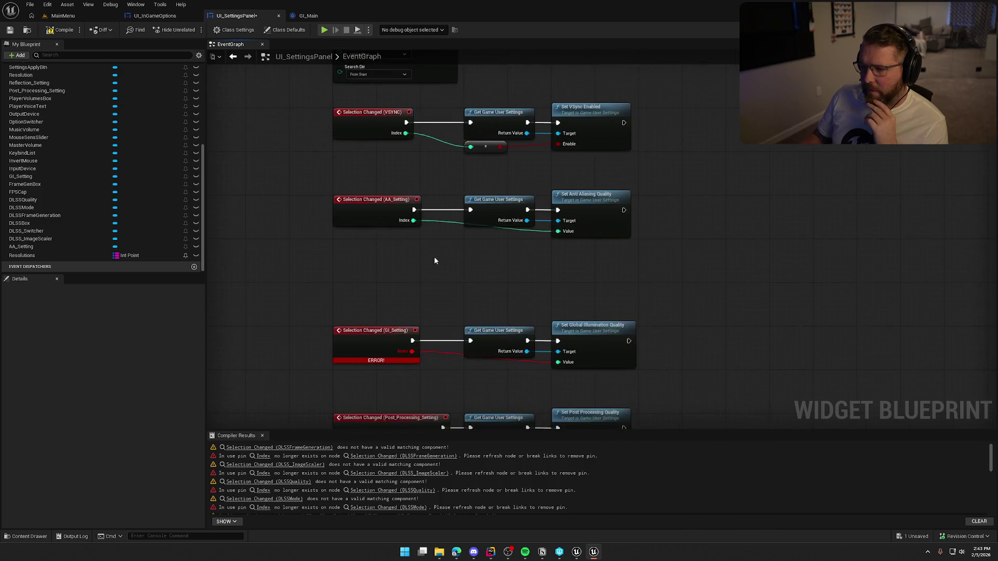
drag(671, 231, 307, 291)
drag(337, 259, 335, 211)
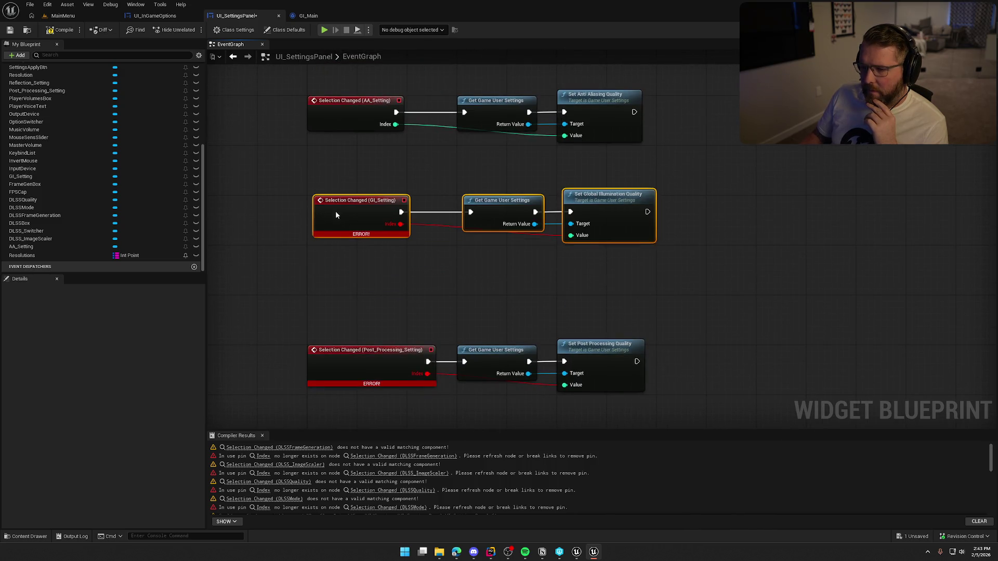
Step: Delete the broken GI_Setting event and add a new Selection Changed event for GI_Setting
click(392, 276)
click(391, 229)
key(Delete)
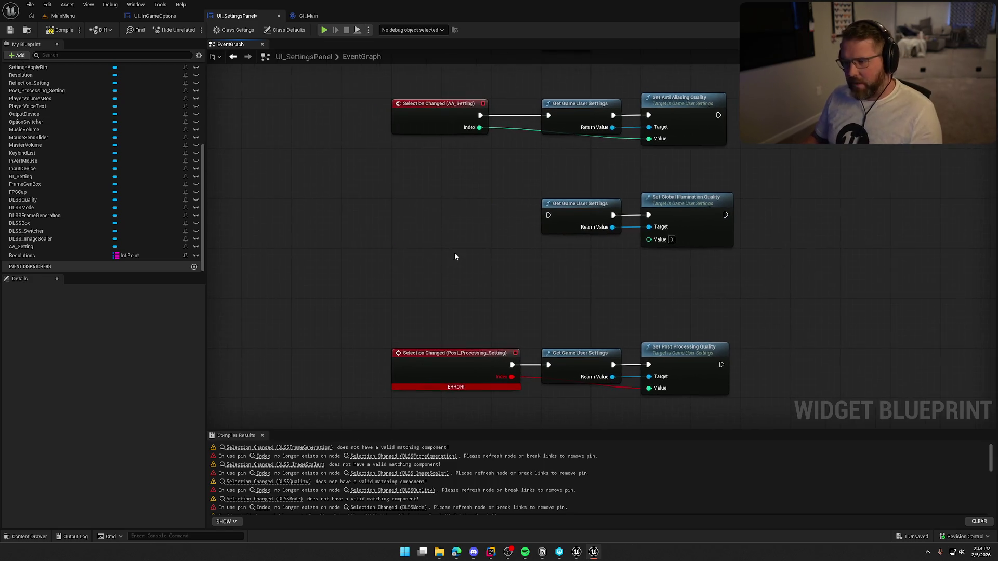
click(68, 177)
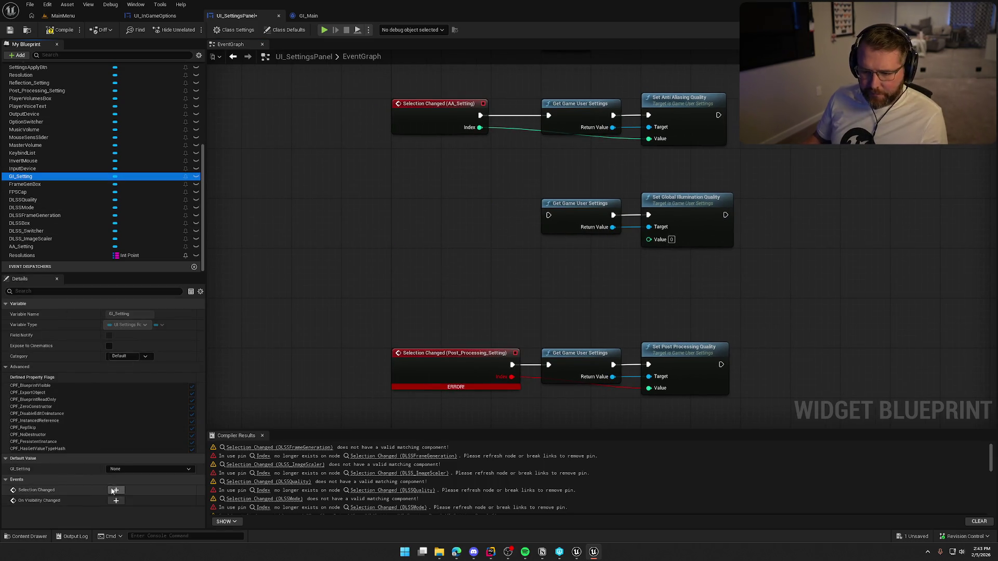
click(264, 499)
Step: Wire the GI_Setting event's exec to Get Game User Settings and Index to Set Global Illumination Quality
scroll(575, 192, down, 2)
mouse_move(574, 193)
mouse_down()
mouse_move(568, 399)
mouse_move(562, 120)
mouse_move(547, 231)
mouse_move(488, 291)
mouse_move(431, 176)
mouse_move(450, 151)
mouse_move(476, 289)
mouse_move(592, 268)
mouse_up()
scroll(484, 325, up, 3)
click(511, 301)
mouse_move(692, 292)
mouse_down()
mouse_move(521, 281)
mouse_move(833, 345)
mouse_up()
click(513, 330)
Step: Delete the broken Post_Processing_Setting selection-changed event
mouse_move(526, 325)
mouse_down()
mouse_move(461, 149)
mouse_move(479, 127)
mouse_move(499, 163)
mouse_up()
click(491, 201)
key(Delete)
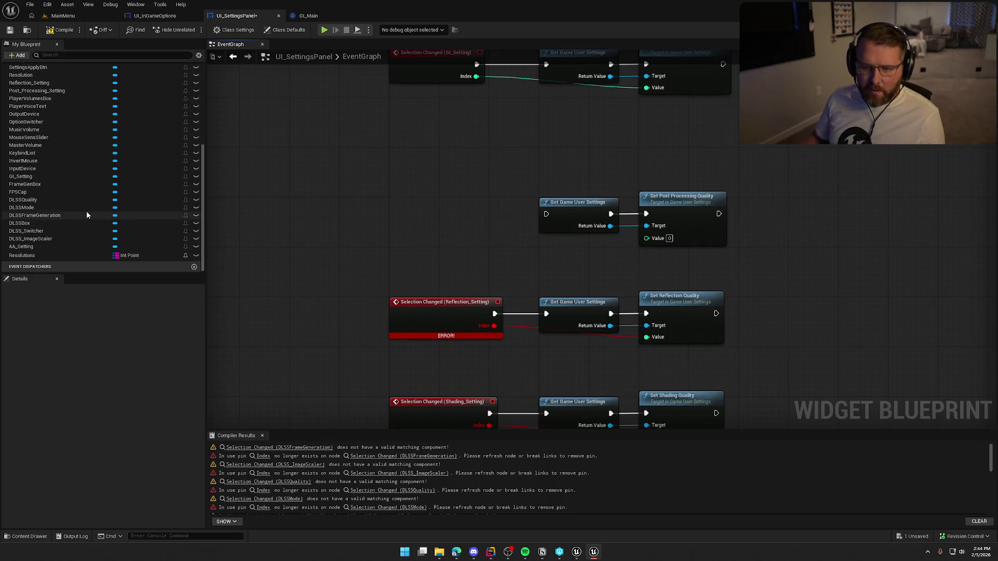
scroll(78, 209, up, 3)
click(52, 142)
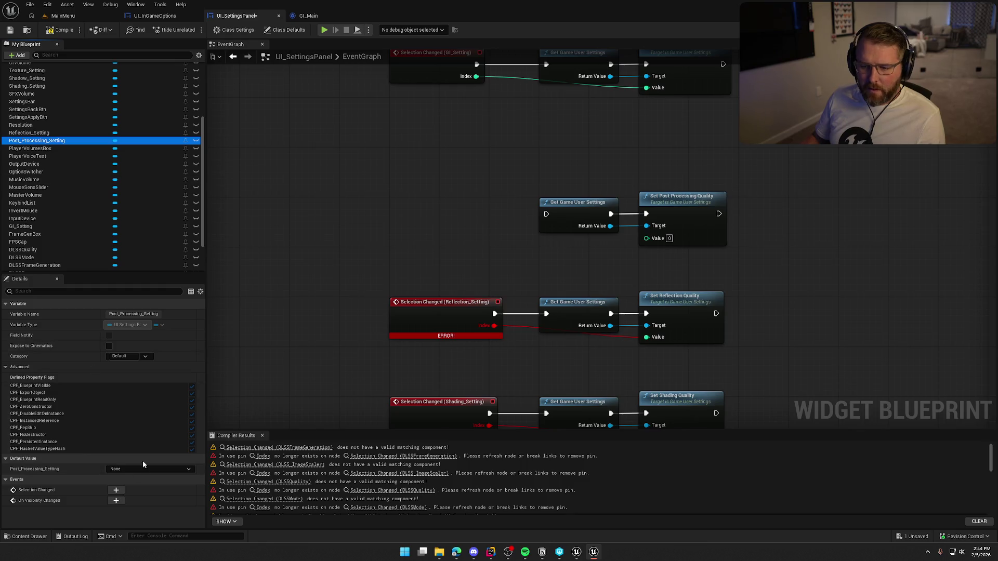
Step: Add a Post_Processing_Setting Selection Changed event wired to Get Game User Settings and its quality Value
click(117, 490)
mouse_move(578, 243)
mouse_down()
mouse_move(555, 138)
mouse_move(570, 237)
mouse_up()
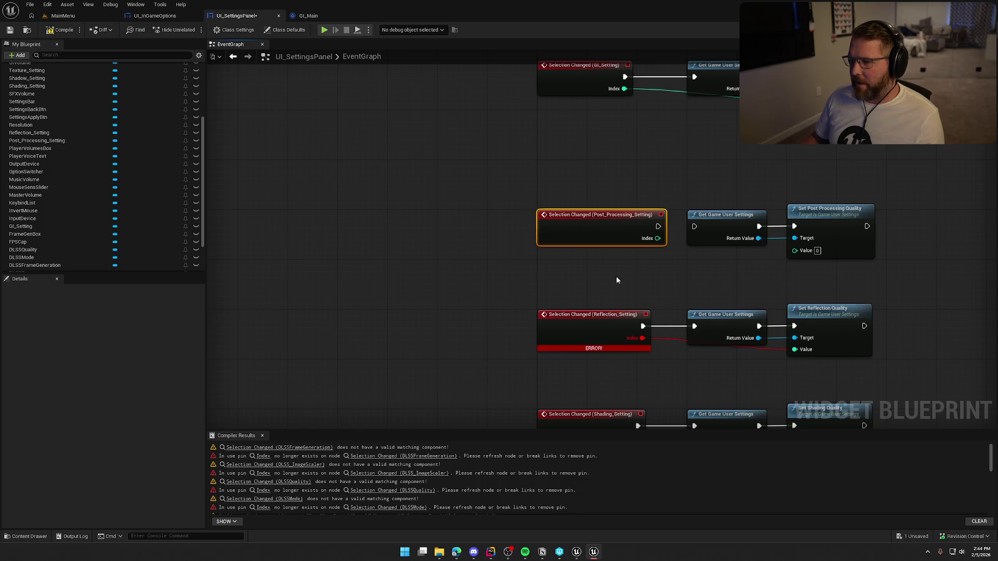
click(615, 276)
drag(699, 285, 383, 245)
drag(331, 204, 471, 216)
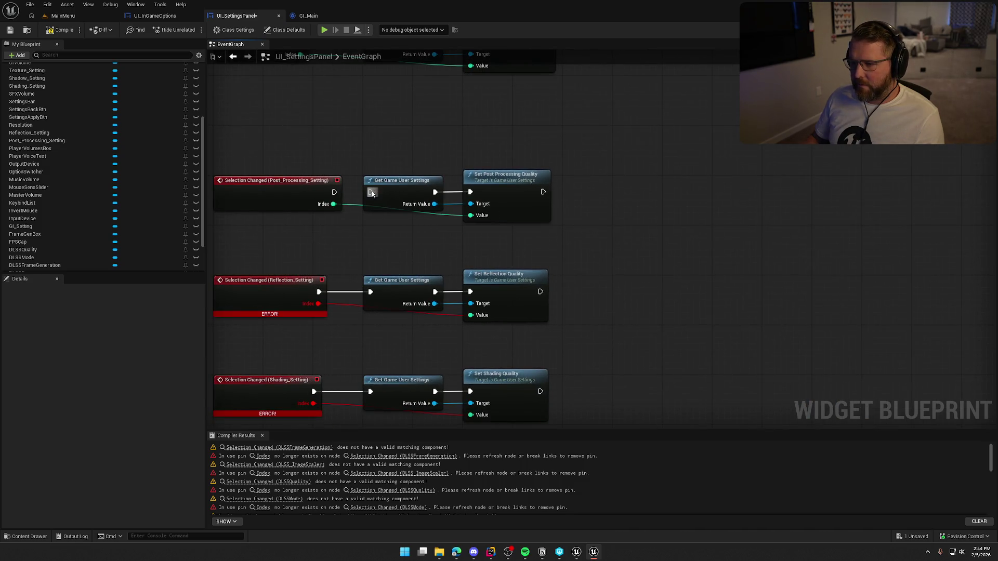
drag(350, 243, 424, 288)
mouse_move(636, 275)
mouse_down()
mouse_move(317, 228)
mouse_move(326, 189)
mouse_up()
click(341, 236)
Step: Delete the broken Reflection_Setting event and add a new Selection Changed event for Reflection_Setting
mouse_move(372, 260)
mouse_down()
mouse_move(386, 196)
mouse_move(446, 128)
mouse_move(483, 152)
mouse_up()
drag(385, 176, 409, 257)
key(Delete)
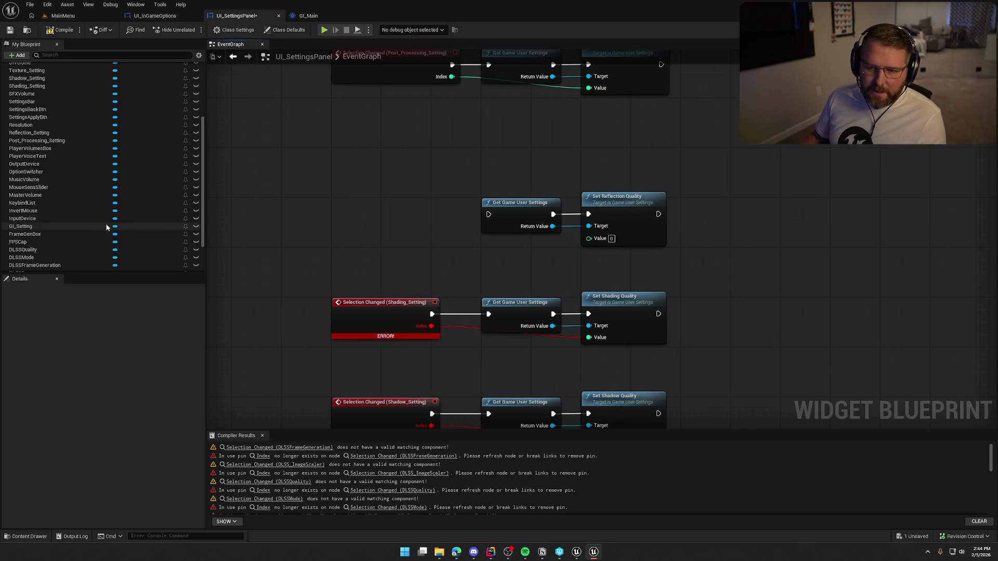
click(38, 133)
click(115, 493)
Step: Wire the Reflection event's Index to Set Reflection Quality's Value and exec to Get Game User Settings
mouse_move(599, 242)
mouse_down()
mouse_move(554, 99)
mouse_move(853, 161)
mouse_move(577, 295)
mouse_move(598, 229)
mouse_move(556, 79)
mouse_move(602, 396)
mouse_move(502, 180)
mouse_move(470, 173)
mouse_up()
mouse_move(520, 206)
mouse_down()
mouse_move(457, 248)
mouse_move(621, 252)
mouse_move(612, 253)
mouse_up()
drag(512, 229, 461, 230)
drag(401, 191, 697, 263)
mouse_move(418, 220)
mouse_down()
mouse_move(406, 183)
mouse_move(416, 170)
mouse_up()
click(441, 236)
mouse_move(442, 236)
mouse_down()
mouse_move(438, 264)
mouse_move(473, 282)
mouse_up()
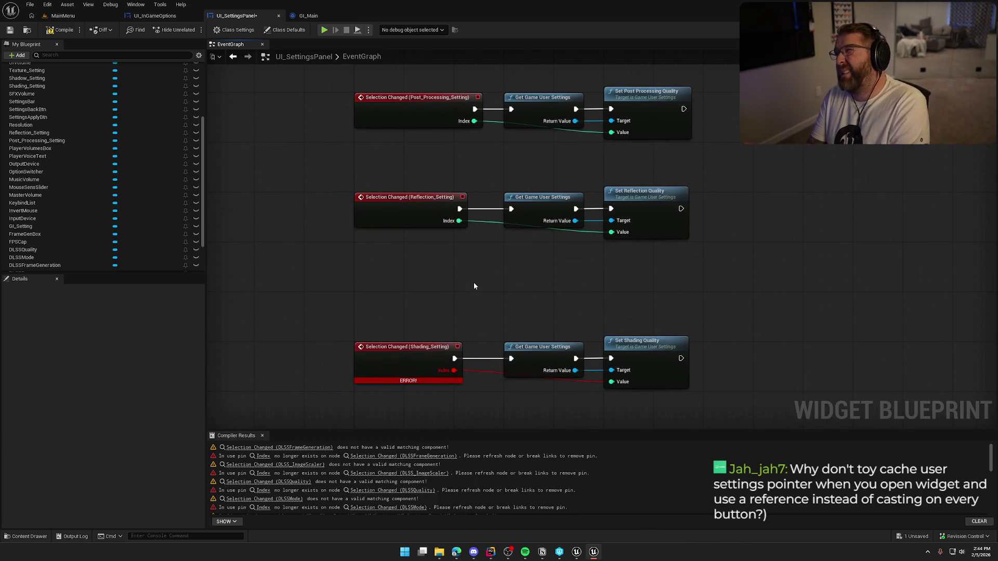
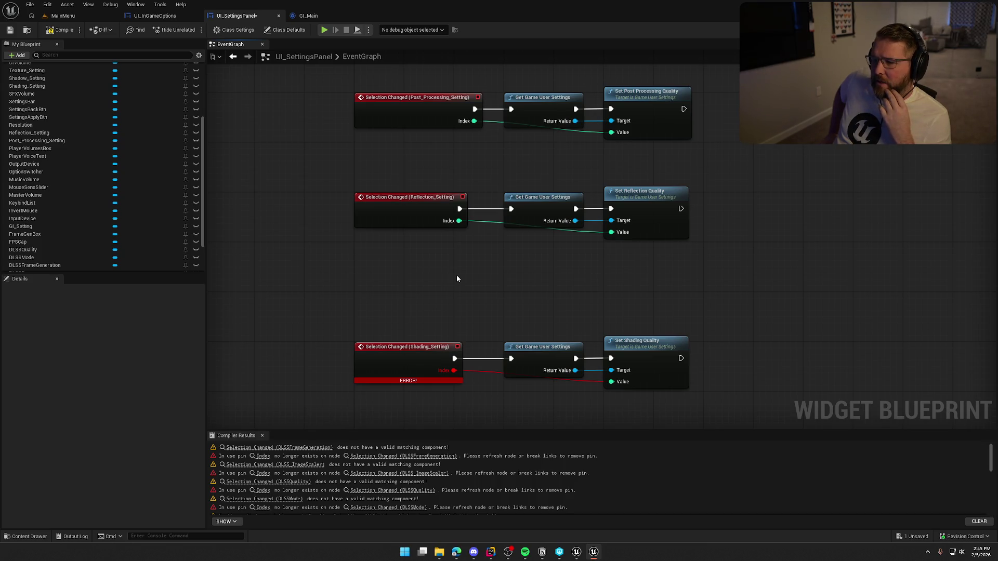
Step: Move the Shading_Setting event, Get Game User Settings and Set Shading Quality nodes up beneath the Reflection row
drag(552, 176, 542, 310)
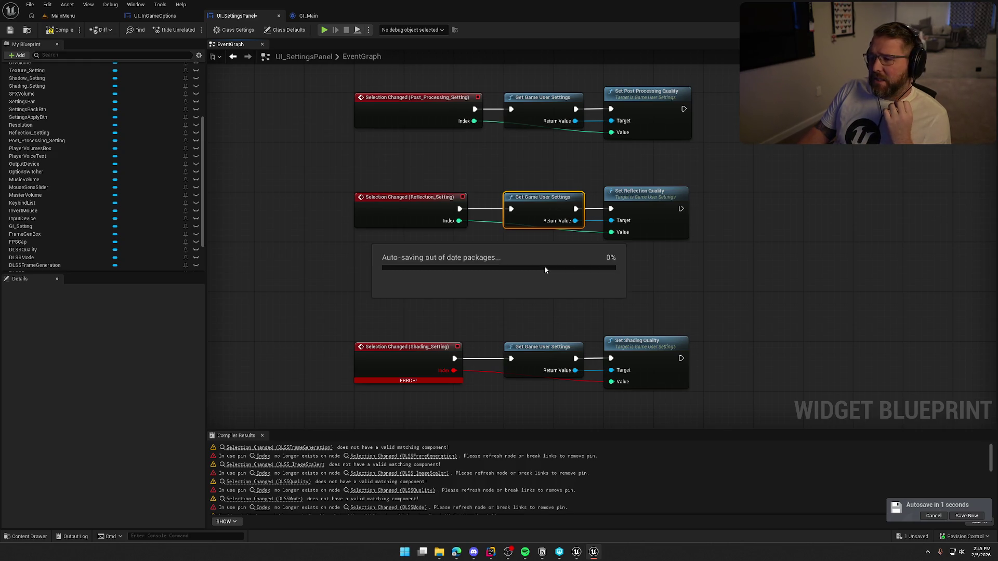
click(551, 266)
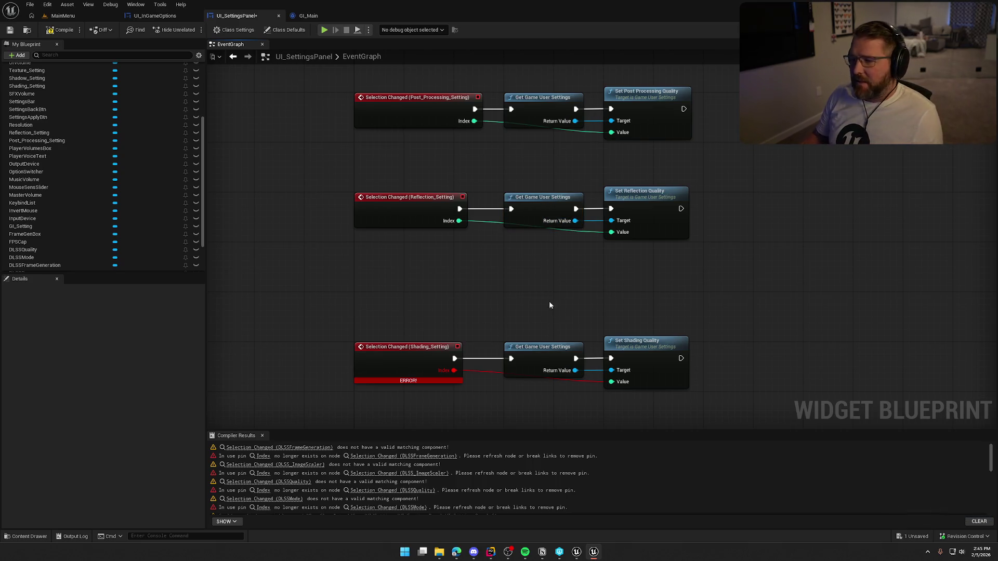
scroll(421, 212, down, 3)
drag(370, 229, 653, 310)
drag(411, 267, 410, 217)
click(451, 288)
drag(452, 288, 456, 290)
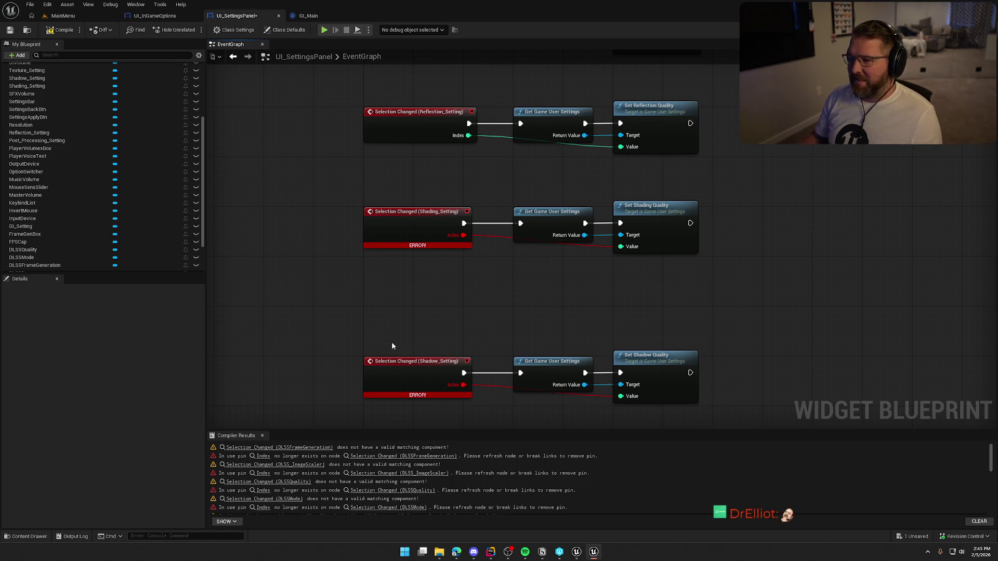
Step: Delete the errored Shading_Setting Selection Changed event and add a fresh one from My Blueprint
click(411, 226)
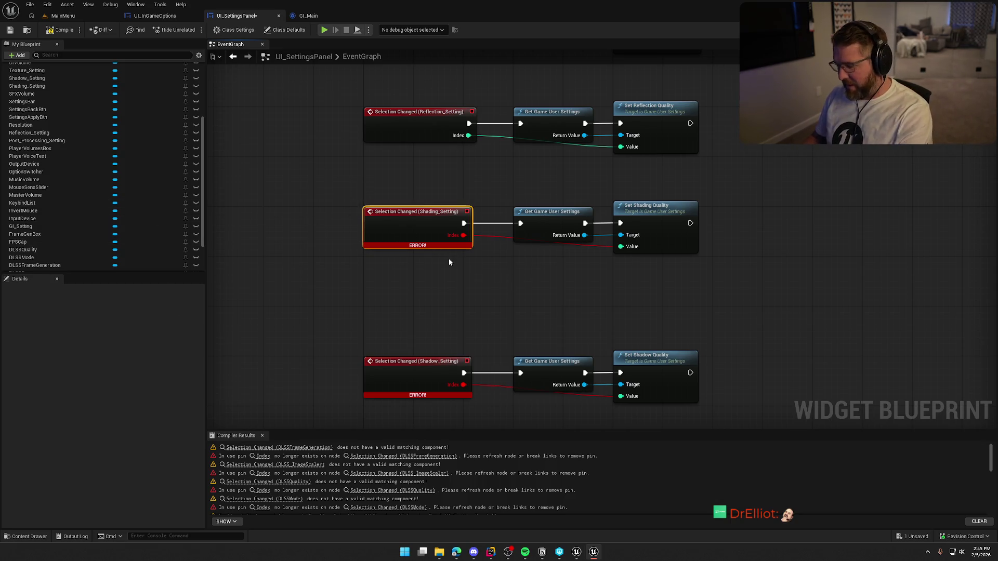
key(Delete)
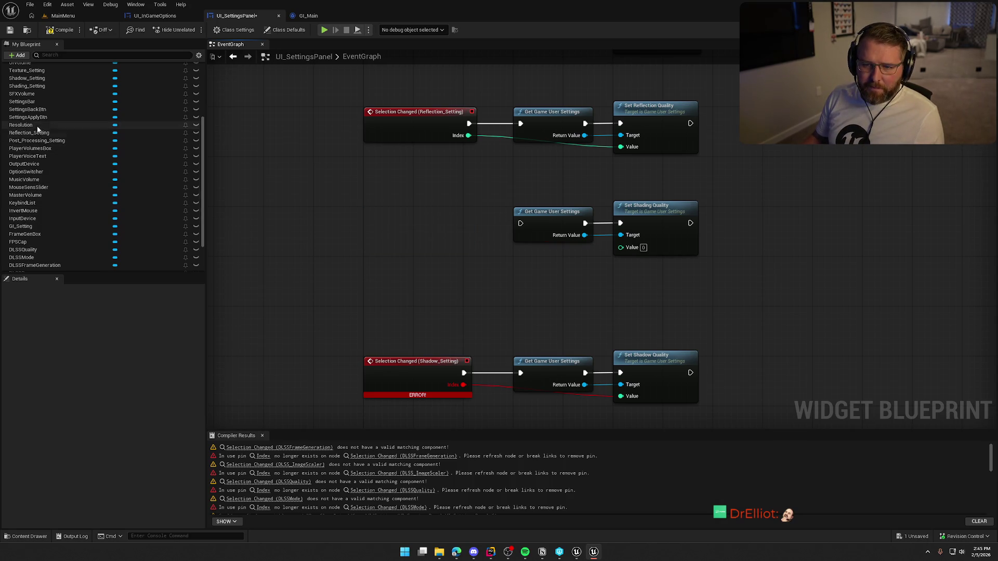
scroll(37, 107, up, 1)
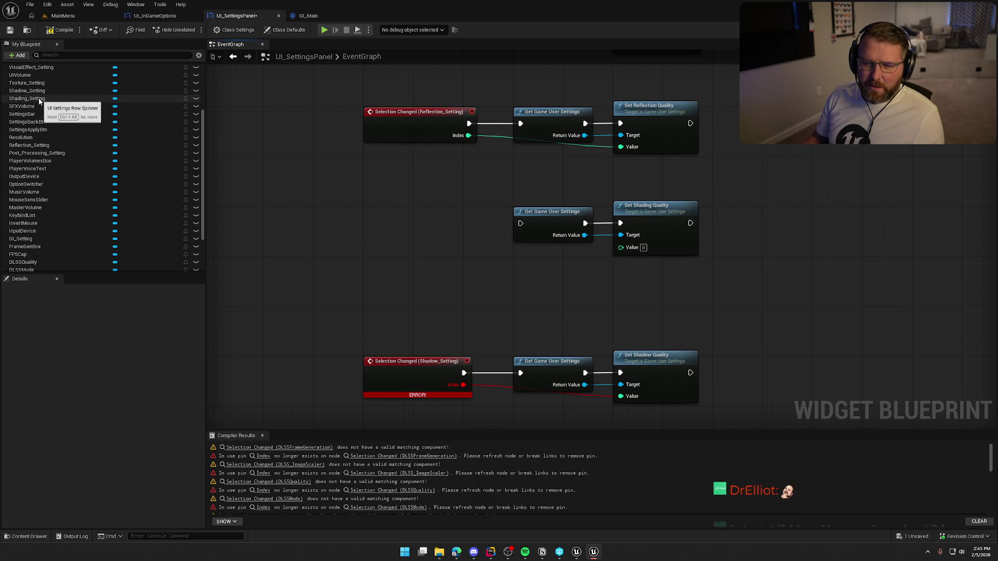
click(38, 98)
click(117, 490)
Step: Place the new Shading event by its row and wire it into Get Game User Settings and Set Shading Quality
mouse_move(537, 167)
mouse_down()
mouse_move(536, 189)
mouse_move(612, 240)
mouse_move(616, 254)
mouse_up()
drag(610, 312, 388, 309)
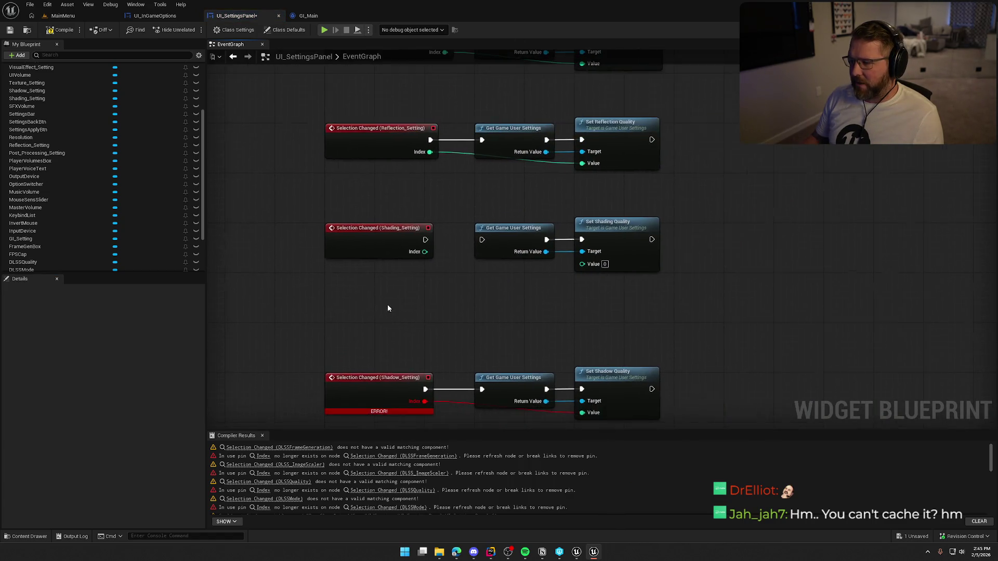
mouse_move(424, 252)
mouse_down()
mouse_move(581, 275)
mouse_move(582, 263)
mouse_move(465, 241)
mouse_move(482, 239)
mouse_up()
mouse_move(476, 299)
mouse_down()
mouse_move(512, 314)
mouse_move(473, 312)
mouse_up()
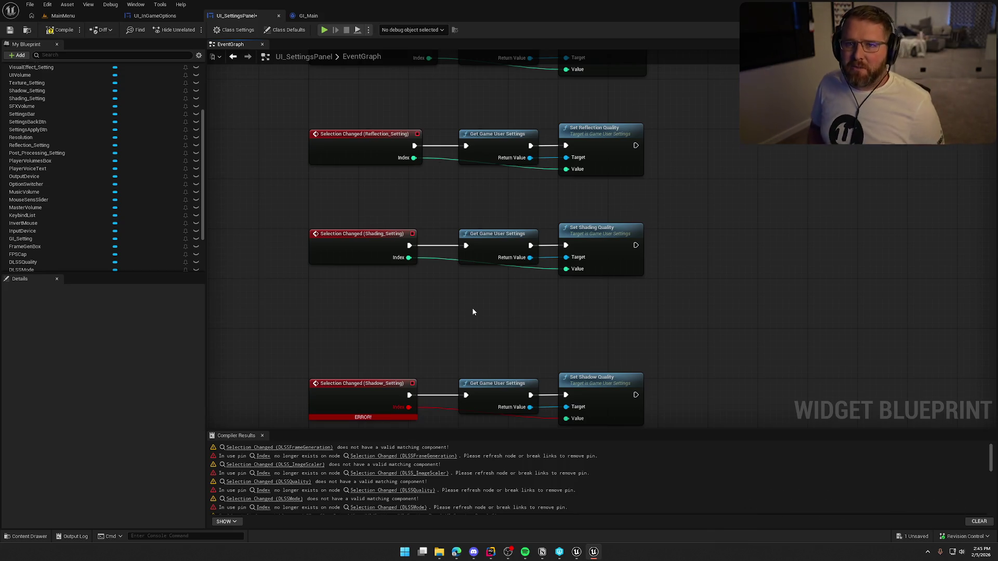
mouse_move(471, 309)
mouse_down()
mouse_move(461, 279)
mouse_move(471, 287)
mouse_up()
drag(519, 227, 544, 276)
click(486, 255)
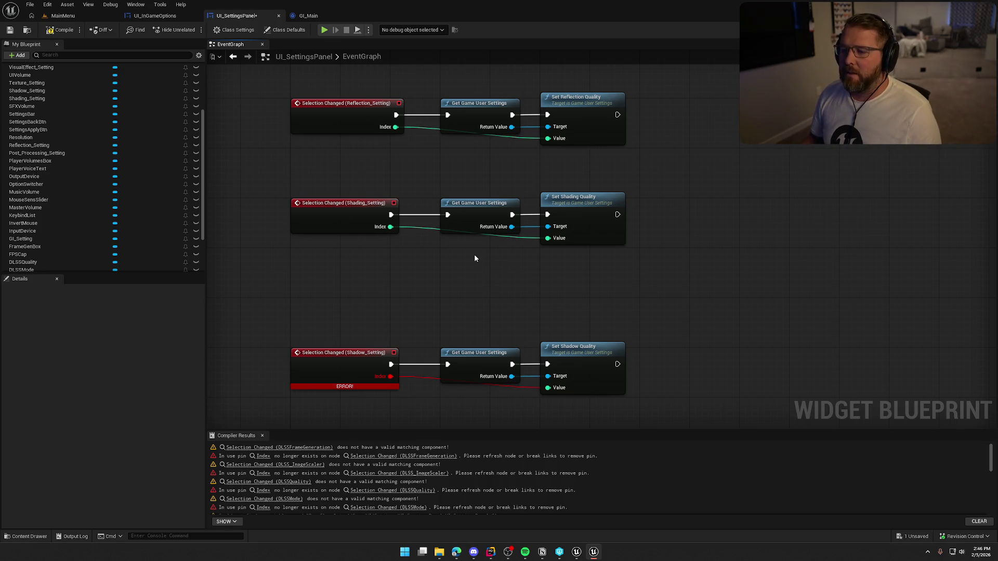
Step: Move the Shadow_Setting row of nodes up beneath the Shading row
drag(473, 254, 497, 235)
drag(535, 189, 555, 228)
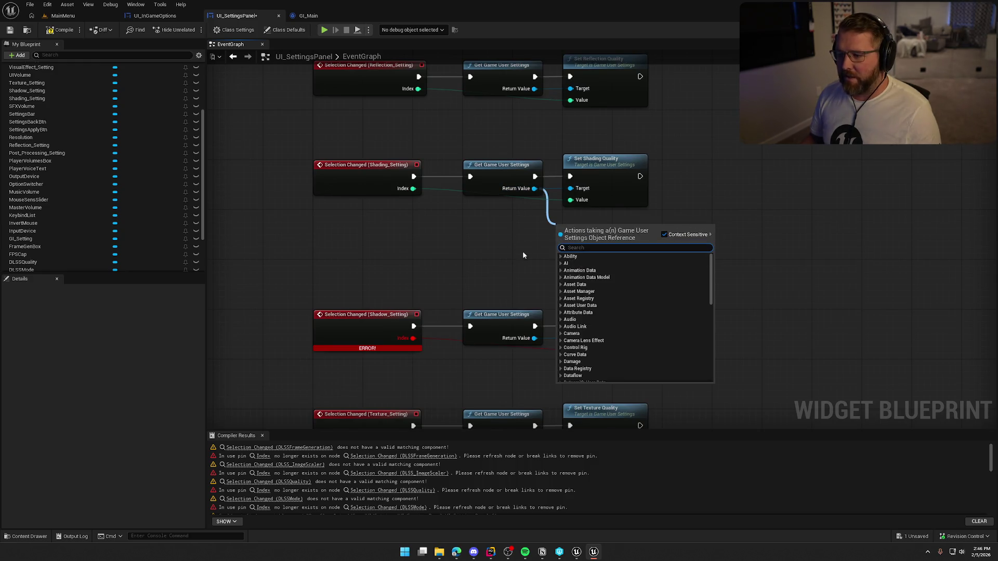
click(475, 235)
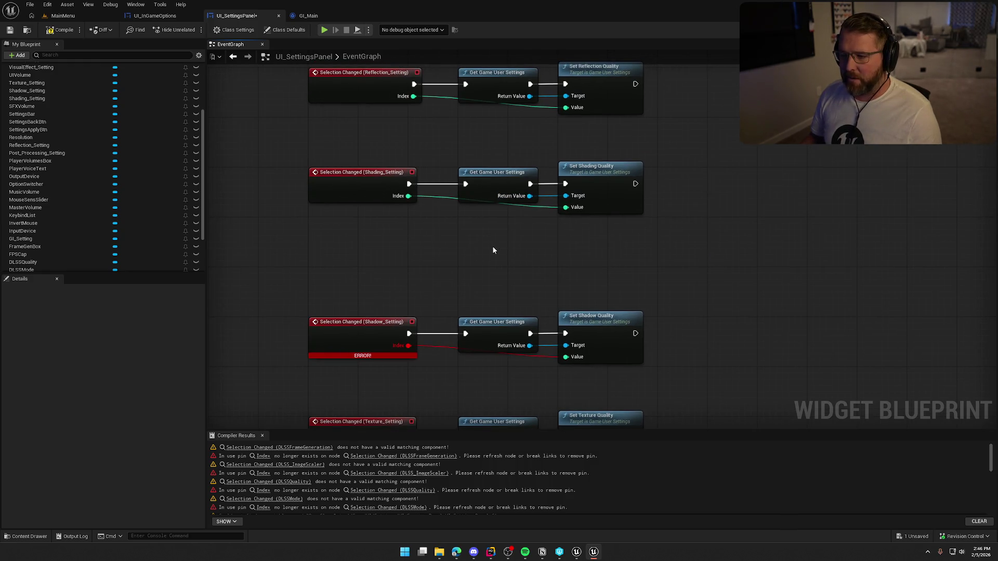
click(497, 190)
drag(508, 263, 498, 237)
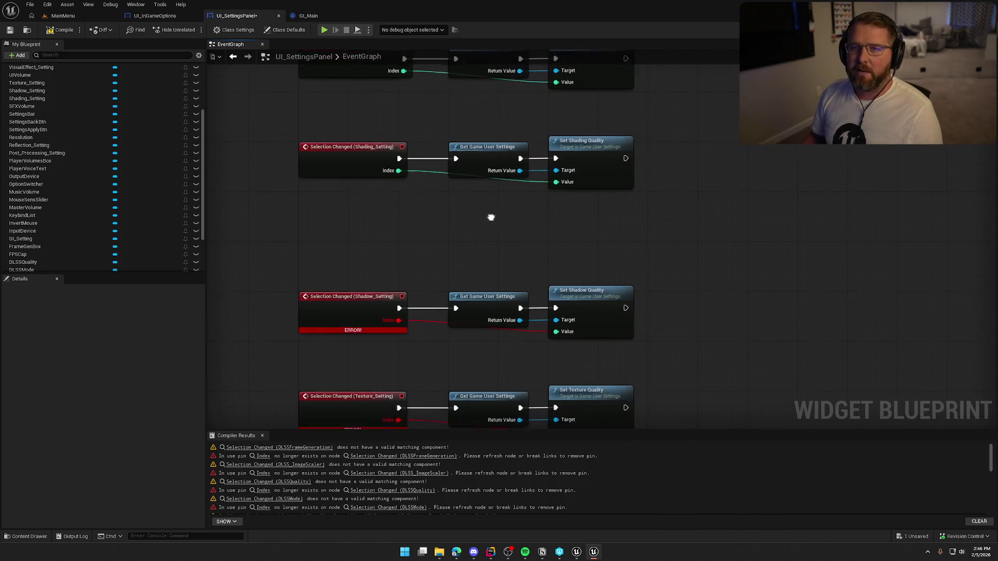
drag(321, 229, 580, 344)
drag(341, 324, 341, 274)
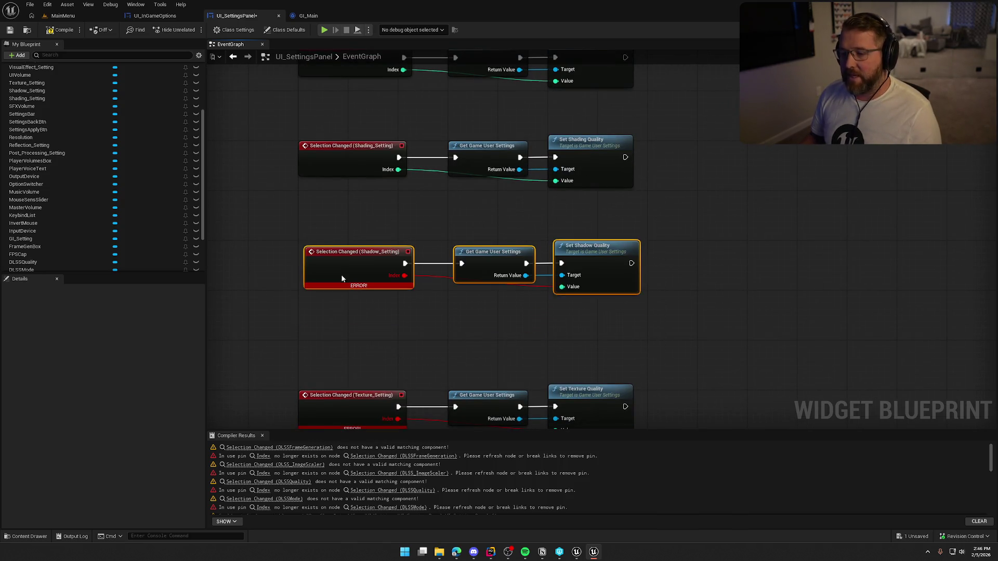
click(353, 287)
mouse_move(410, 327)
mouse_down()
mouse_move(389, 321)
mouse_move(416, 274)
mouse_up()
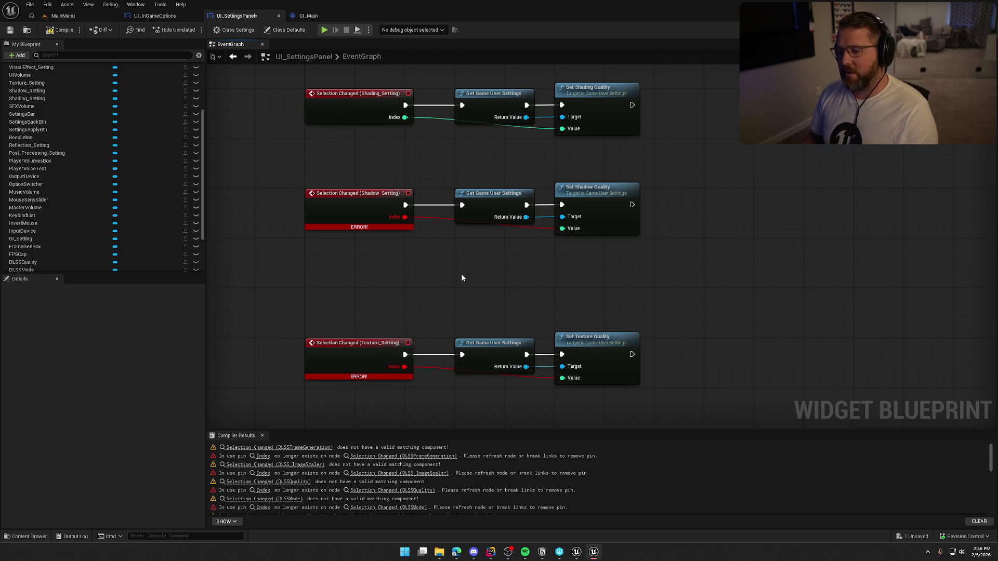
mouse_move(467, 272)
mouse_down()
mouse_move(430, 298)
mouse_move(468, 300)
mouse_up()
Step: Replace the errored Shadow_Setting Selection Changed event and wire it to Set Shadow Quality
click(335, 244)
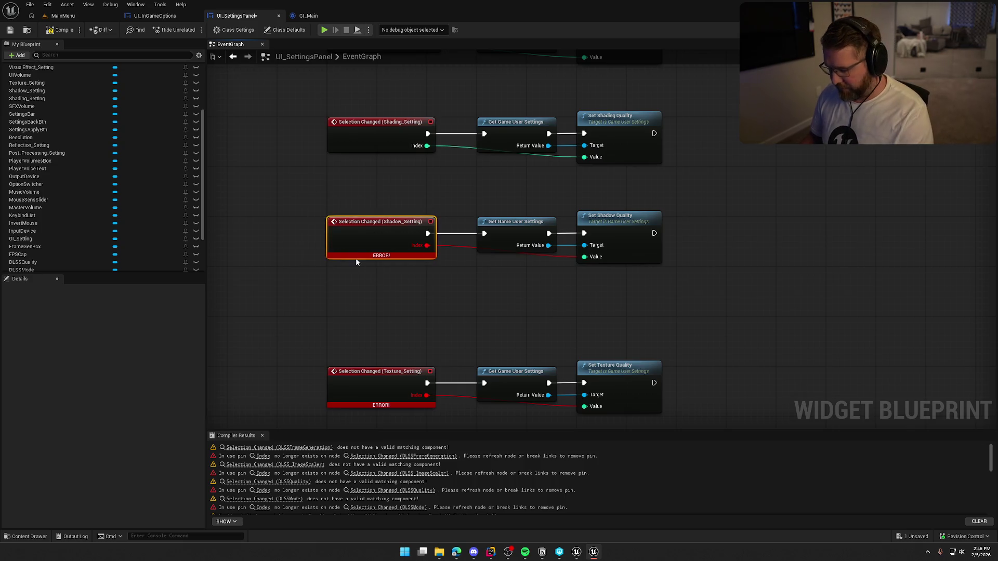
key(Delete)
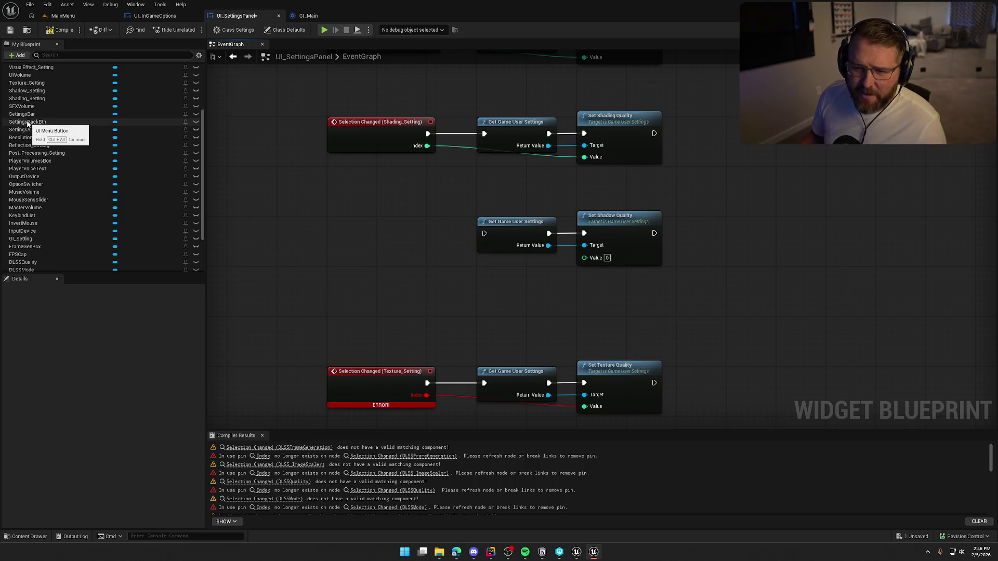
click(39, 92)
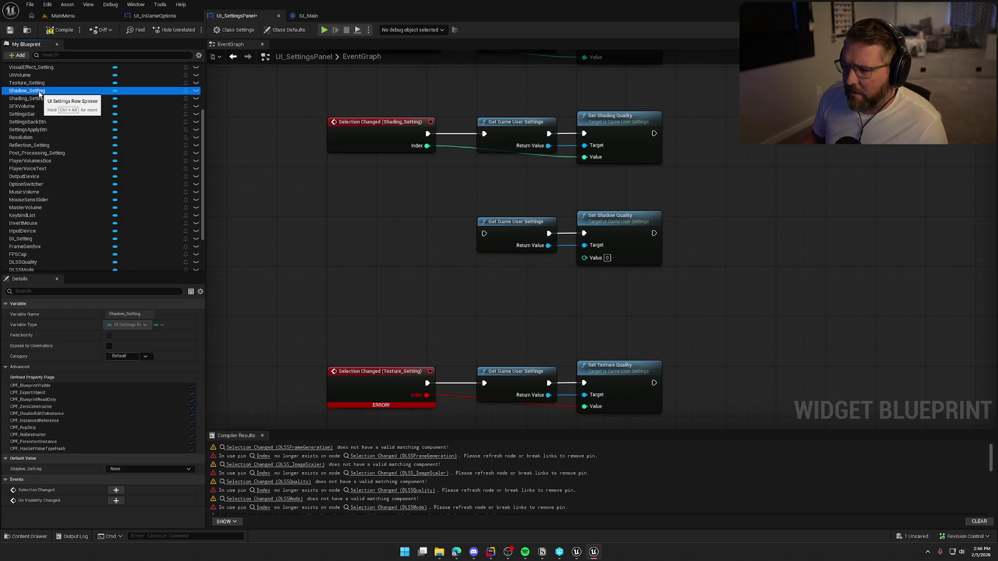
click(116, 490)
key(ctrl+z)
key(ctrl+z)
key(ctrl+z)
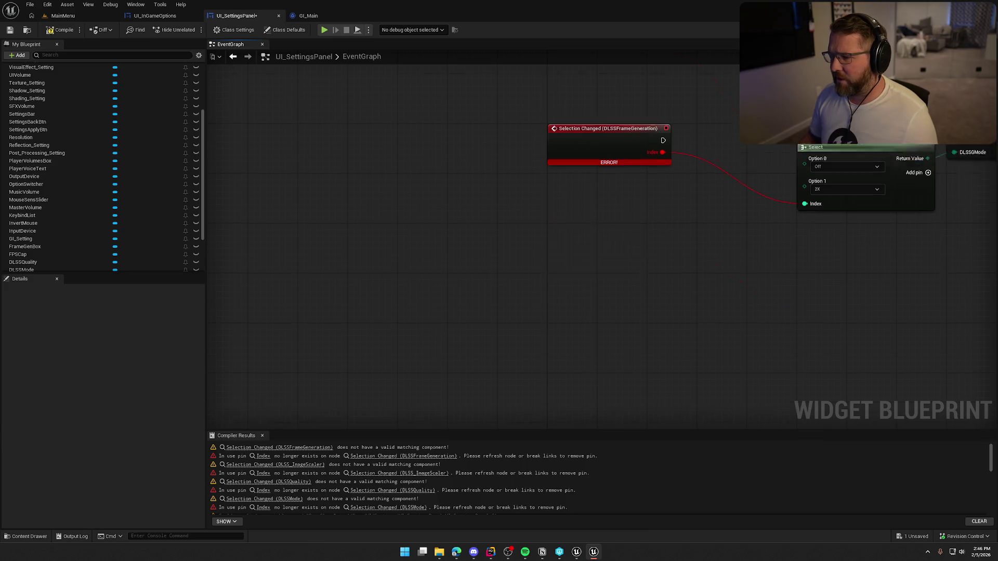
key(ctrl+y)
key(ctrl+y)
key(ctrl+y)
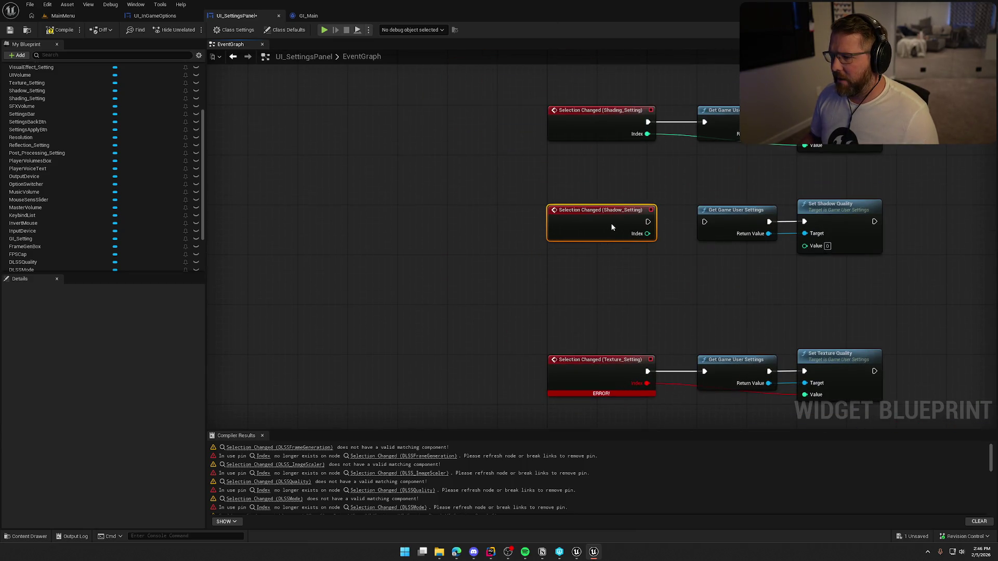
mouse_move(406, 232)
mouse_down()
mouse_move(566, 260)
mouse_move(564, 245)
mouse_move(463, 221)
mouse_up()
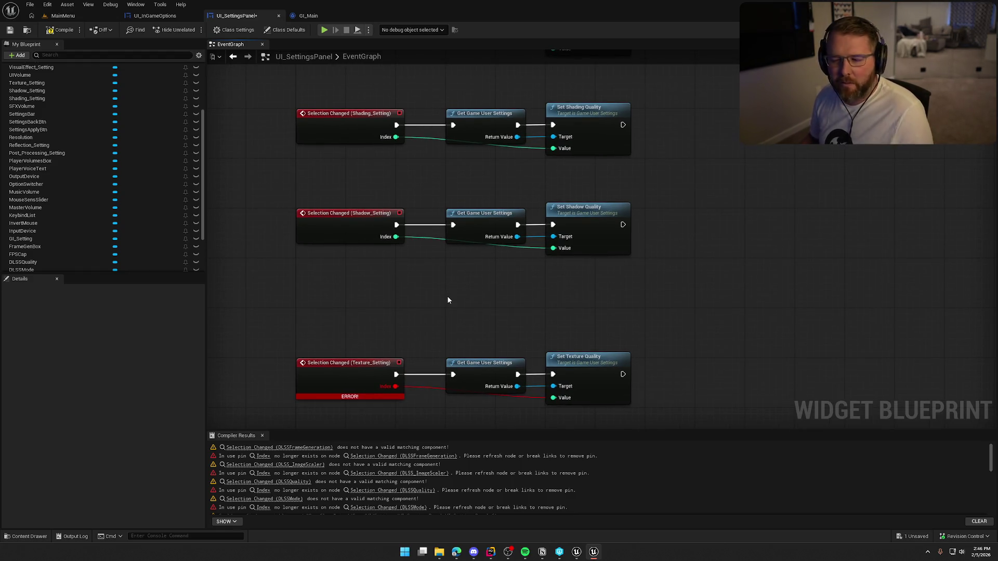
scroll(444, 263, down, 3)
drag(349, 279, 637, 353)
mouse_move(328, 311)
mouse_down()
mouse_move(338, 282)
mouse_move(329, 261)
mouse_up()
click(372, 363)
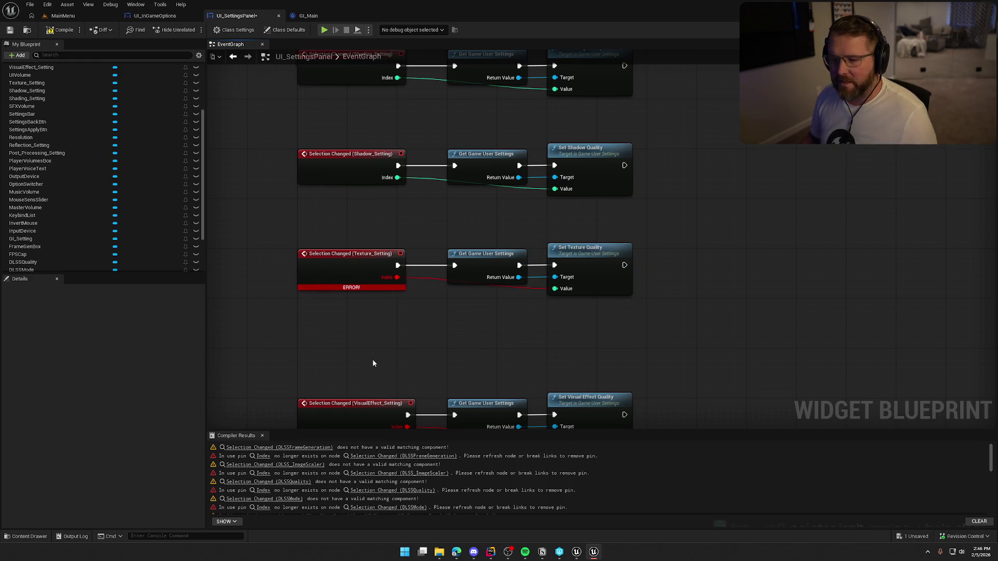
drag(372, 362, 350, 359)
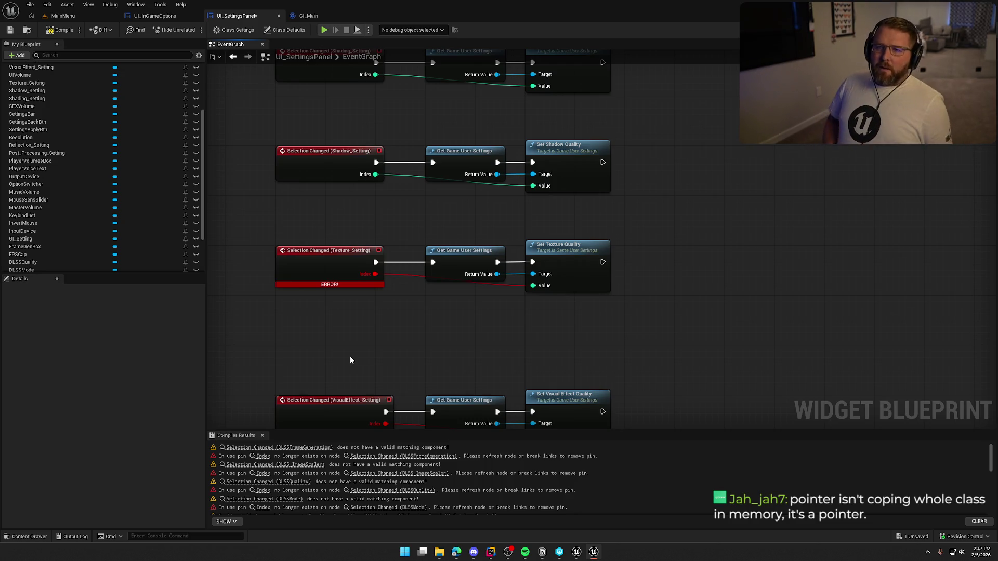
mouse_move(497, 174)
mouse_down()
mouse_move(520, 210)
mouse_move(566, 242)
mouse_move(552, 239)
mouse_up()
click(446, 217)
drag(469, 227, 488, 236)
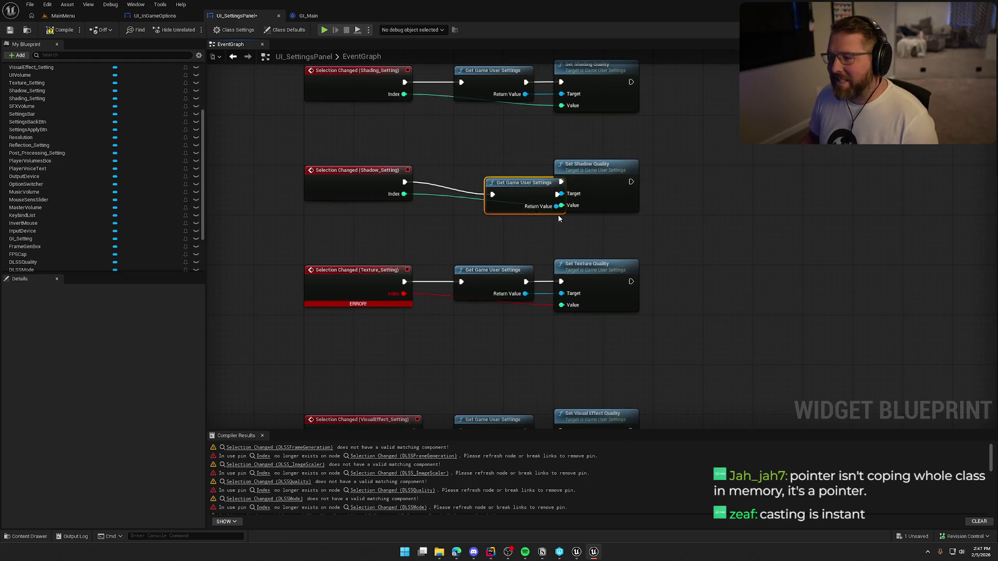
mouse_move(505, 232)
mouse_down()
mouse_move(523, 226)
mouse_move(482, 217)
mouse_up()
mouse_move(498, 183)
mouse_down()
mouse_move(545, 212)
mouse_move(504, 217)
mouse_up()
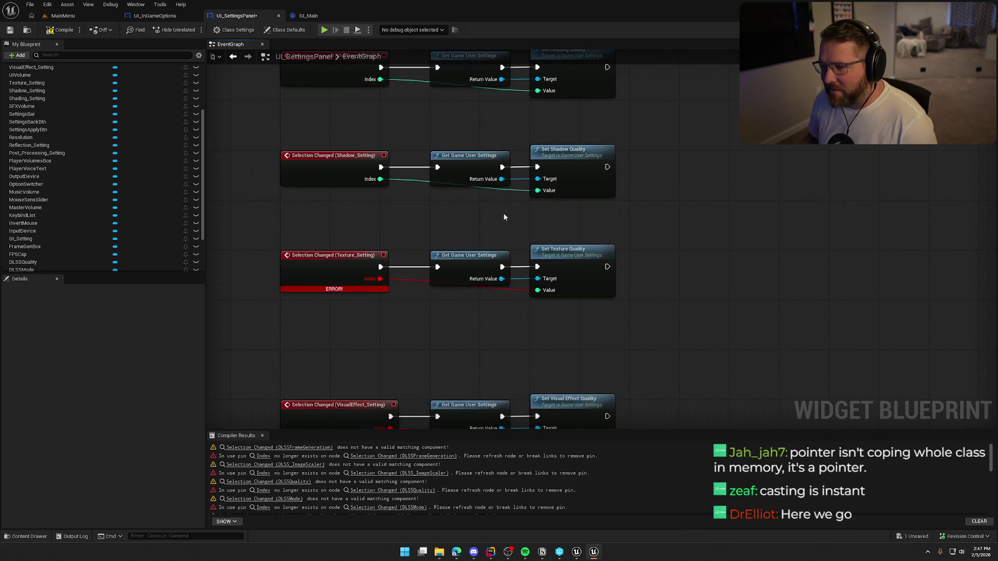
mouse_move(685, 221)
mouse_down()
mouse_move(726, 218)
mouse_move(711, 200)
mouse_move(530, 269)
mouse_up()
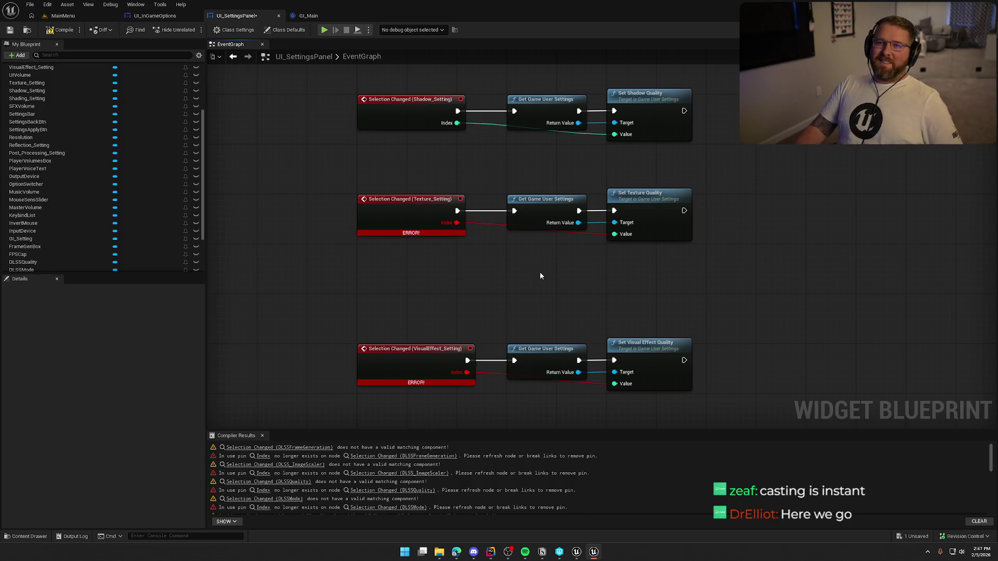
drag(578, 222, 616, 271)
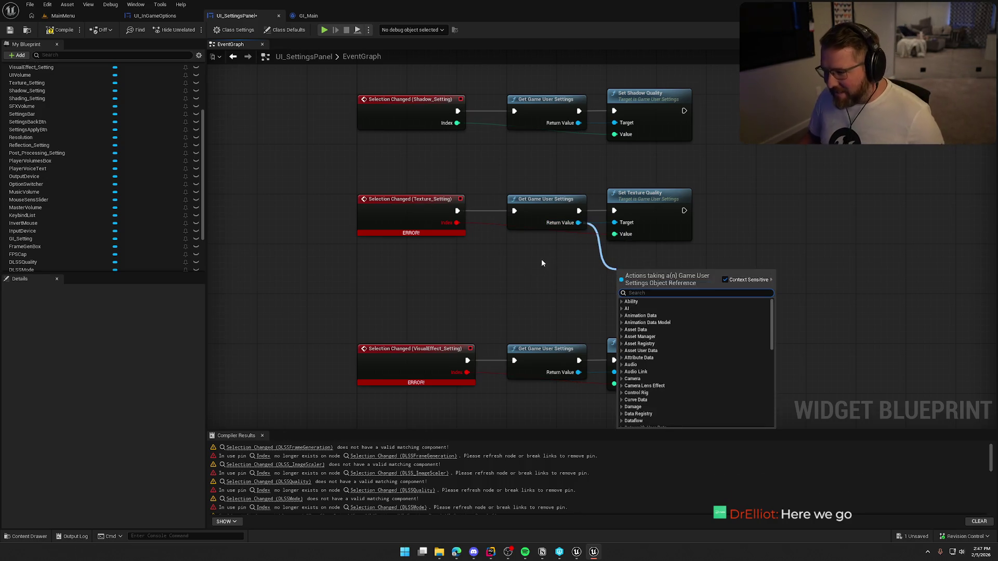
click(566, 222)
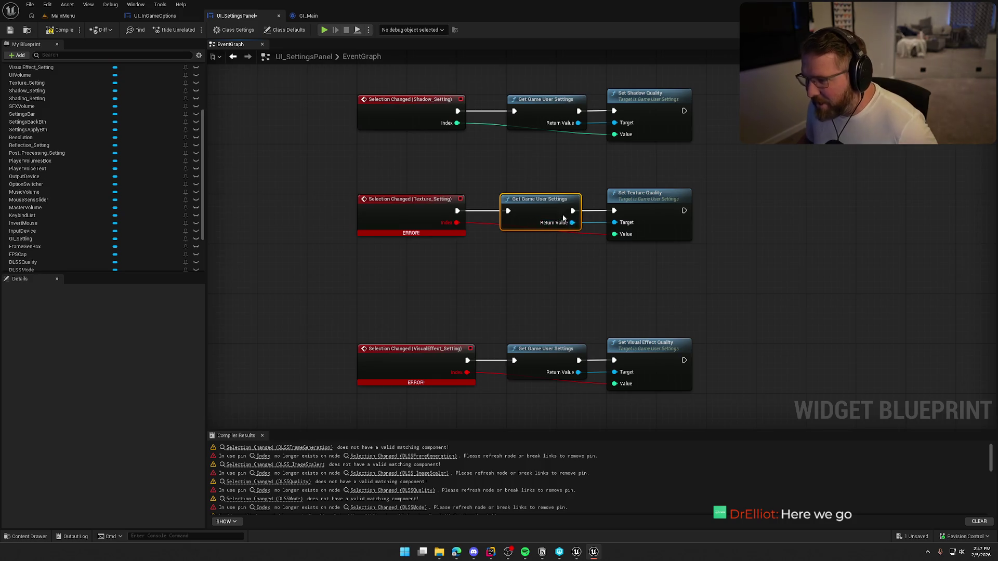
drag(563, 264, 542, 258)
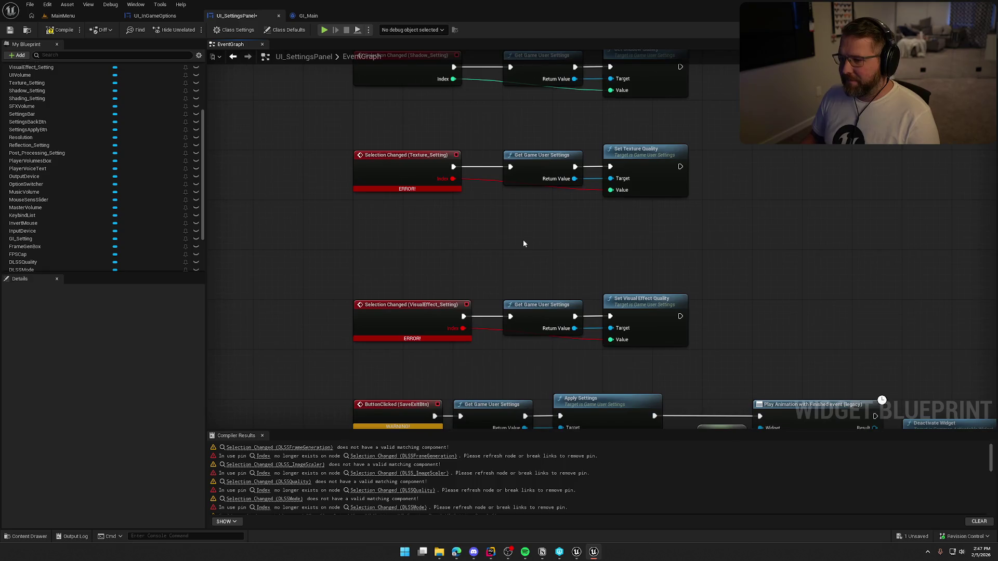
drag(352, 122, 425, 256)
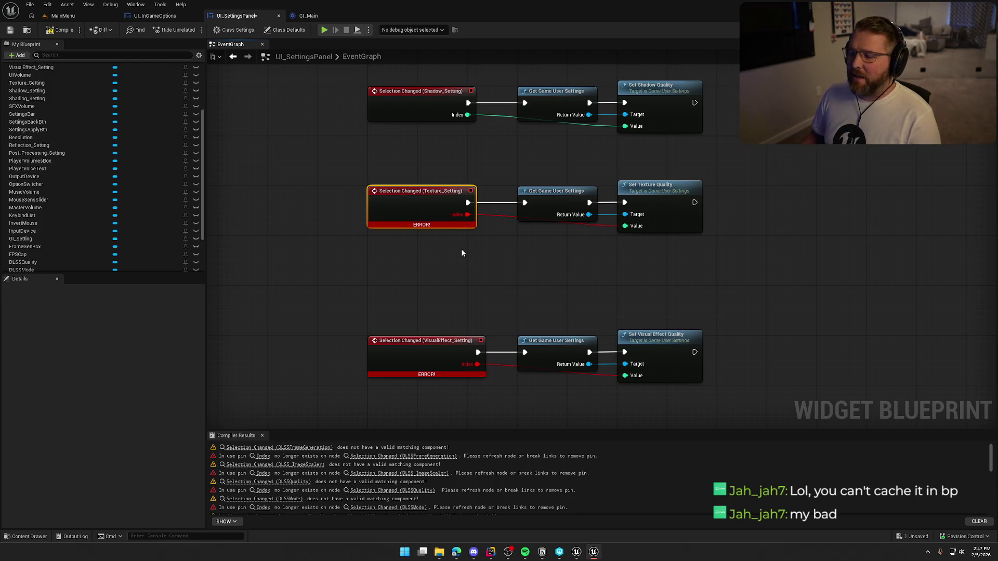
drag(540, 258, 498, 257)
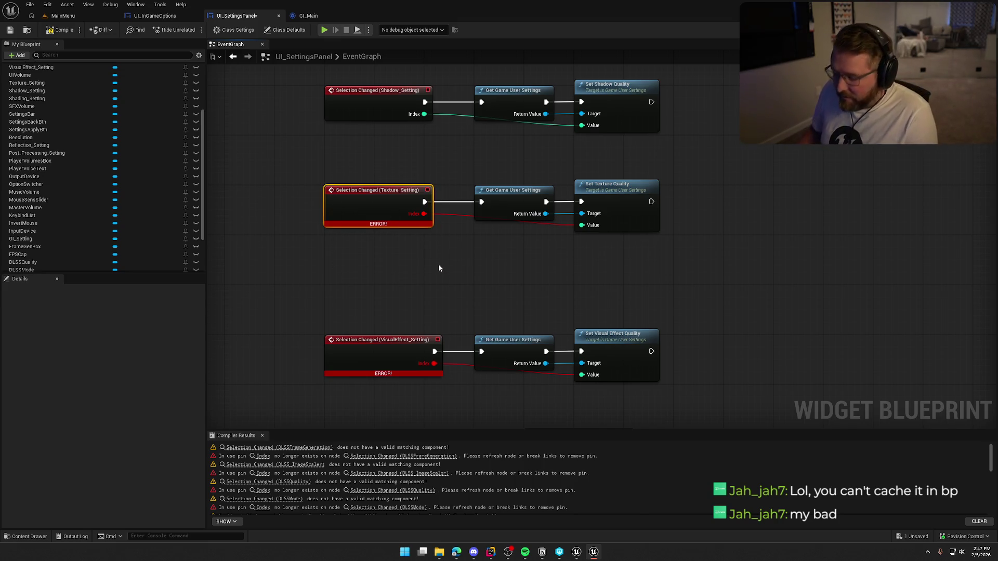
drag(545, 213, 560, 266)
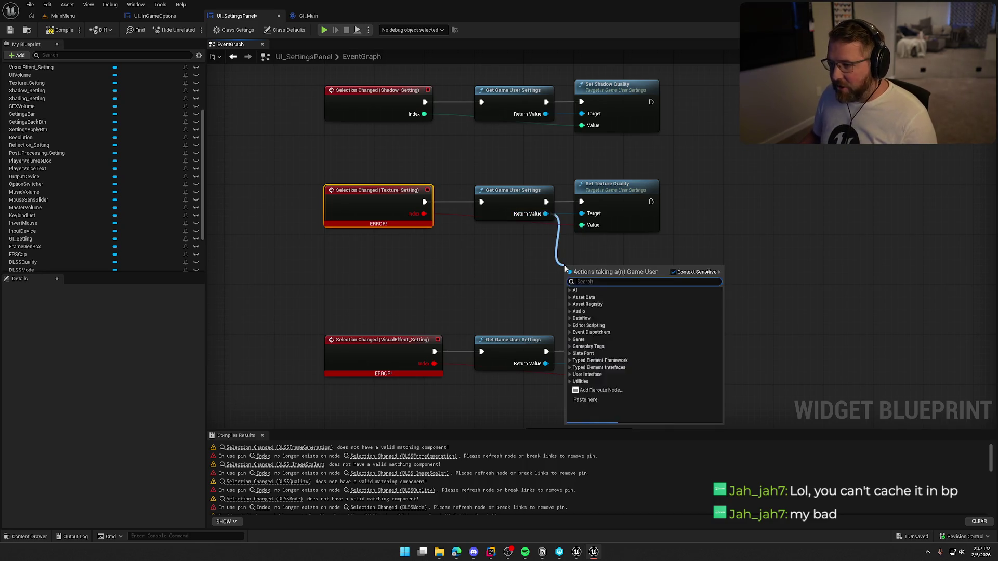
text(promo)
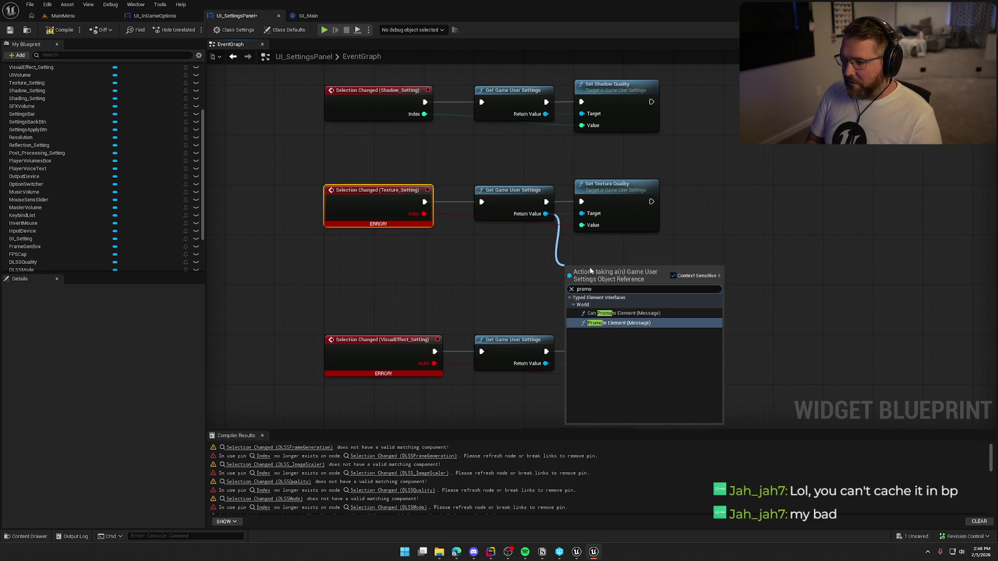
click(551, 250)
mouse_move(543, 219)
mouse_down()
mouse_move(599, 256)
mouse_move(585, 251)
mouse_up()
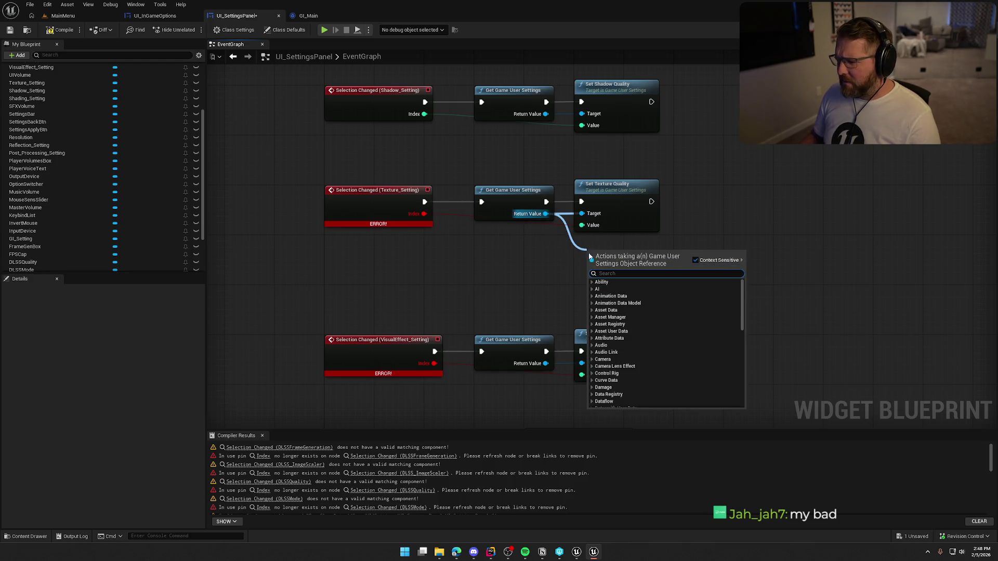
click(534, 246)
drag(497, 248, 523, 251)
drag(574, 220, 599, 252)
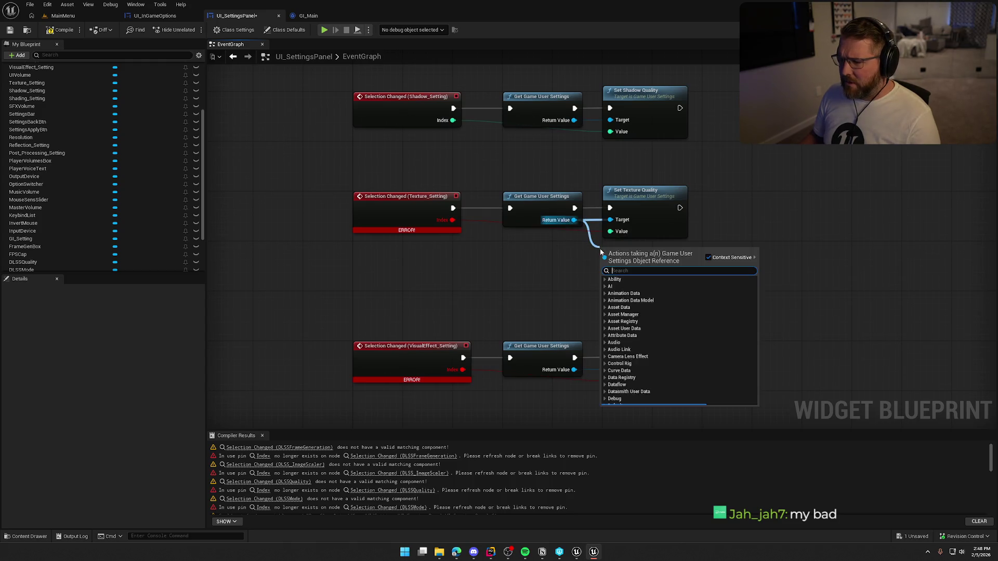
click(521, 277)
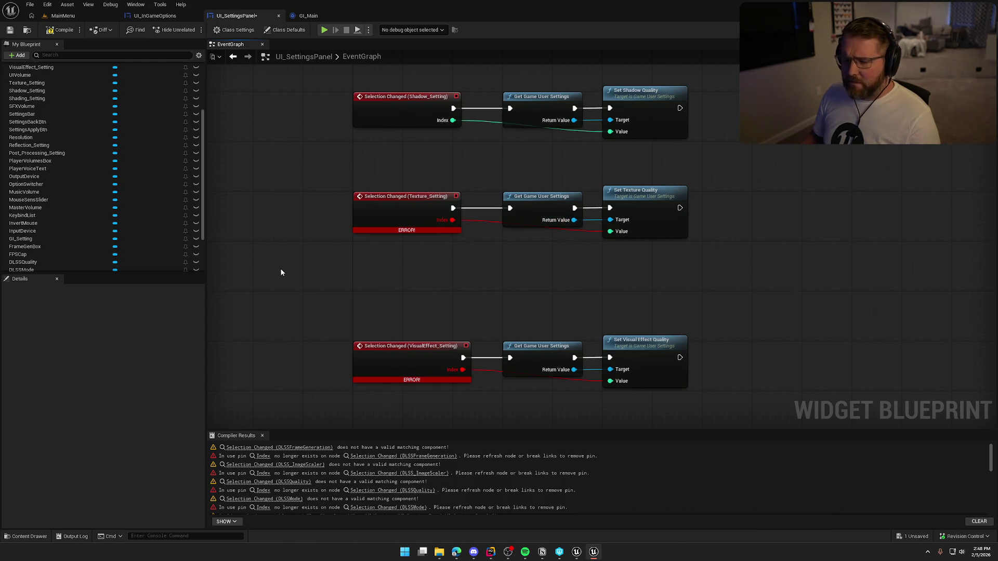
click(527, 202)
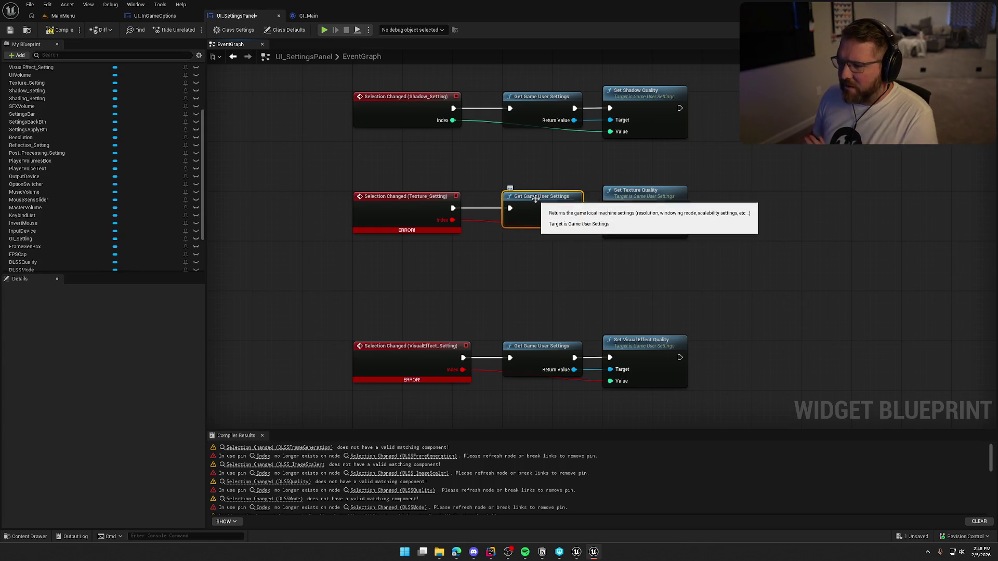
click(335, 266)
scroll(126, 232, down, 3)
scroll(126, 232, up, 3)
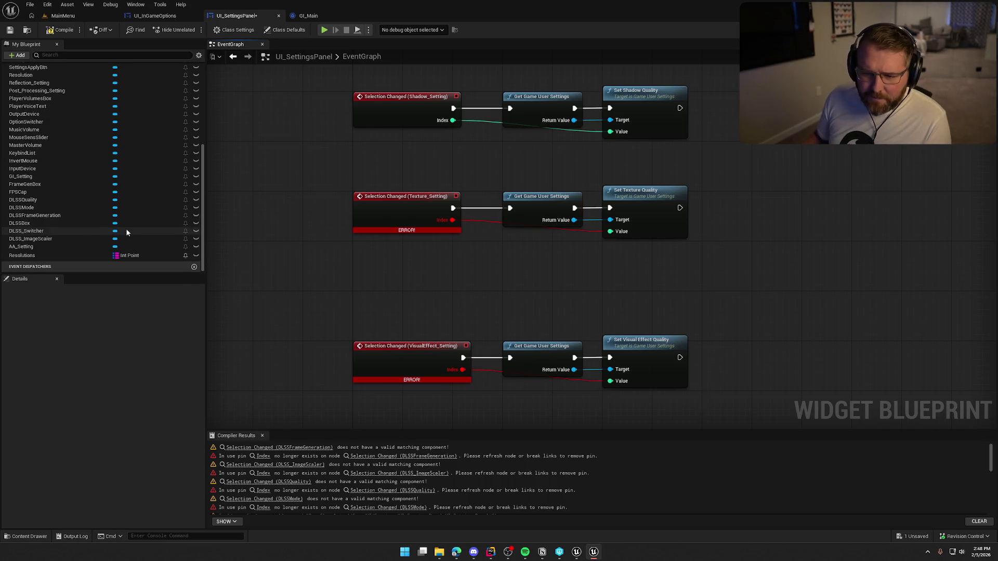
scroll(126, 232, up, 2)
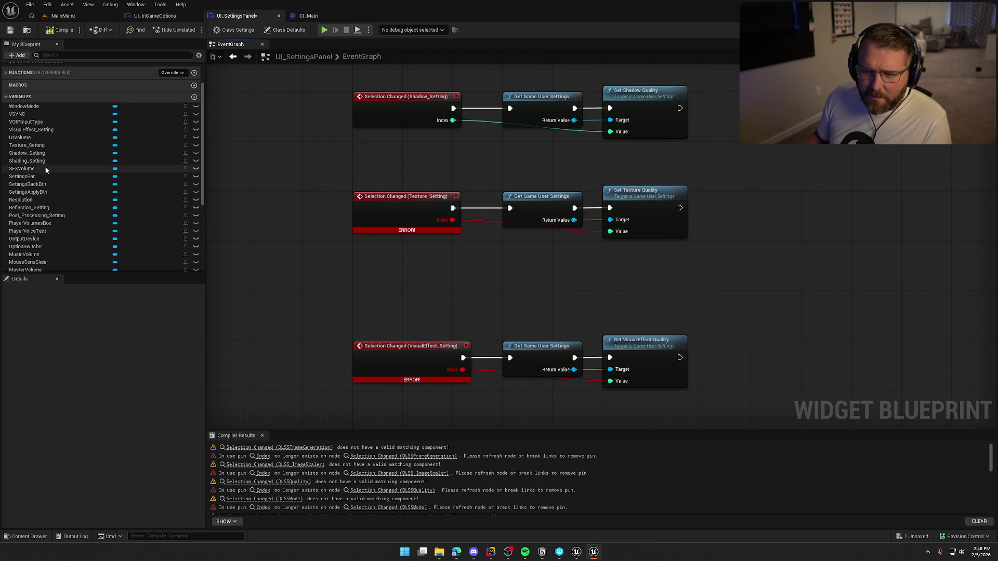
Step: Rebuild the Texture_Setting Selection Changed event, wiring exec and Index into Set Texture Quality
click(45, 146)
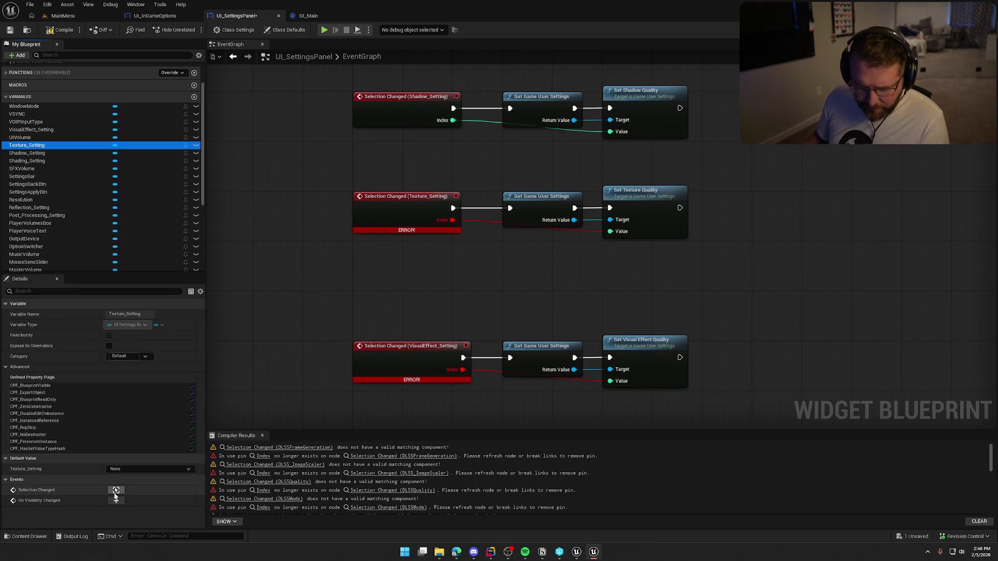
drag(334, 204, 419, 276)
key(Delete)
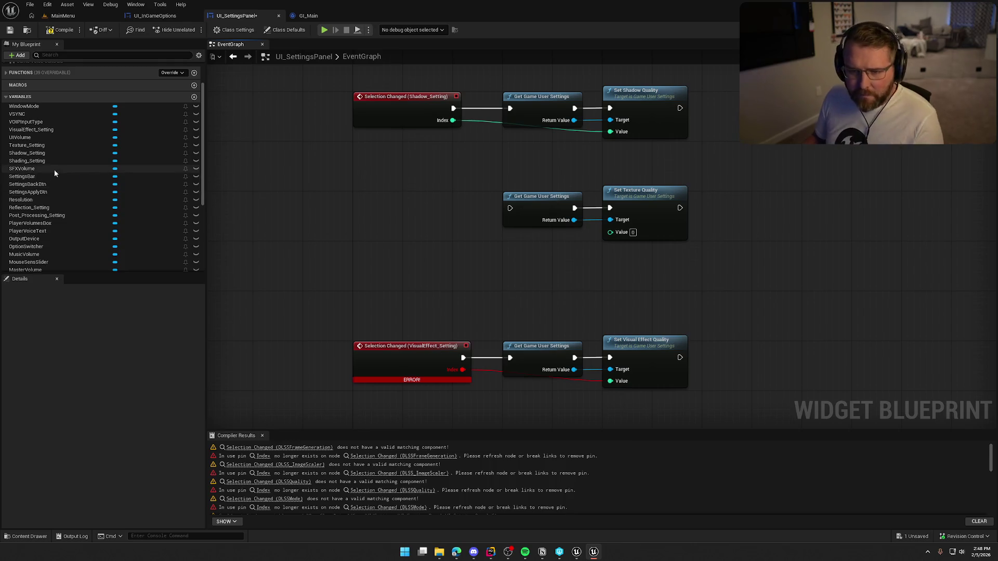
click(47, 145)
click(438, 381)
key(ctrl+z)
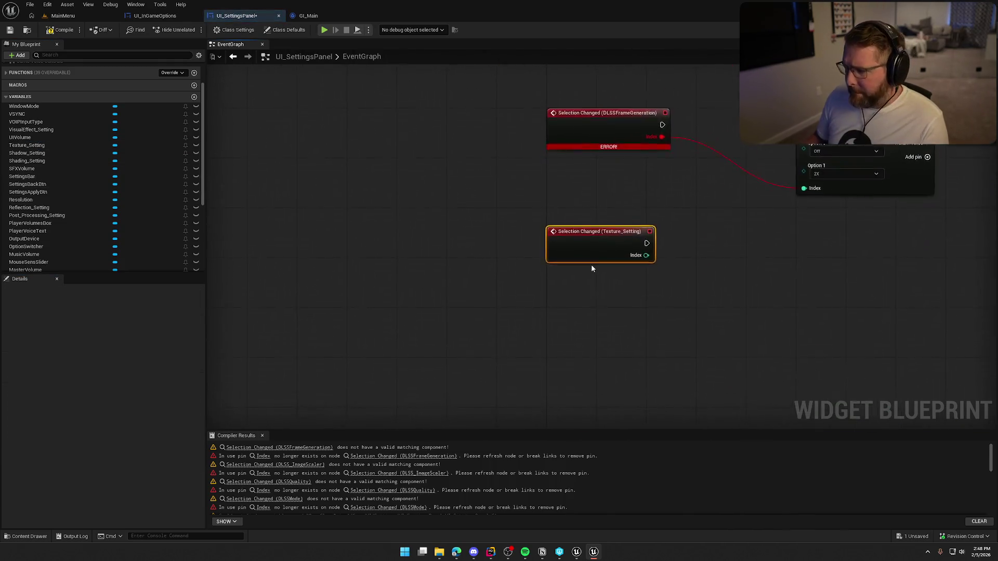
mouse_move(507, 193)
mouse_down()
mouse_move(536, 15)
mouse_move(592, 200)
mouse_move(583, 182)
mouse_move(592, 186)
mouse_up()
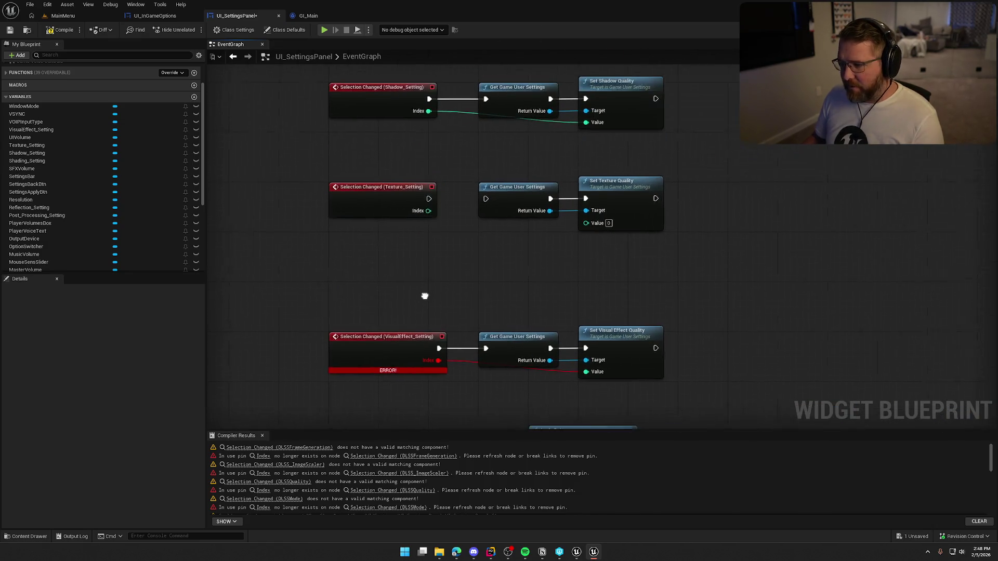
mouse_move(418, 210)
mouse_down()
mouse_move(458, 230)
mouse_move(584, 226)
mouse_up()
drag(475, 198, 419, 198)
Step: Move the three Visual Effect row nodes up under the Texture row
mouse_move(655, 250)
mouse_down()
mouse_move(326, 316)
mouse_move(338, 266)
mouse_up()
click(363, 213)
drag(456, 315, 459, 315)
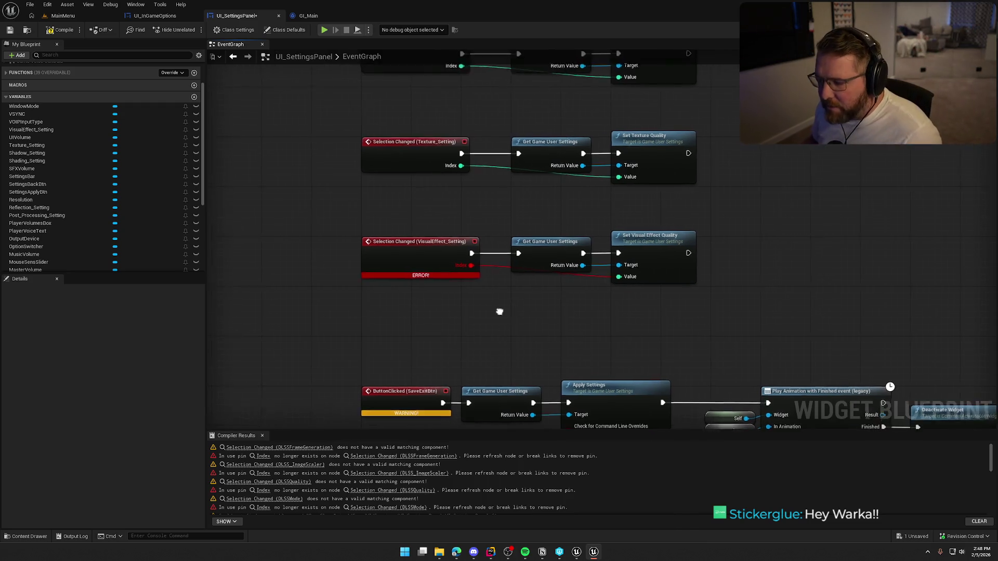
Step: Rebuild the VisualEffect_Setting Selection Changed event wired to Set Visual Effect Quality, then compile
click(395, 250)
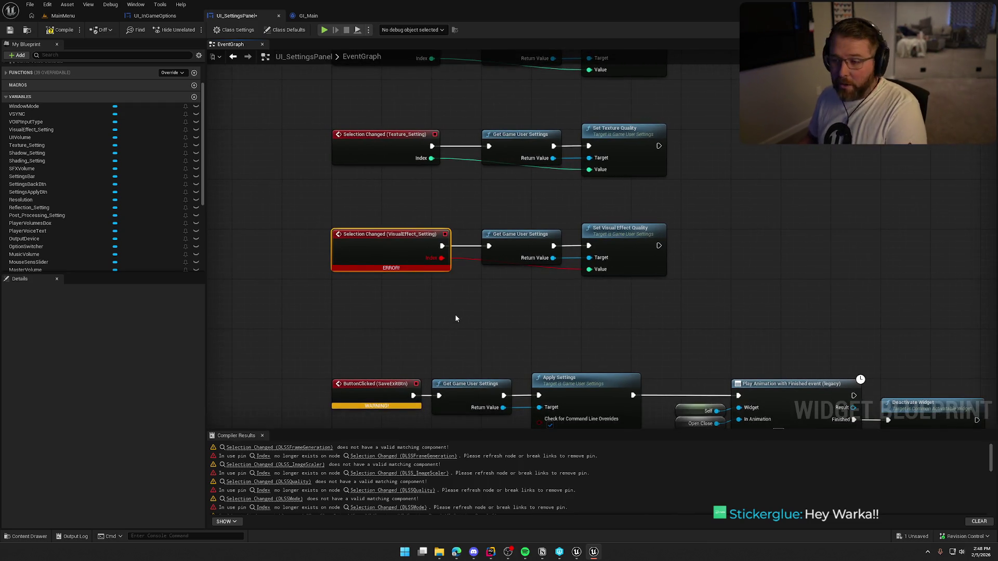
key(Delete)
click(46, 130)
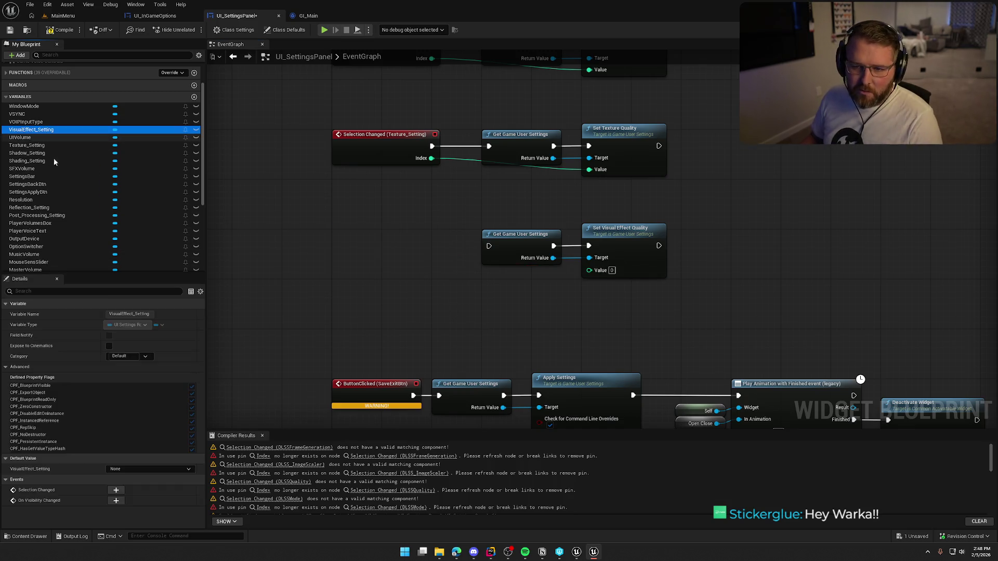
click(115, 490)
mouse_move(607, 250)
mouse_down()
mouse_move(607, 400)
mouse_move(507, 101)
mouse_move(590, 239)
mouse_move(612, 343)
mouse_up()
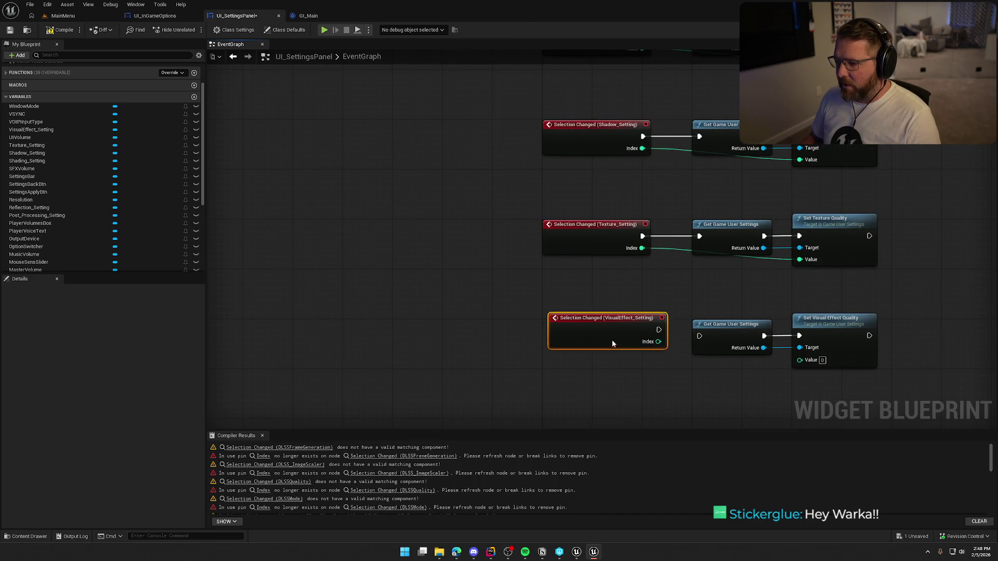
mouse_move(616, 379)
mouse_down()
mouse_move(297, 327)
mouse_move(410, 294)
mouse_up()
drag(383, 257, 530, 269)
mouse_move(405, 202)
mouse_down()
mouse_move(467, 182)
mouse_move(450, 276)
mouse_move(419, 248)
mouse_up()
click(61, 32)
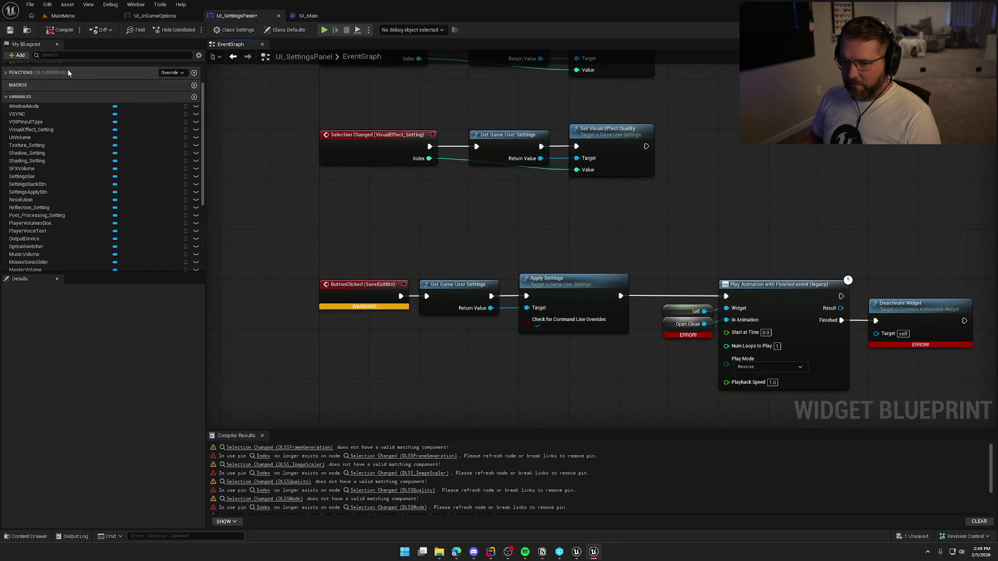
Step: Save UI_SettingsPanel, select the ButtonClicked (SaveExitBtn) event, then show the Designer's Apply Settings and Cancel buttons
click(10, 30)
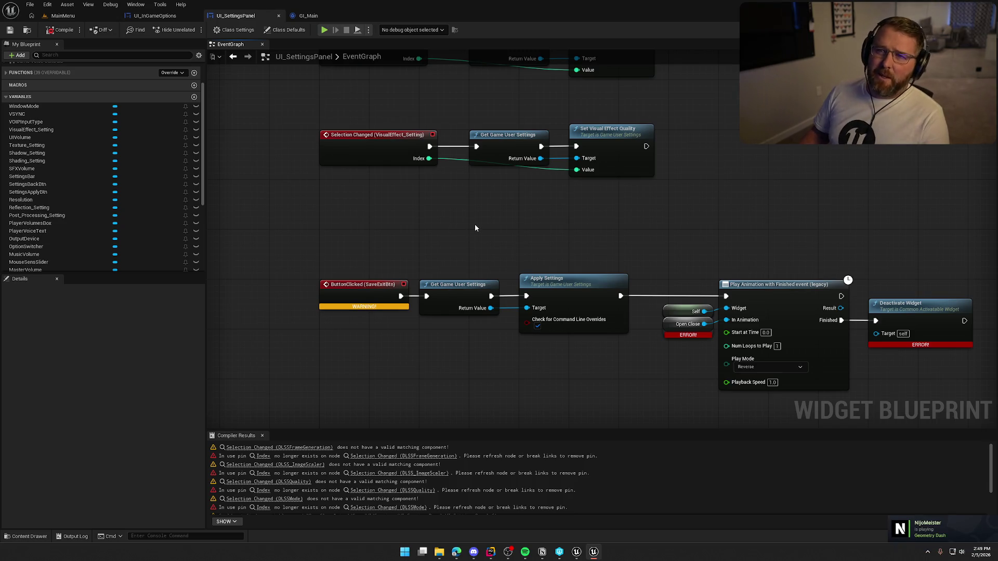
scroll(516, 257, down, 2)
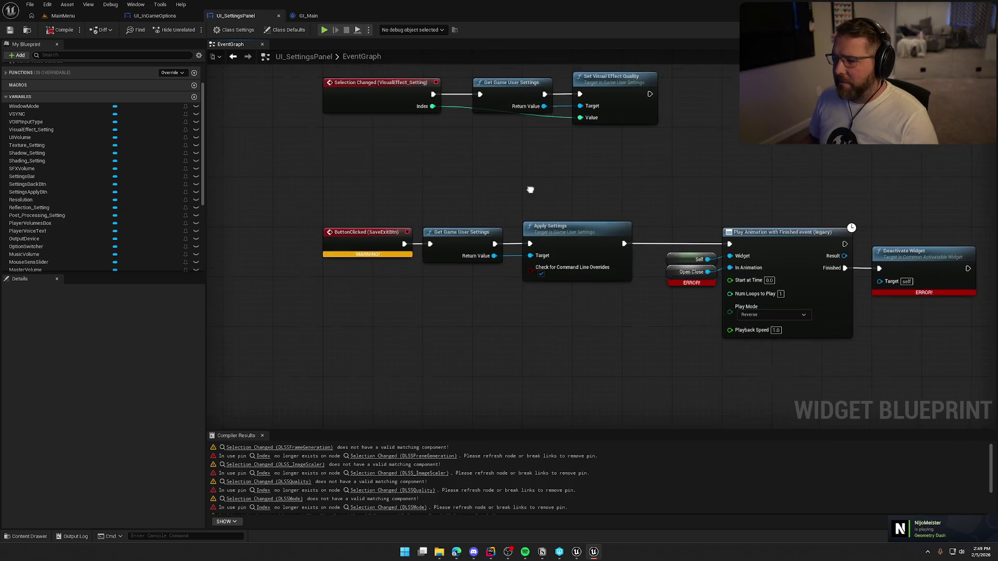
drag(466, 315, 513, 289)
drag(447, 223, 472, 314)
click(474, 300)
click(397, 206)
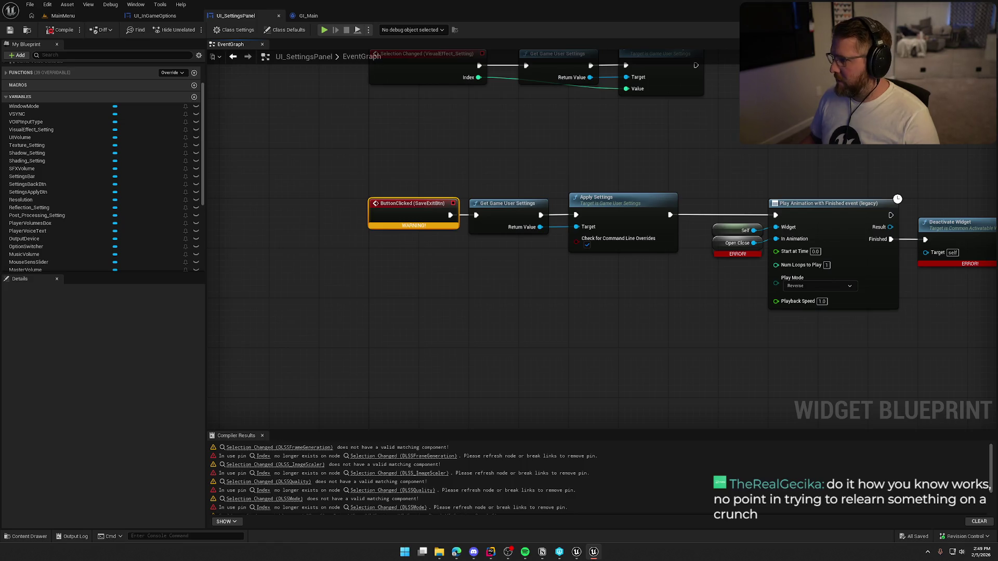
click(966, 30)
mouse_move(574, 357)
mouse_down()
mouse_move(484, 234)
mouse_move(419, 254)
mouse_up()
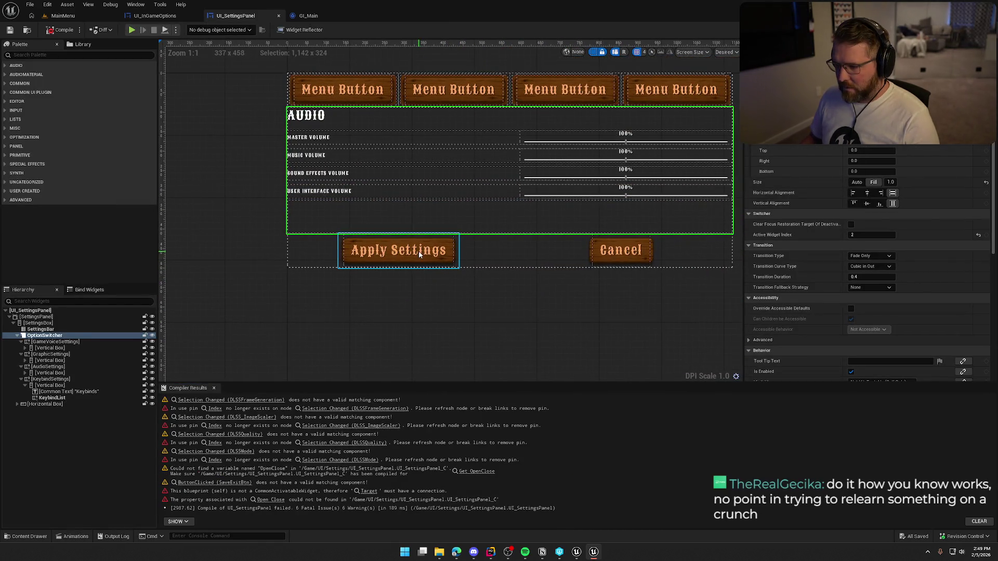
Step: Add an On Clicked (SettingsApplyBtn) event for the Apply Settings button above the old event
click(419, 255)
scroll(878, 310, down, 15)
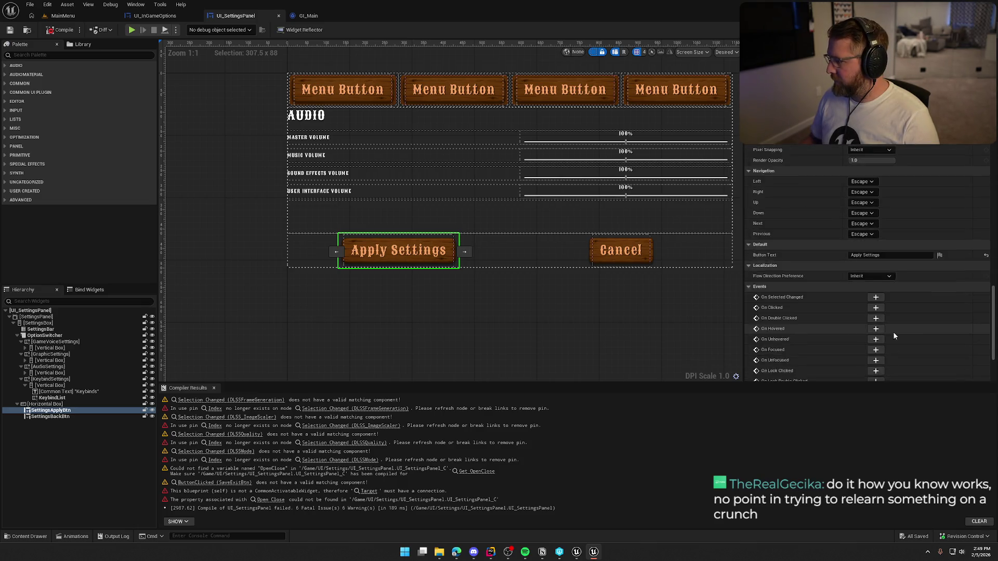
scroll(892, 332, down, 5)
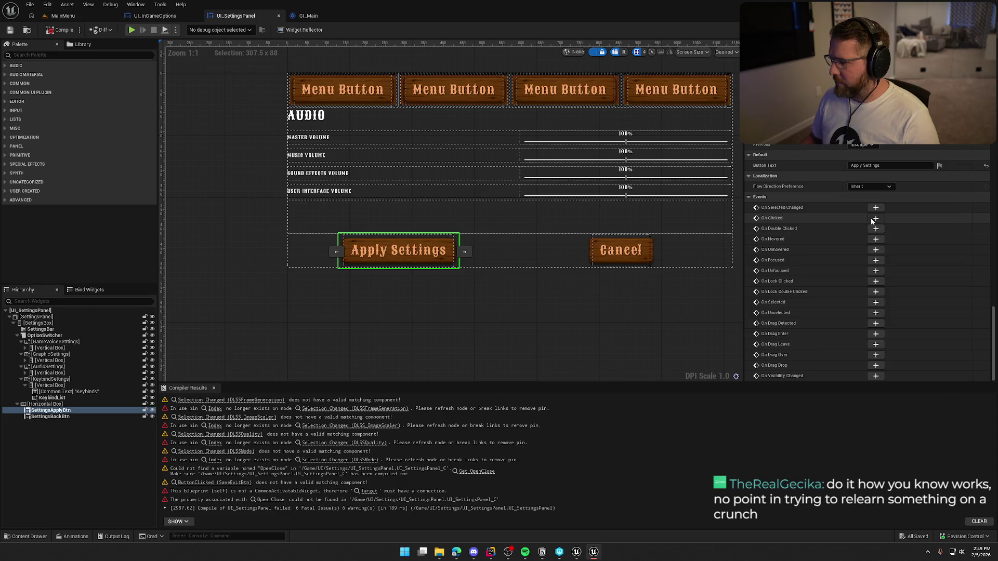
click(876, 218)
mouse_move(474, 319)
mouse_down()
mouse_move(429, 83)
mouse_move(450, 92)
mouse_move(494, 239)
mouse_move(478, 322)
mouse_up()
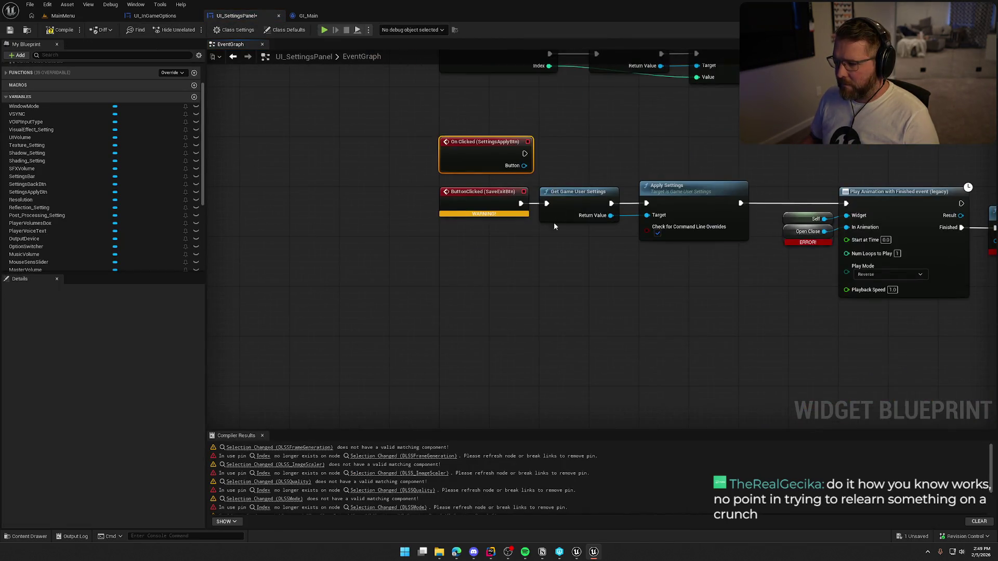
Step: Wire On Clicked (SettingsApplyBtn) to Get Game User Settings, replacing the deleted ButtonClicked (SaveExitBtn) event
drag(480, 153, 503, 202)
click(436, 206)
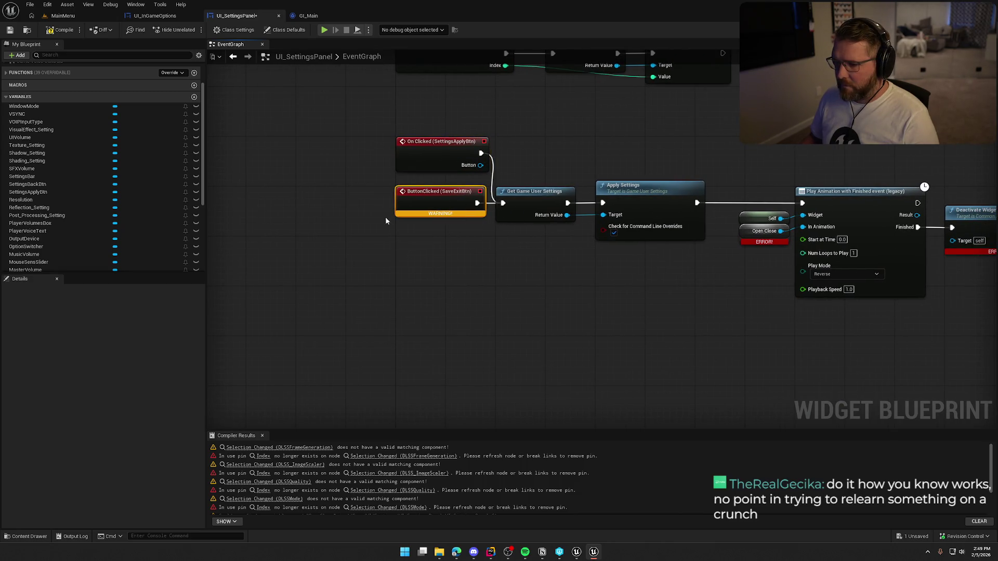
key(Delete)
drag(435, 151, 436, 201)
click(463, 234)
drag(463, 235, 328, 224)
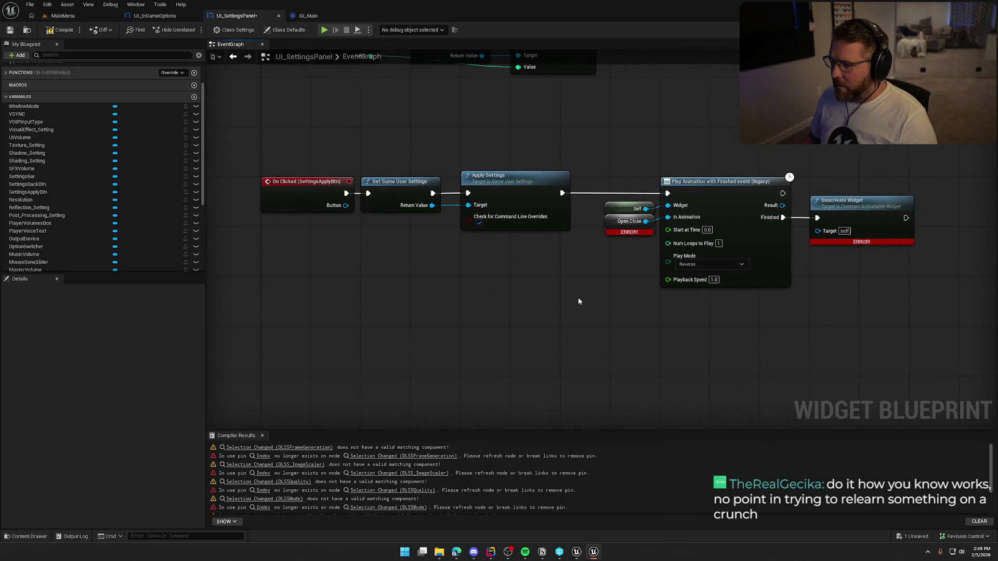
Step: Delete the Play Animation and Deactivate Widget nodes and move the Apply Settings chain under the visual effect row
drag(579, 301, 527, 294)
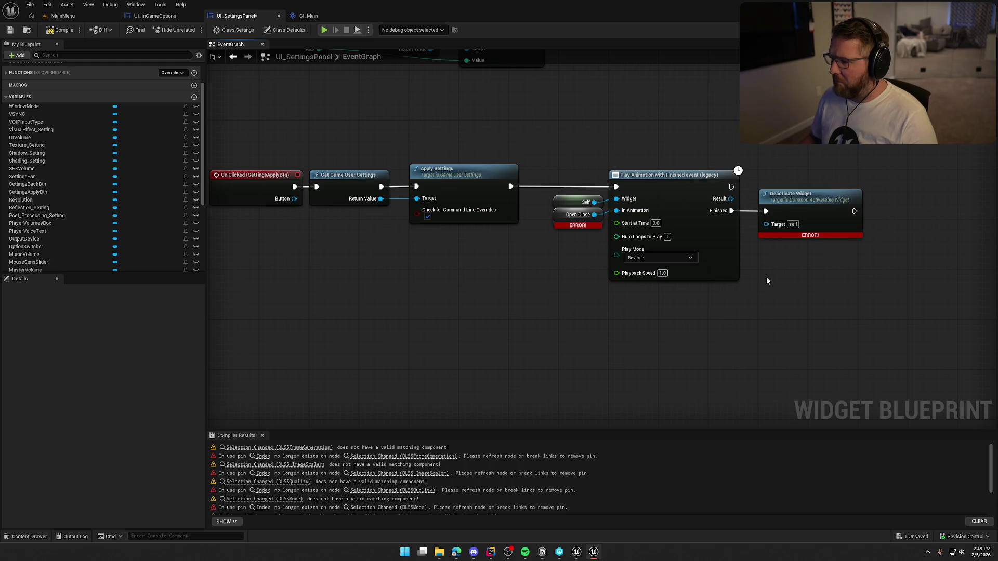
drag(769, 280, 741, 277)
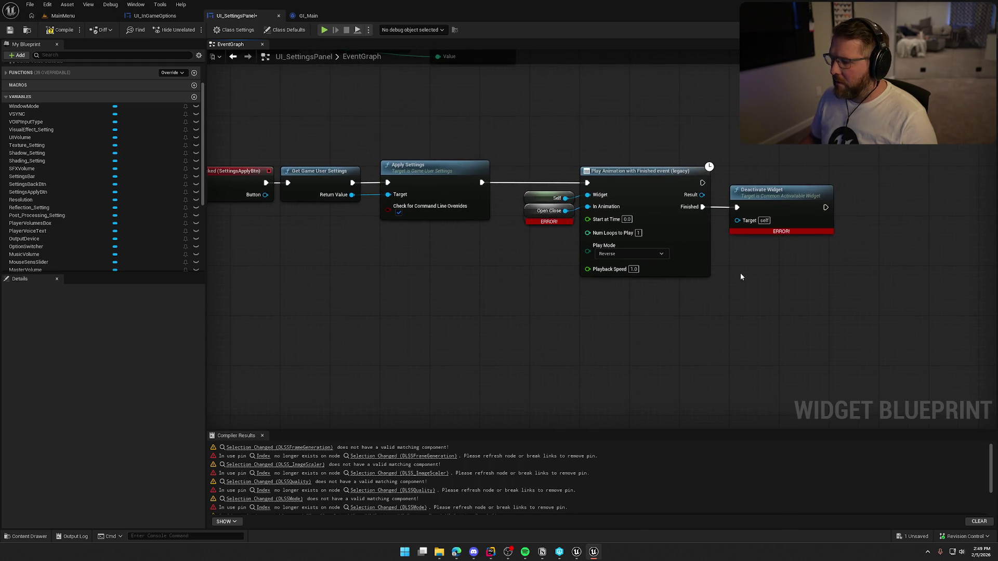
mouse_move(534, 130)
mouse_down()
mouse_move(837, 298)
mouse_move(824, 289)
mouse_move(928, 274)
mouse_up()
key(Delete)
mouse_move(611, 284)
mouse_down()
mouse_move(523, 191)
mouse_move(359, 179)
mouse_move(353, 161)
mouse_up()
drag(365, 230, 431, 330)
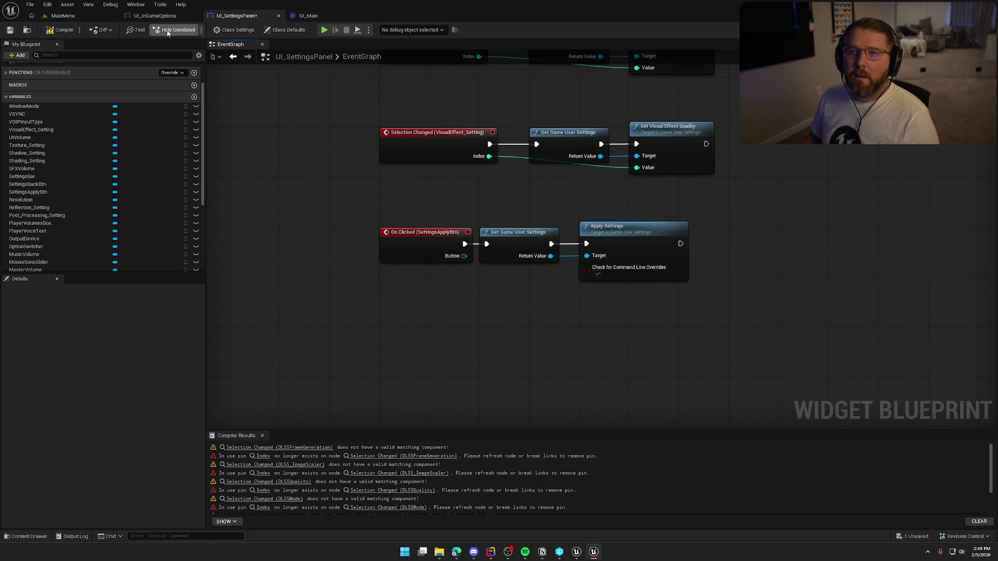